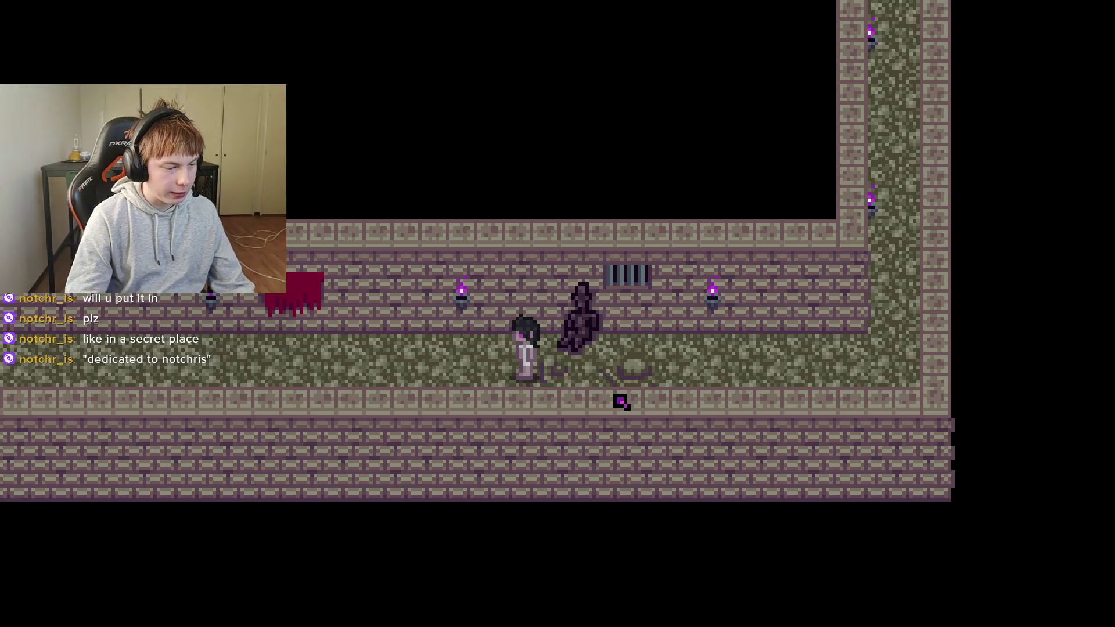
Relaunch the game, start a new game and walk up to the top doorway.
click(930, 28)
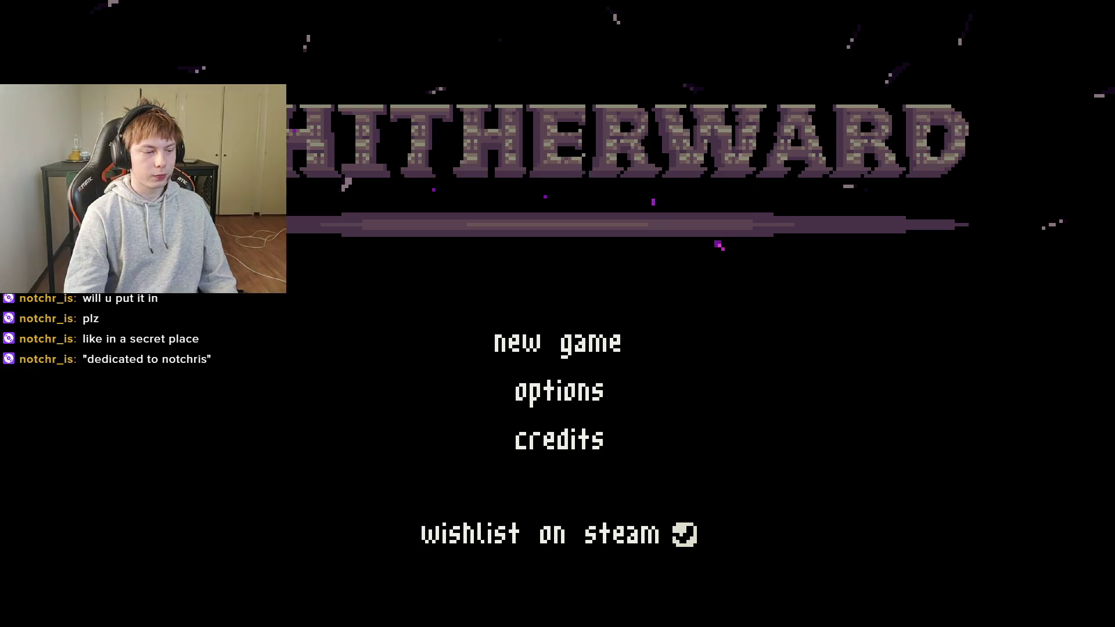
click(633, 359)
key(Right)
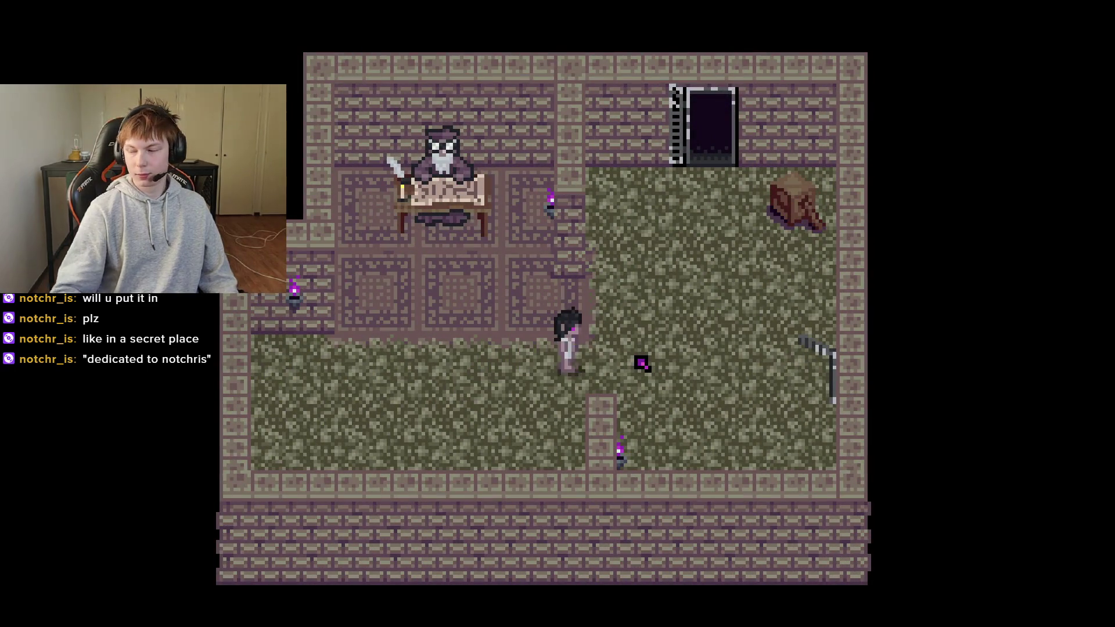
key(Up)
Walk along the top corridor and into the grassy room.
key(Up)
key(Right)
key(Up)
key(Right)
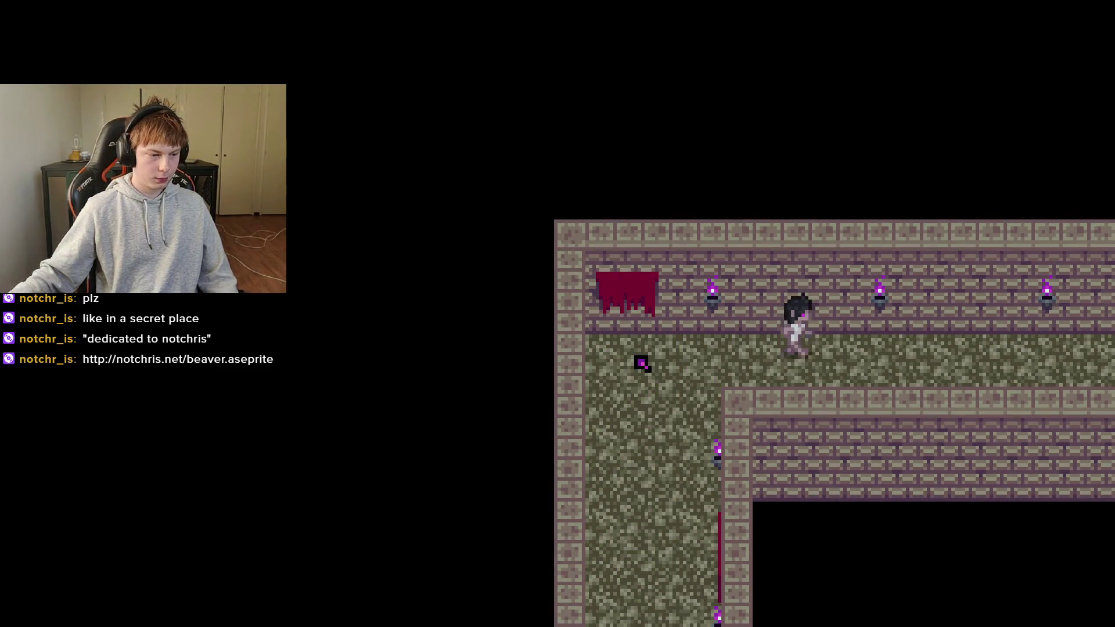
key(Right)
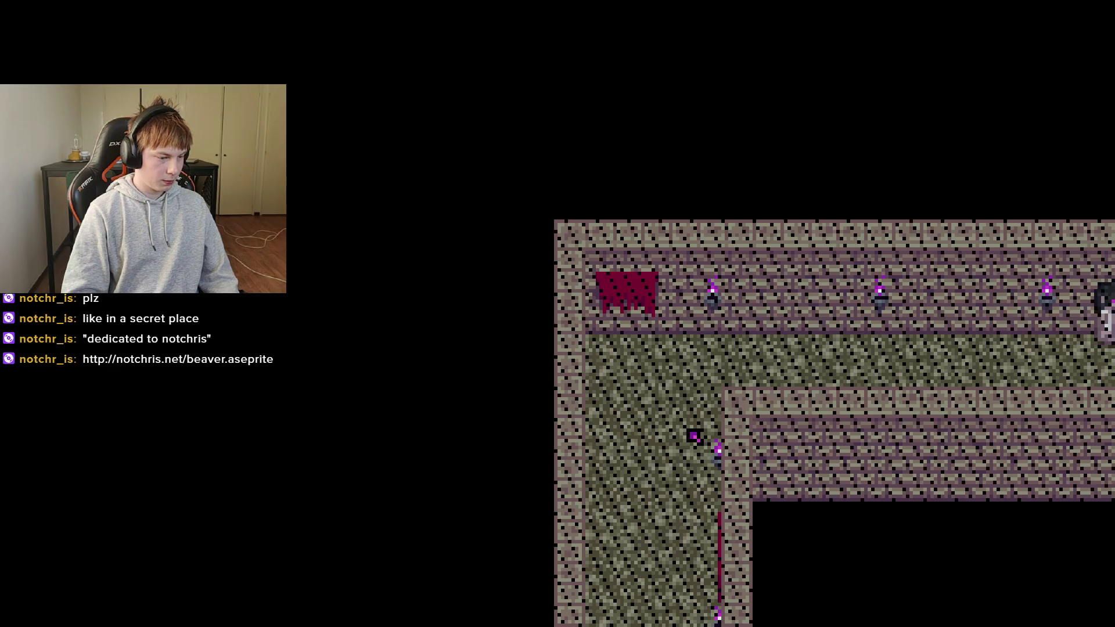
key(Right)
key(Up)
Cross the grassy room to the dark figure's corridor and stop the game with F8.
key(Right)
key(Down)
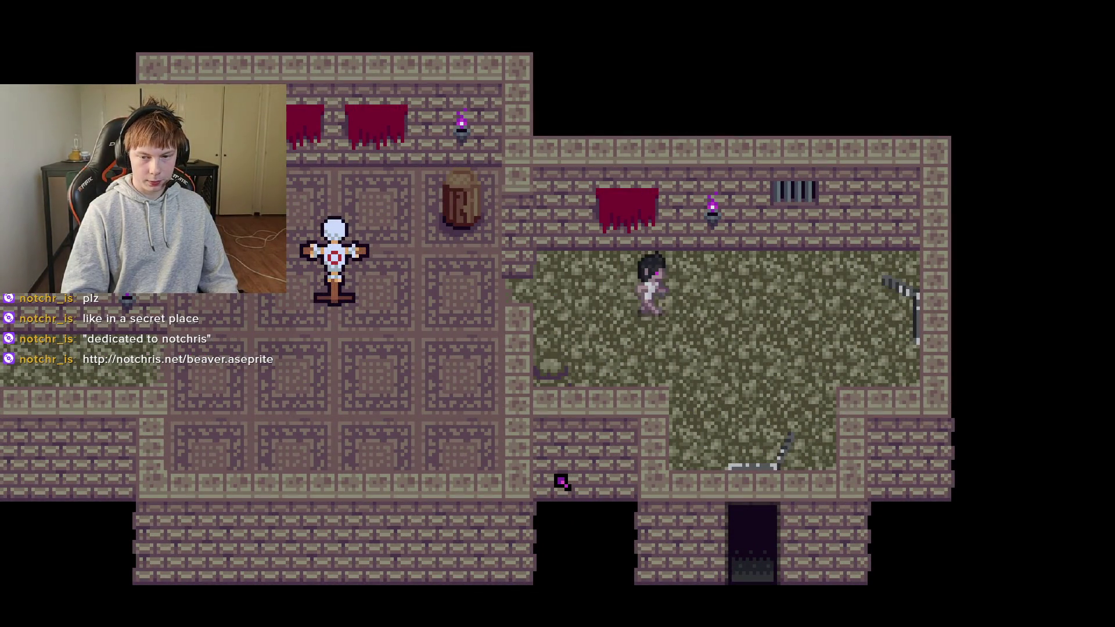
key(Right)
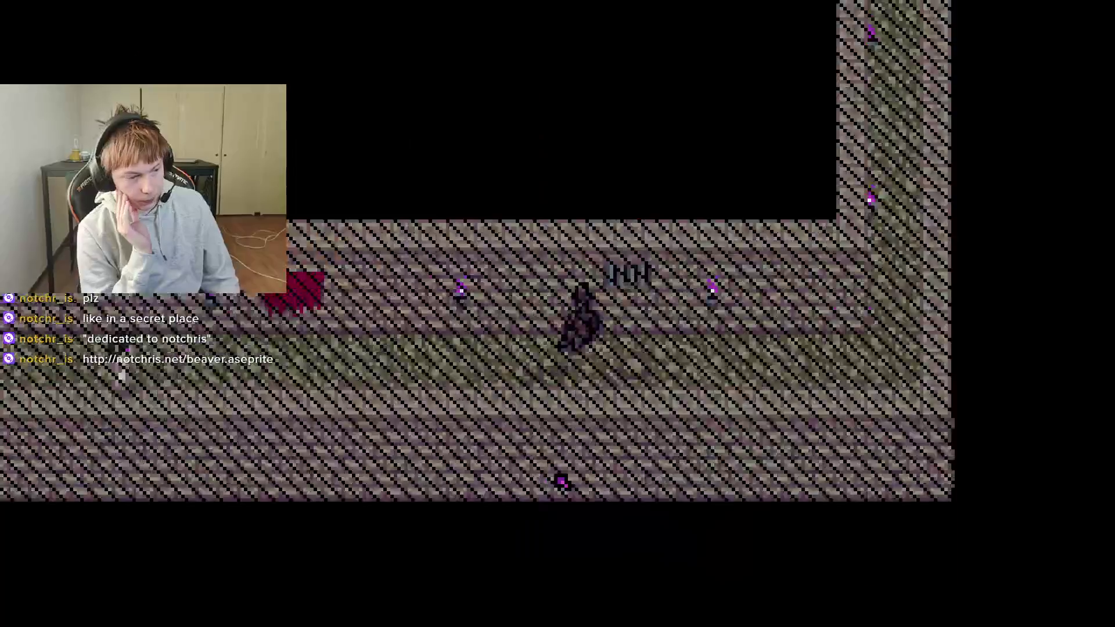
key(Right)
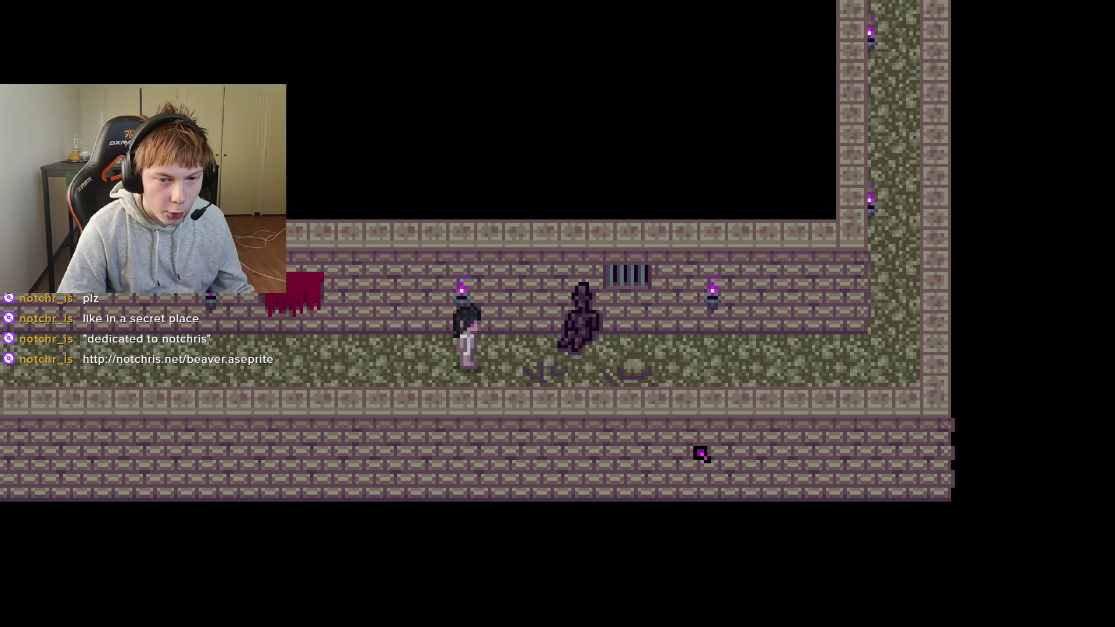
key(F8)
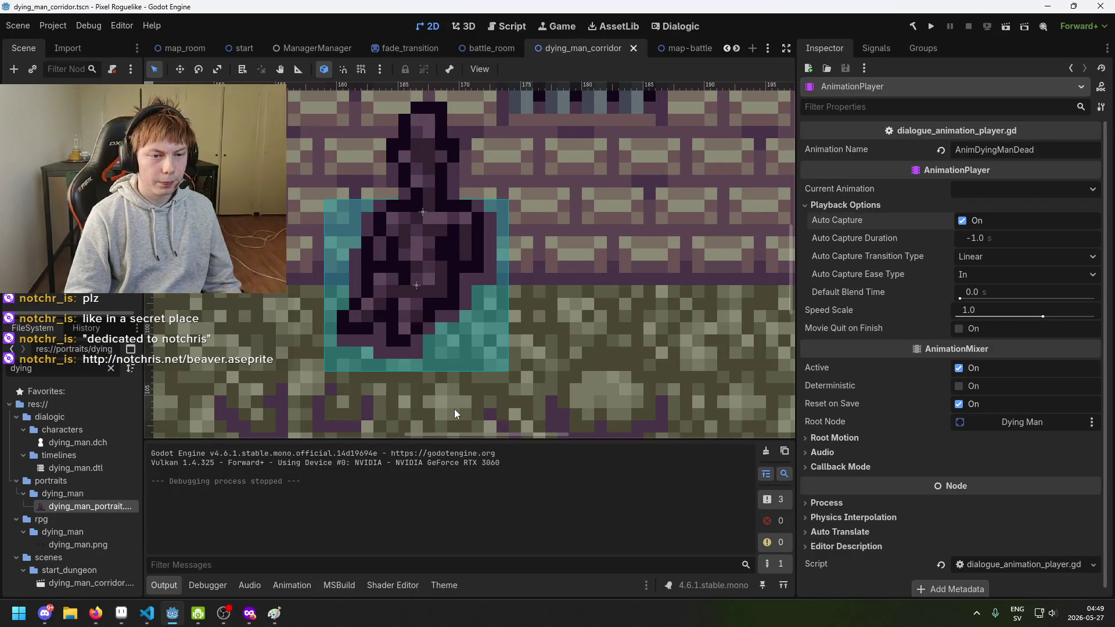
Save the current scene in Godot.
key(ctrl+s)
scroll(476, 270, down, 2)
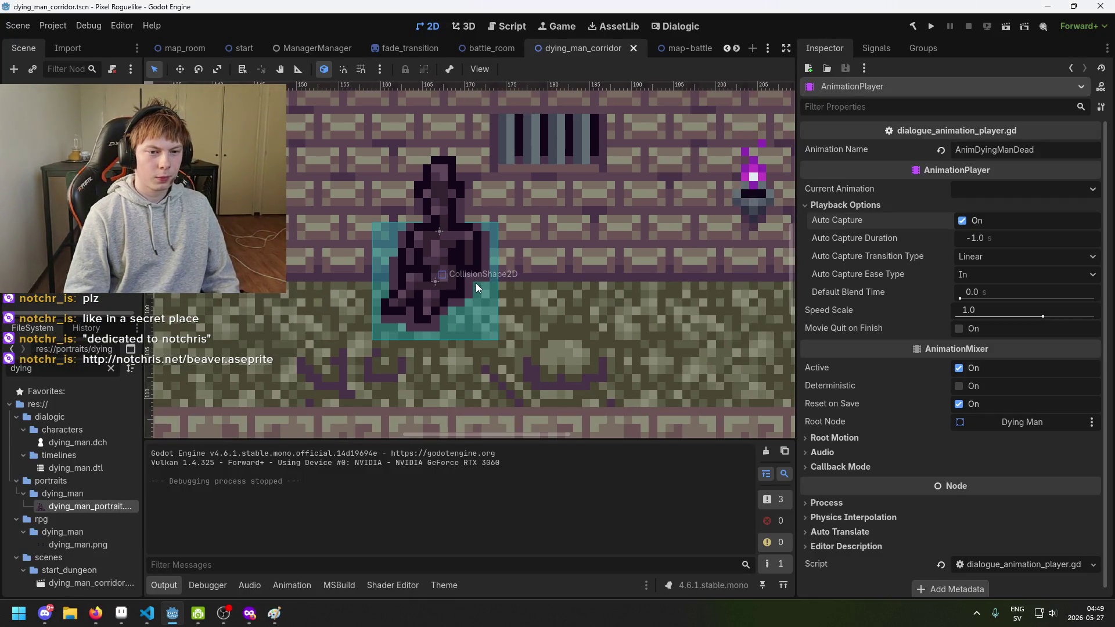
scroll(517, 336, up, 1)
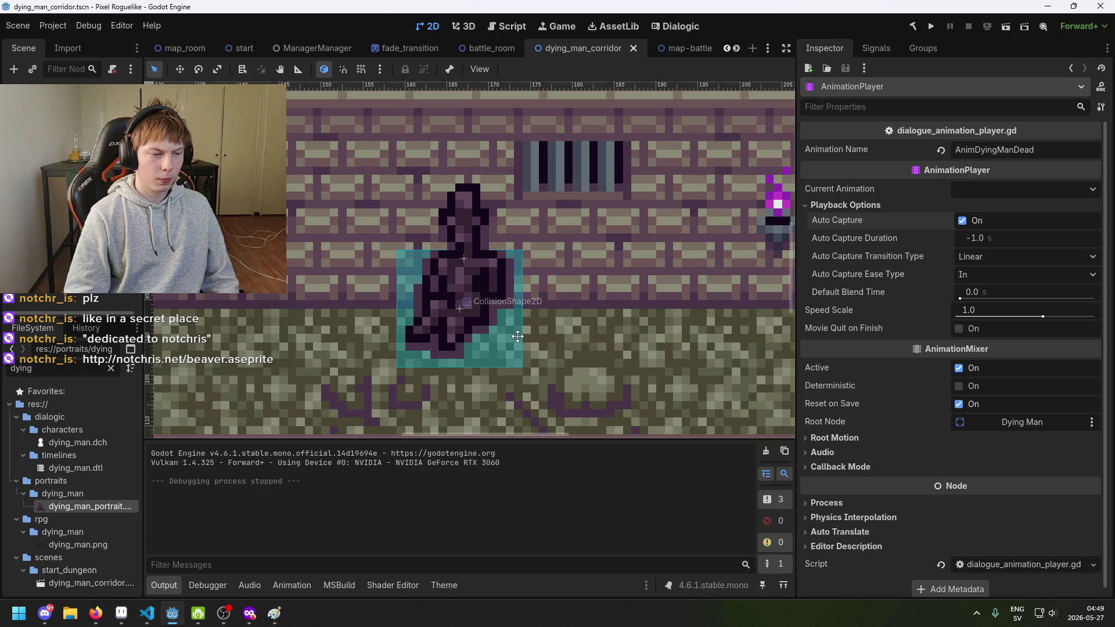
Open the downloaded beaver.aseprite from its Downloads folder in Aseprite.
key(alt+Tab)
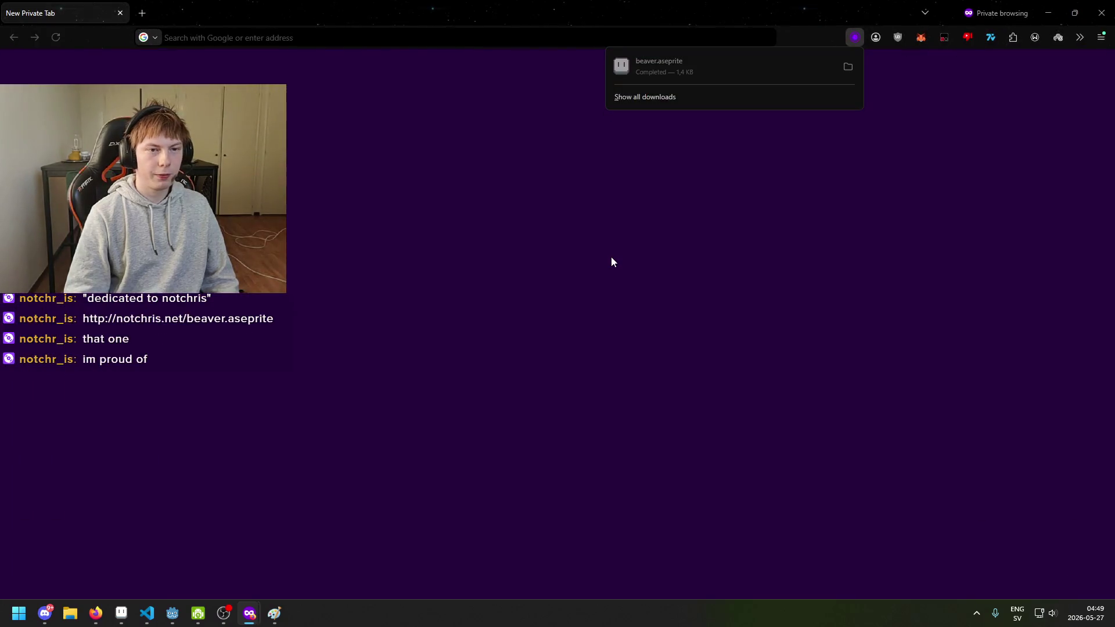
click(848, 68)
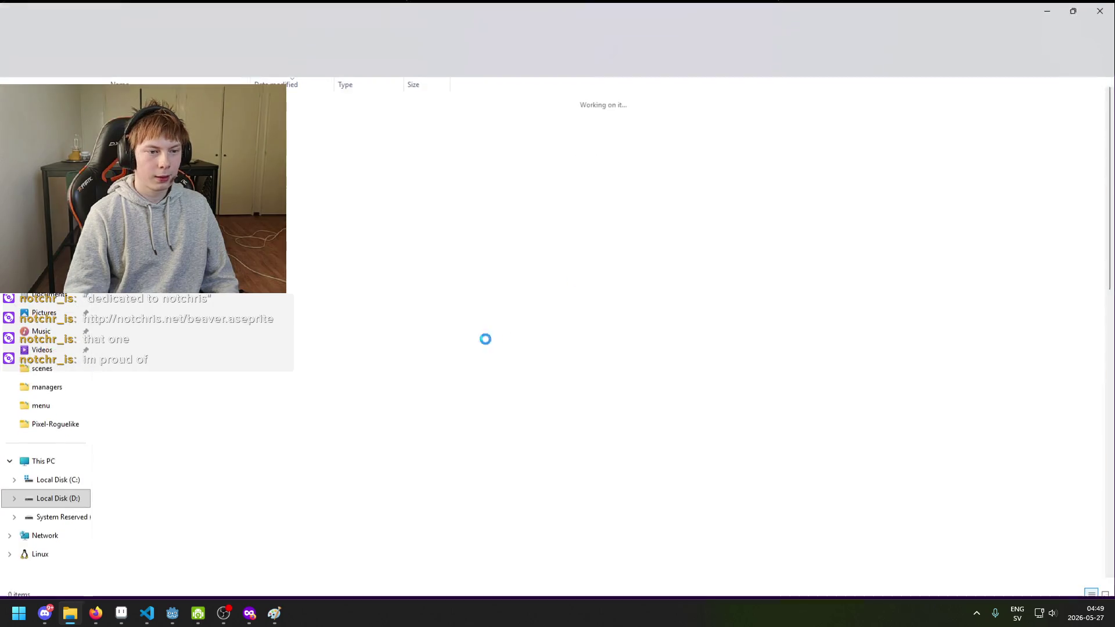
key(Return)
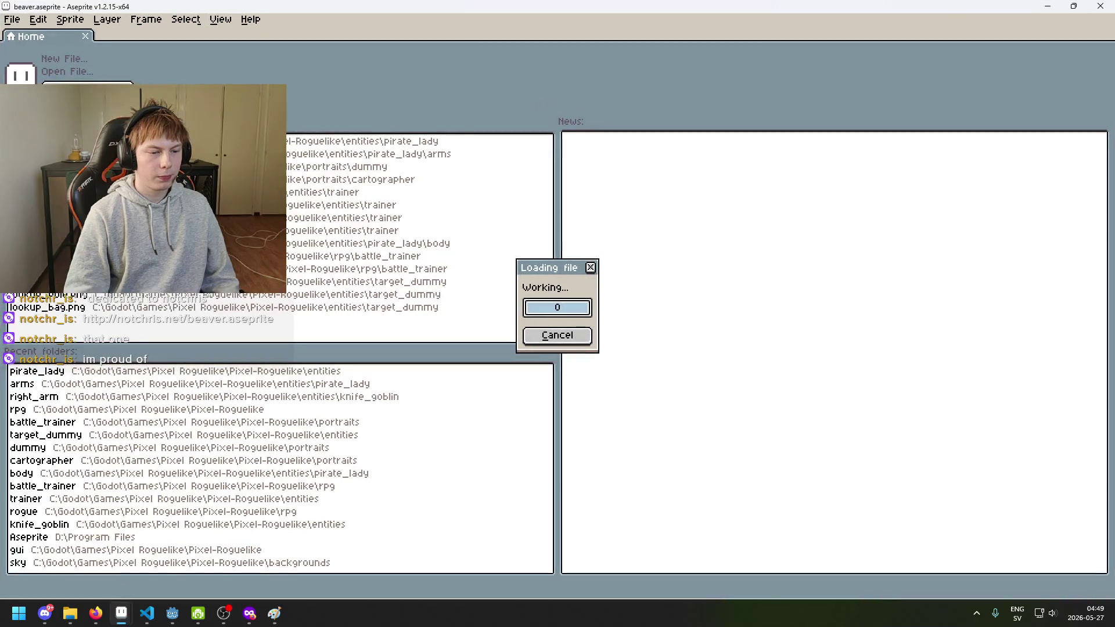
drag(701, 244, 633, 329)
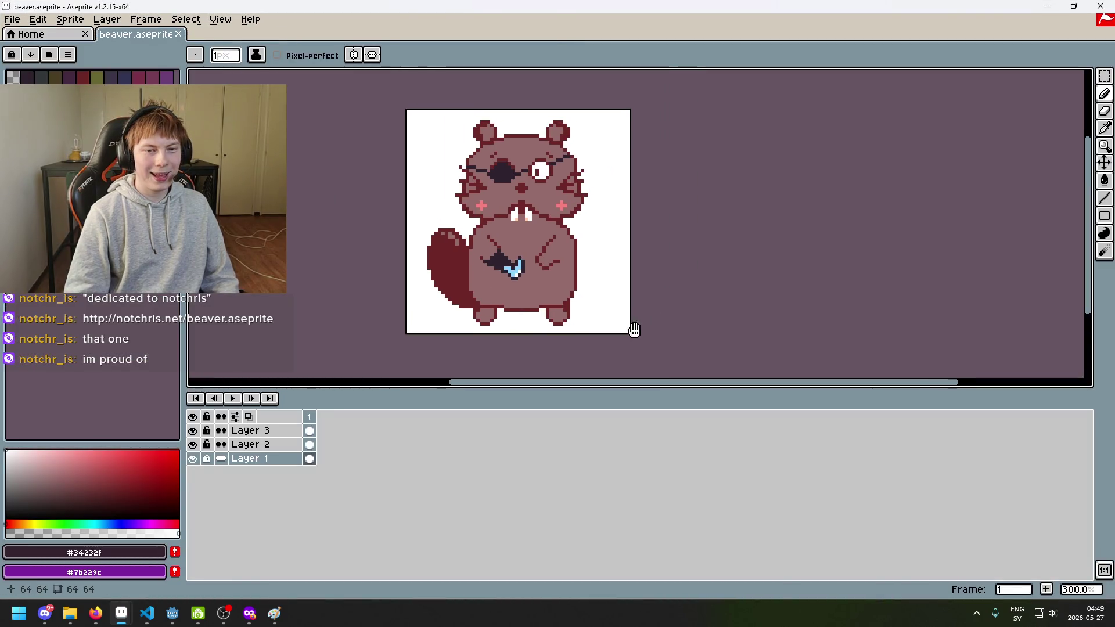
scroll(663, 282, up, 1)
drag(658, 316, 657, 295)
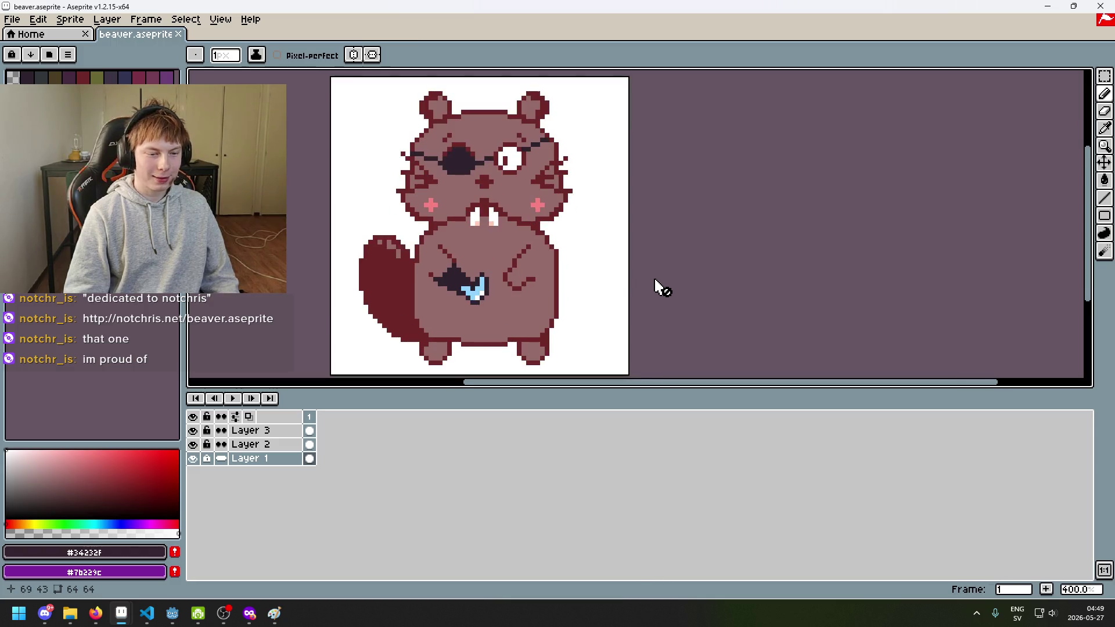
scroll(663, 286, down, 2)
scroll(656, 290, up, 1)
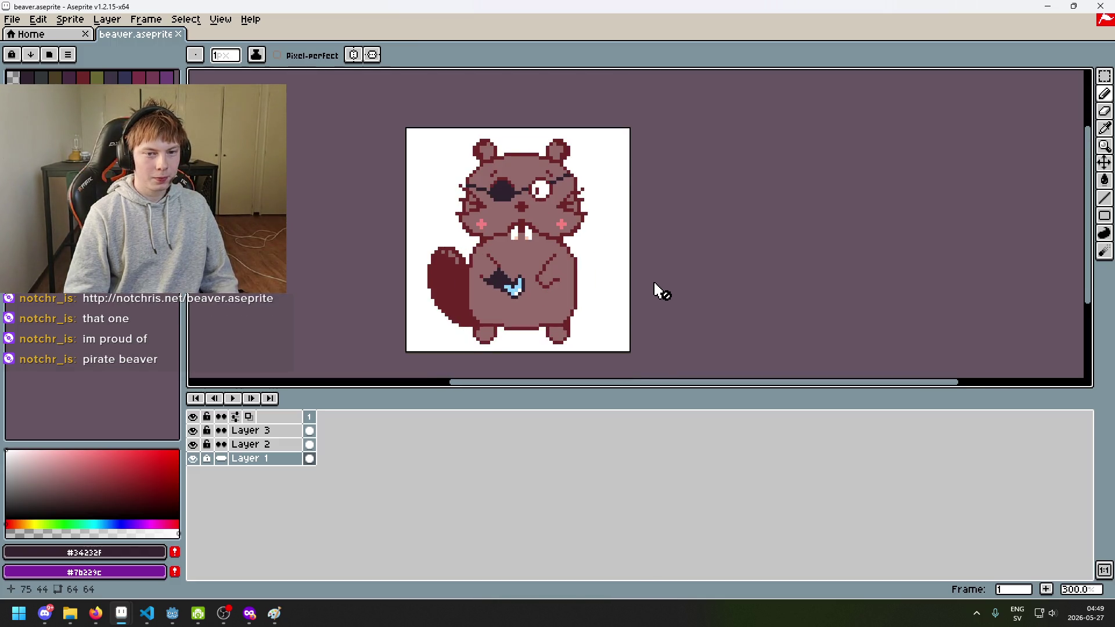
scroll(557, 241, up, 1)
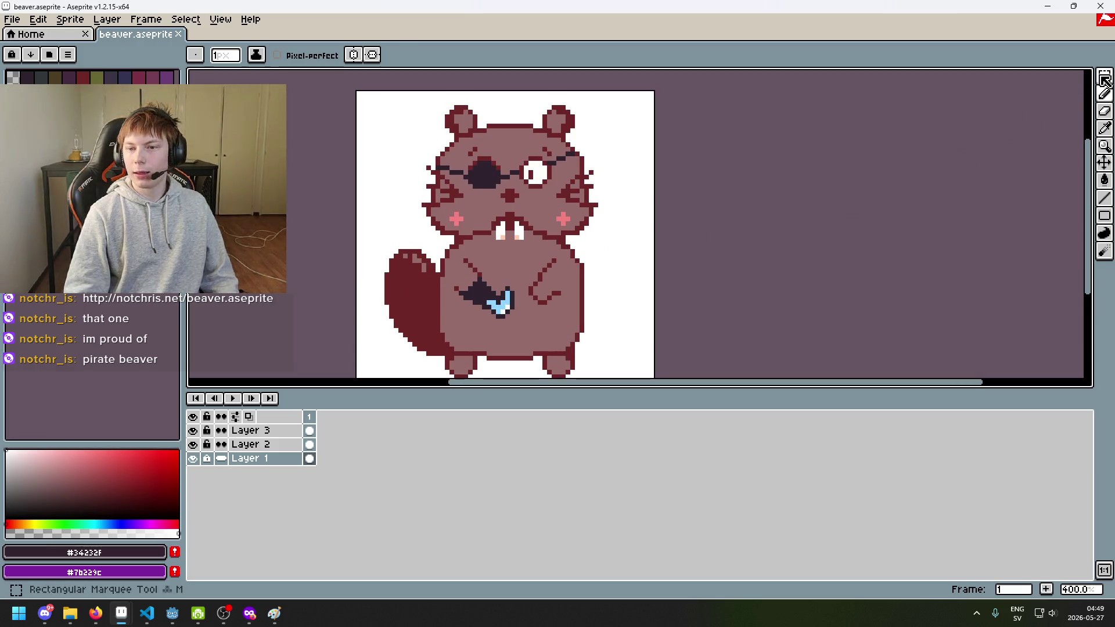
key(shift+q)
drag(354, 93, 652, 368)
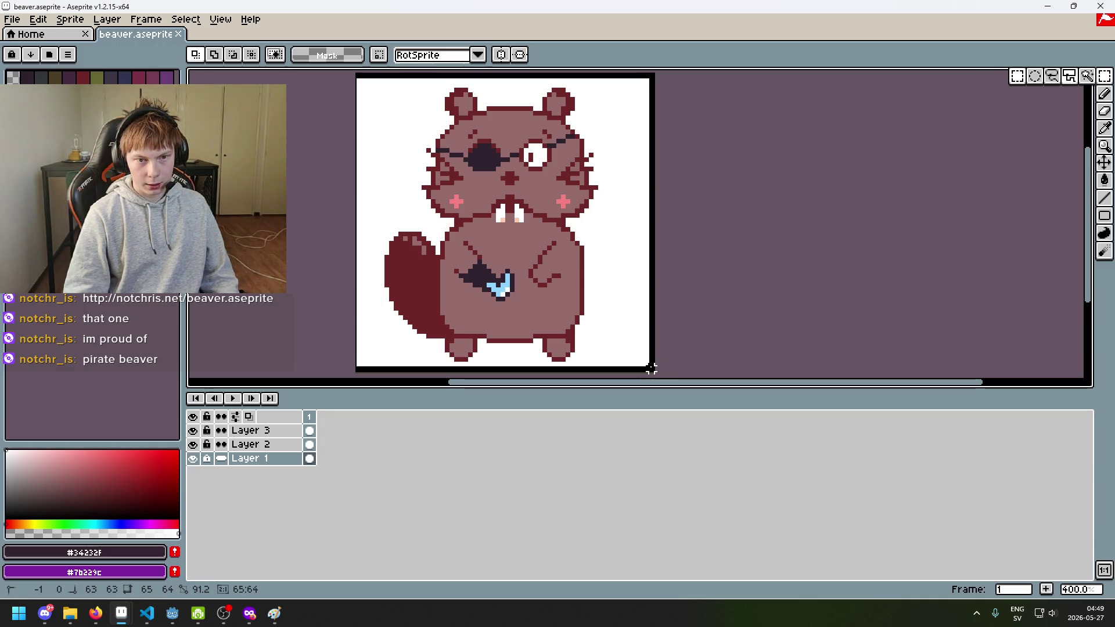
drag(652, 368, 659, 374)
key(ctrl+d)
scroll(707, 346, down, 2)
scroll(656, 274, up, 1)
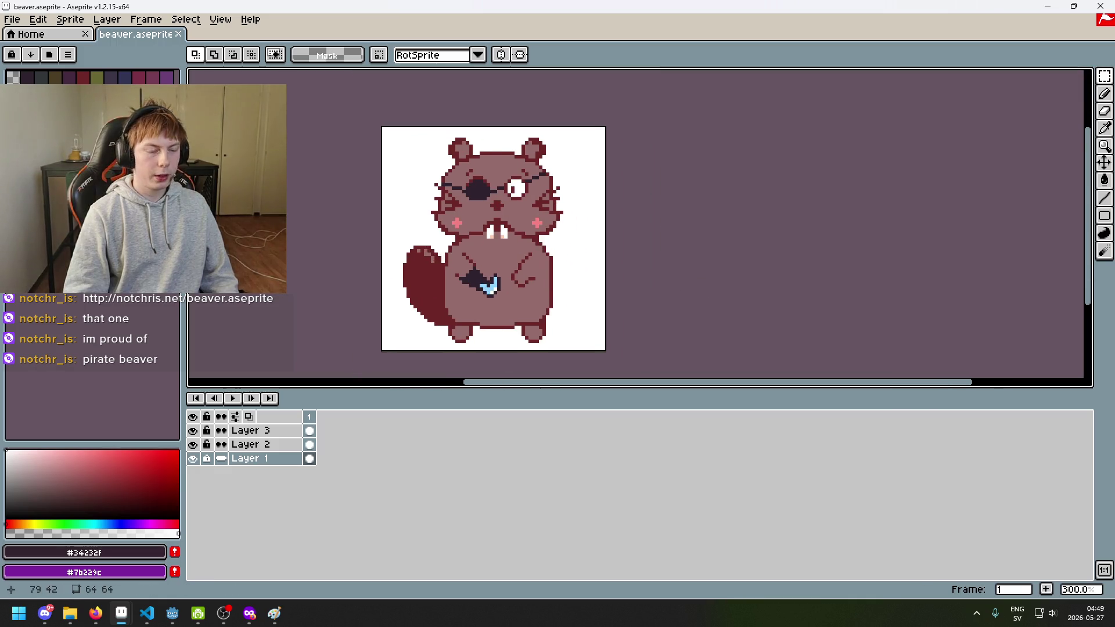
drag(656, 274, 652, 272)
scroll(600, 282, up, 1)
scroll(627, 274, down, 1)
scroll(633, 260, up, 1)
mouse_move(166, 620)
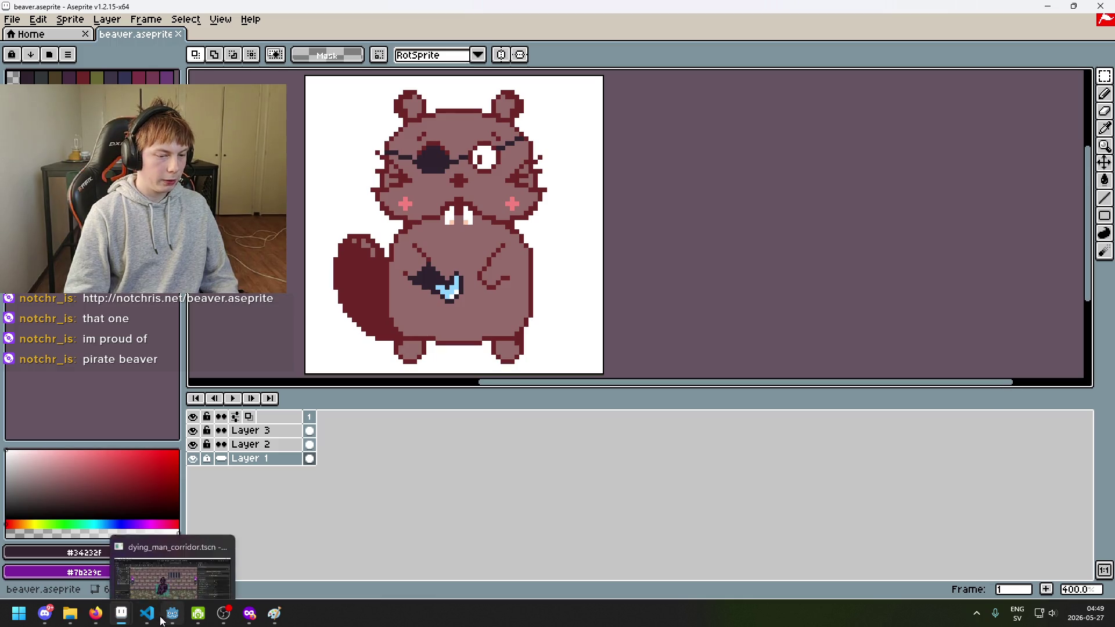
mouse_move(121, 615)
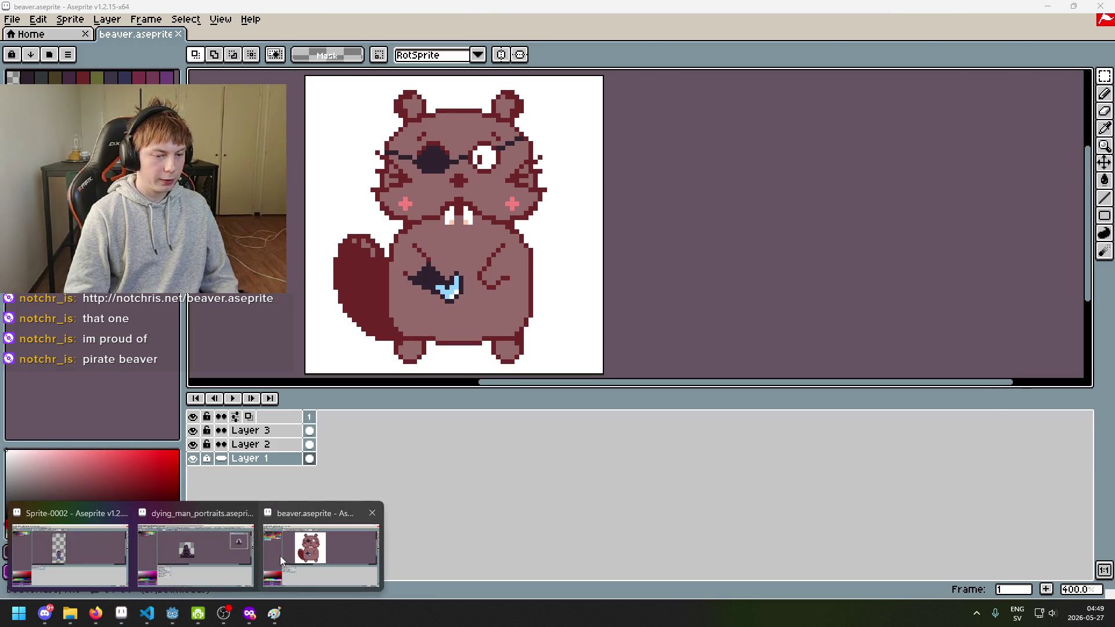
Marquee-select the first character cell on the chibi.png sheet.
click(211, 554)
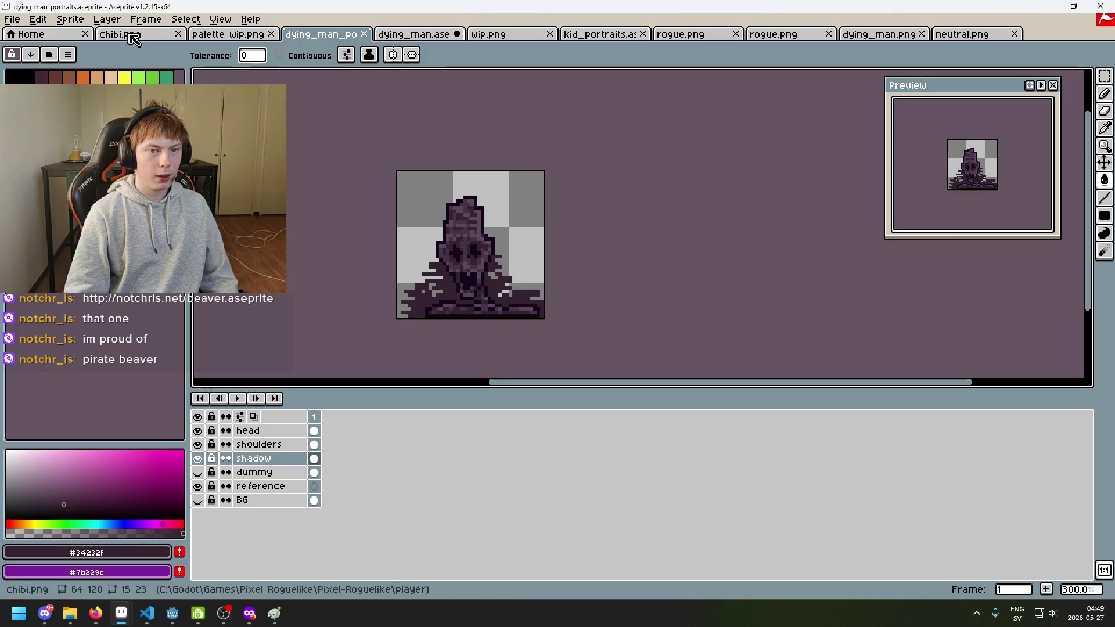
click(120, 34)
scroll(381, 151, up, 2)
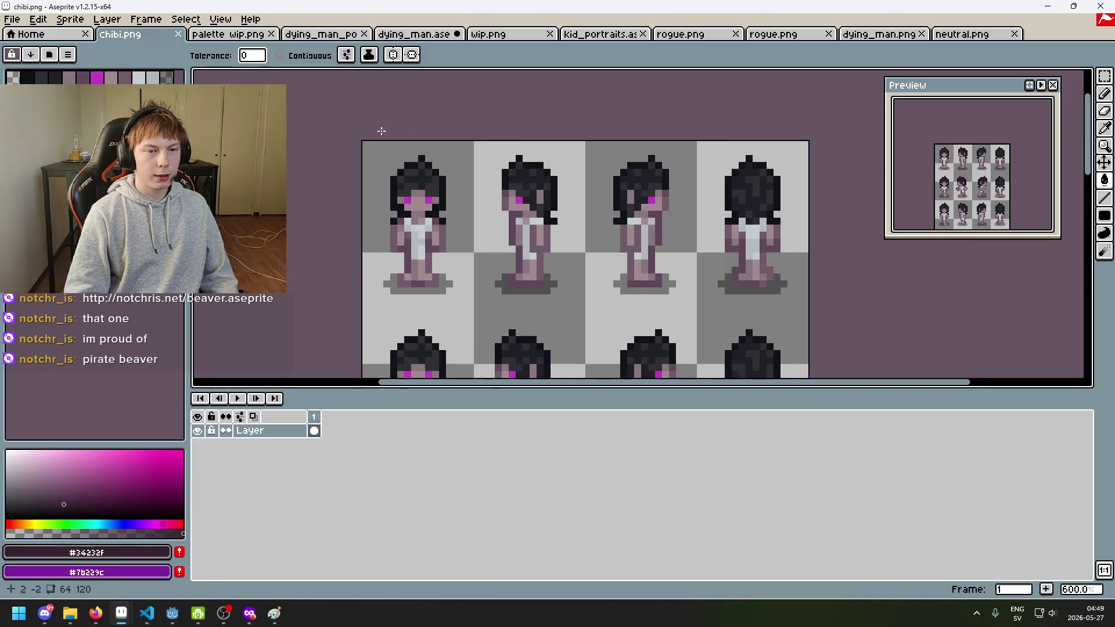
key(m)
mouse_move(365, 145)
mouse_down()
mouse_move(451, 312)
mouse_move(474, 309)
mouse_up()
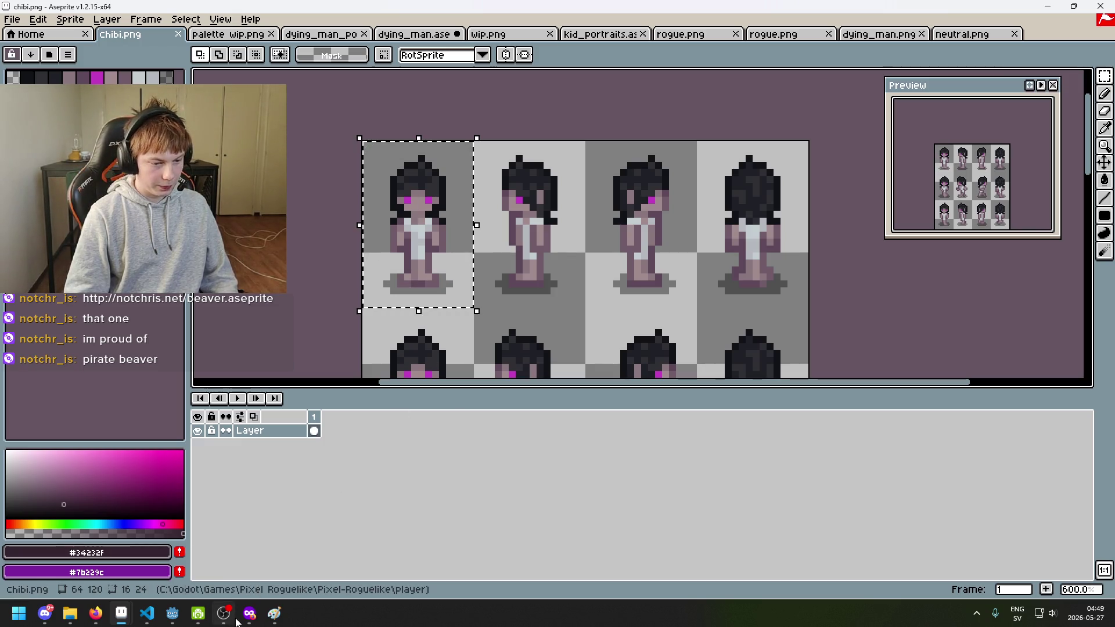
Paste the character onto the beaver's Layer 3 and drag it to the bottom-right.
mouse_move(250, 614)
click(317, 549)
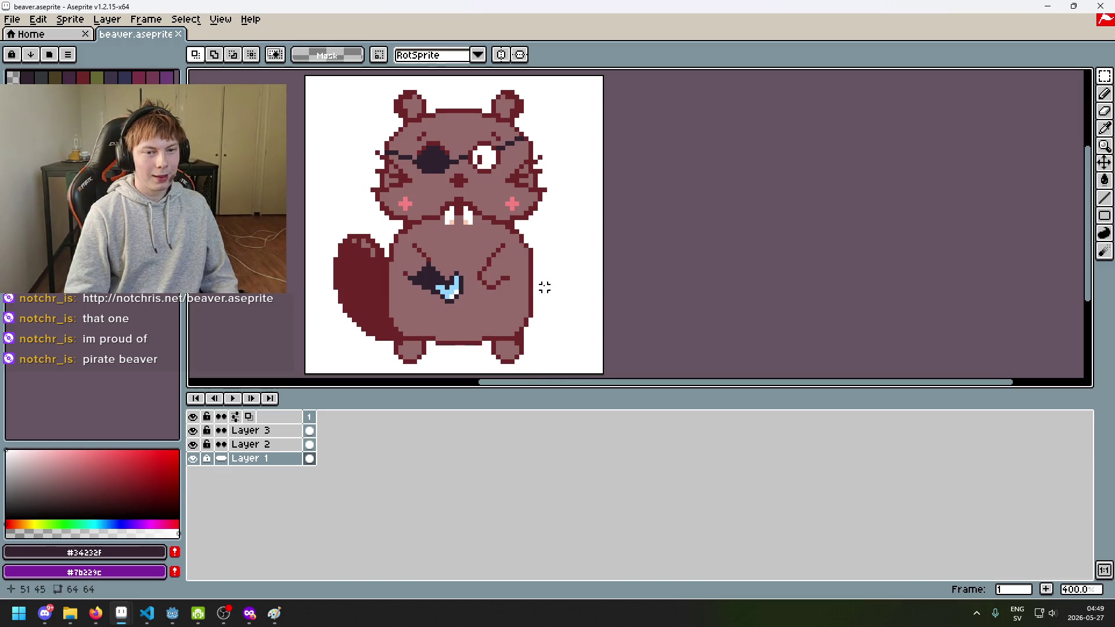
click(250, 430)
key(ctrl+v)
mouse_move(358, 162)
mouse_down()
mouse_move(364, 277)
mouse_move(444, 260)
mouse_move(658, 277)
mouse_move(655, 294)
mouse_up()
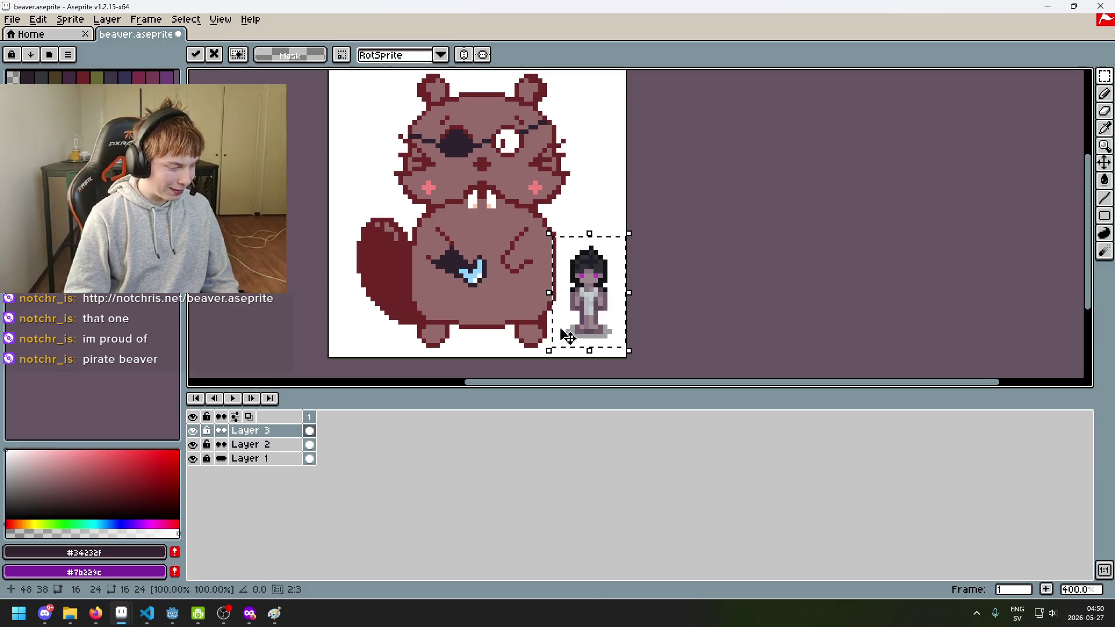
scroll(716, 273, down, 1)
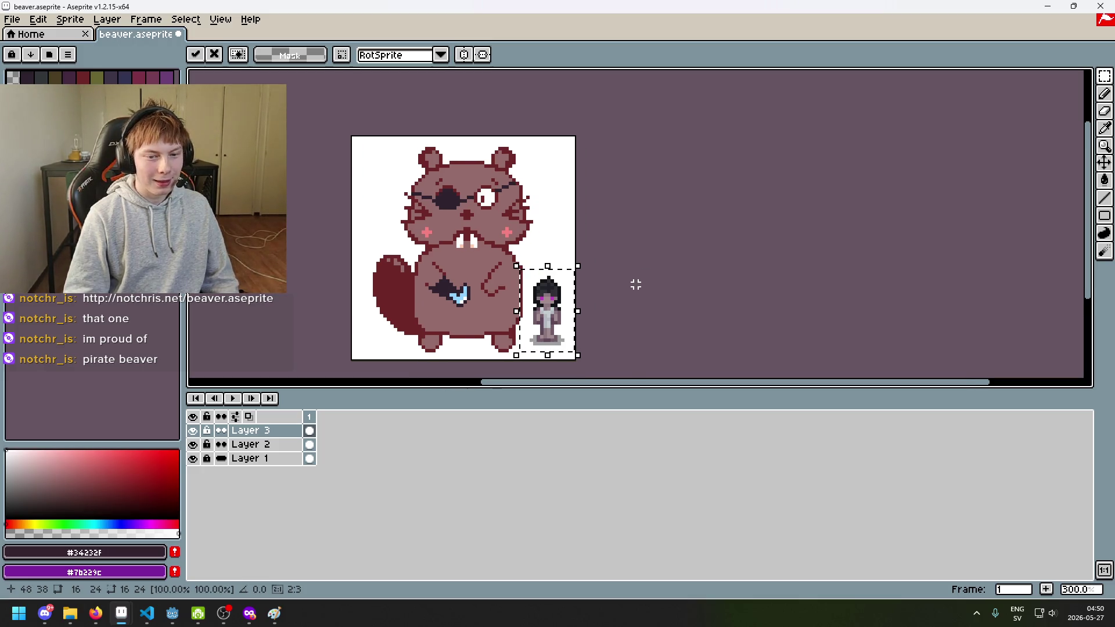
scroll(639, 282, up, 1)
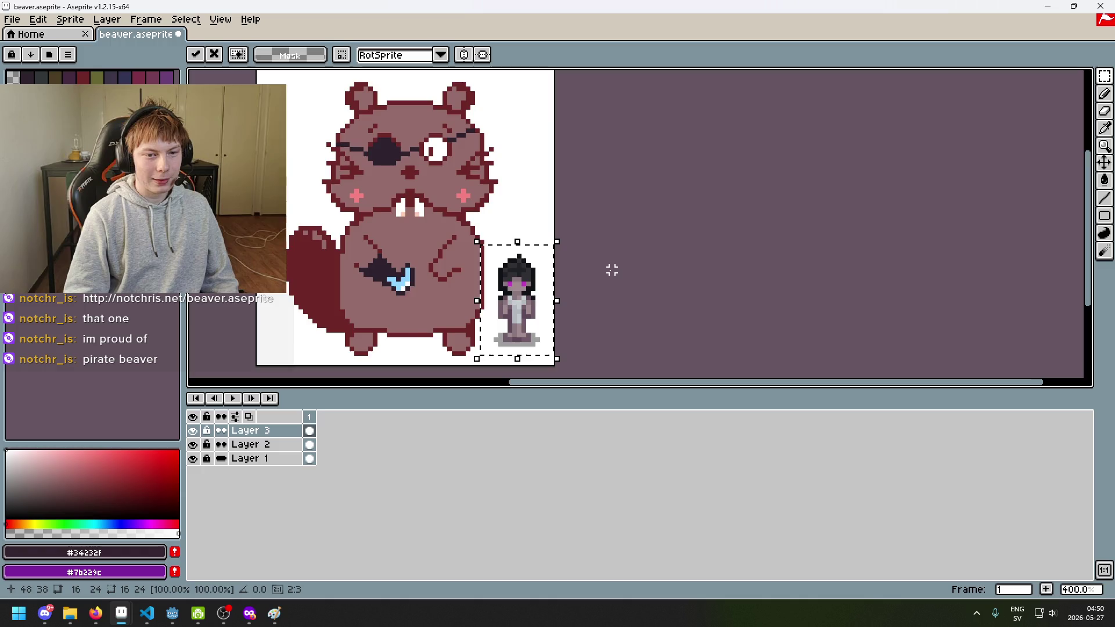
scroll(609, 272, down, 1)
Undo the pasted character and zoom in toward the beaver's face.
key(ctrl+z)
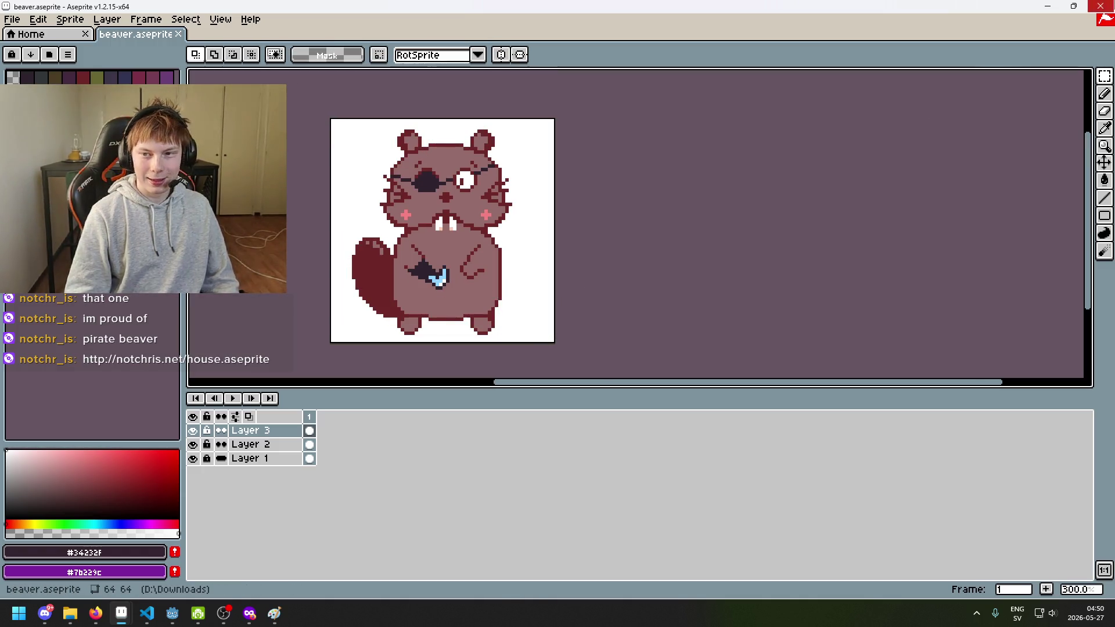
scroll(486, 186, up, 2)
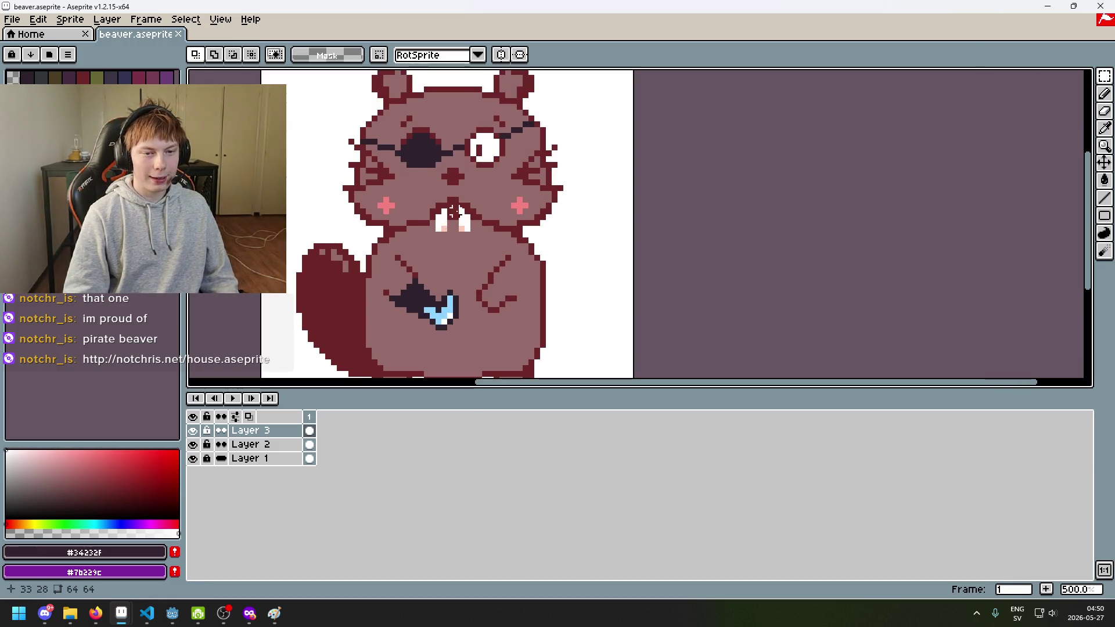
drag(456, 298, 518, 214)
mouse_move(511, 281)
mouse_down()
mouse_move(511, 224)
mouse_move(501, 258)
mouse_up()
scroll(391, 192, up, 2)
Select and deselect the eye patch area, then close the beaver.aseprite tab.
mouse_move(405, 196)
mouse_down()
mouse_move(511, 297)
mouse_move(487, 288)
mouse_up()
key(ctrl+d)
scroll(507, 259, down, 1)
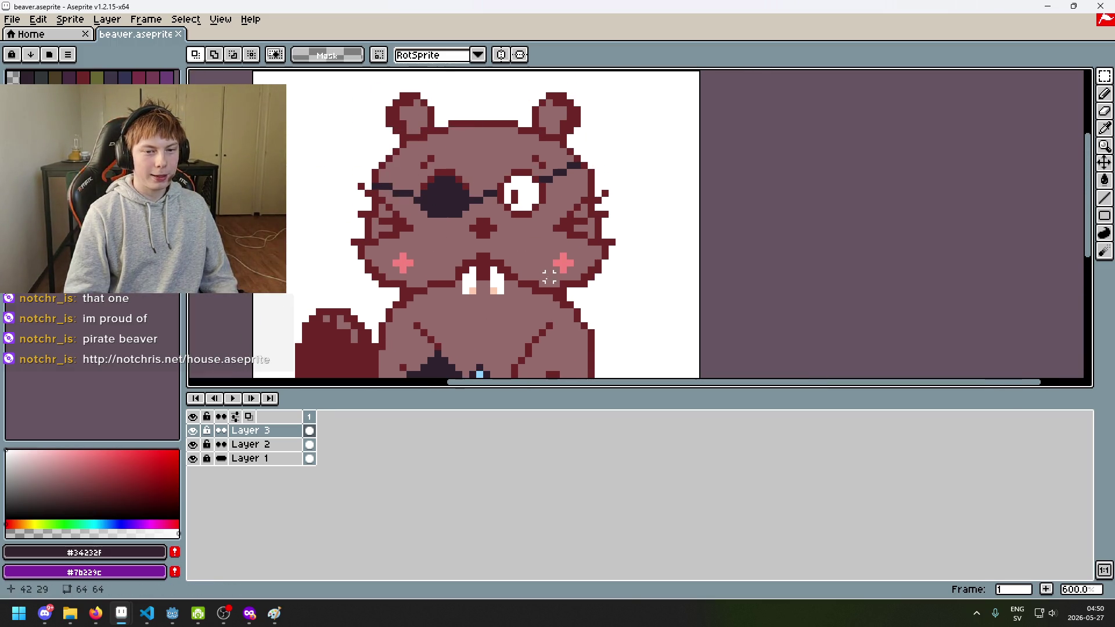
scroll(564, 317, down, 1)
scroll(564, 317, up, 1)
scroll(558, 250, down, 1)
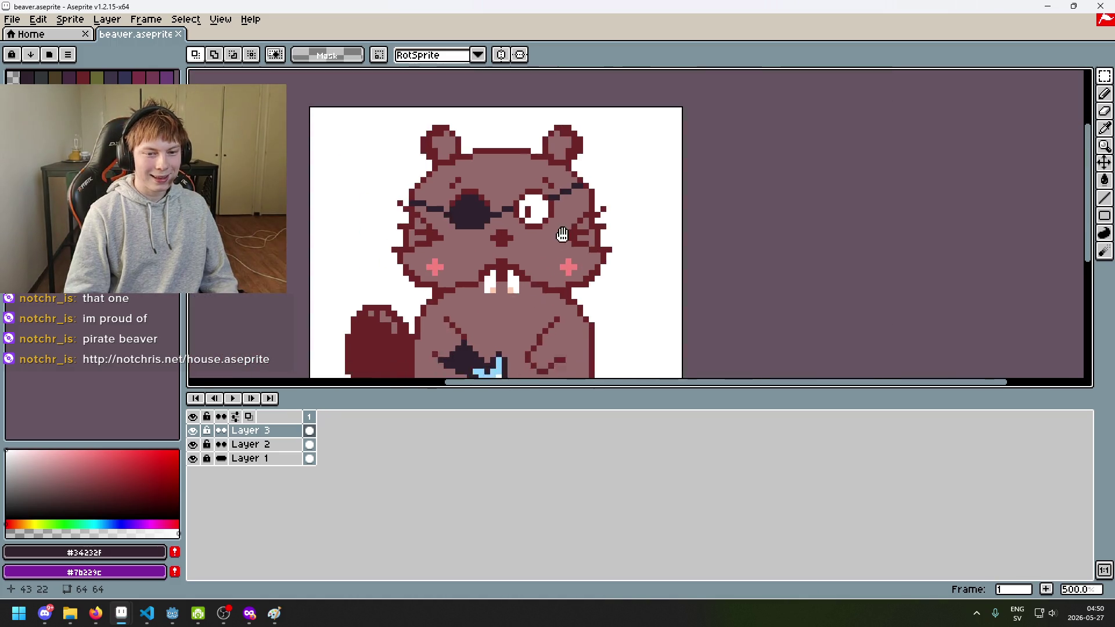
click(179, 34)
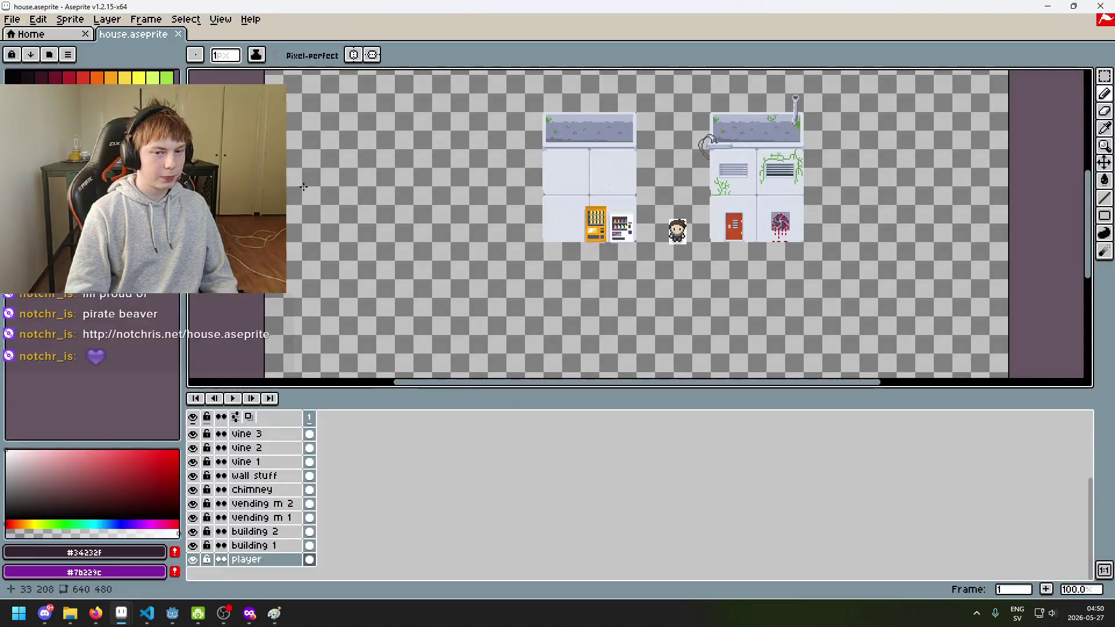
Zoom and pan across the house artwork to the red dripping fan.
scroll(652, 208, up, 1)
mouse_move(652, 208)
mouse_down()
mouse_move(418, 274)
mouse_move(399, 324)
mouse_up()
scroll(637, 219, up, 1)
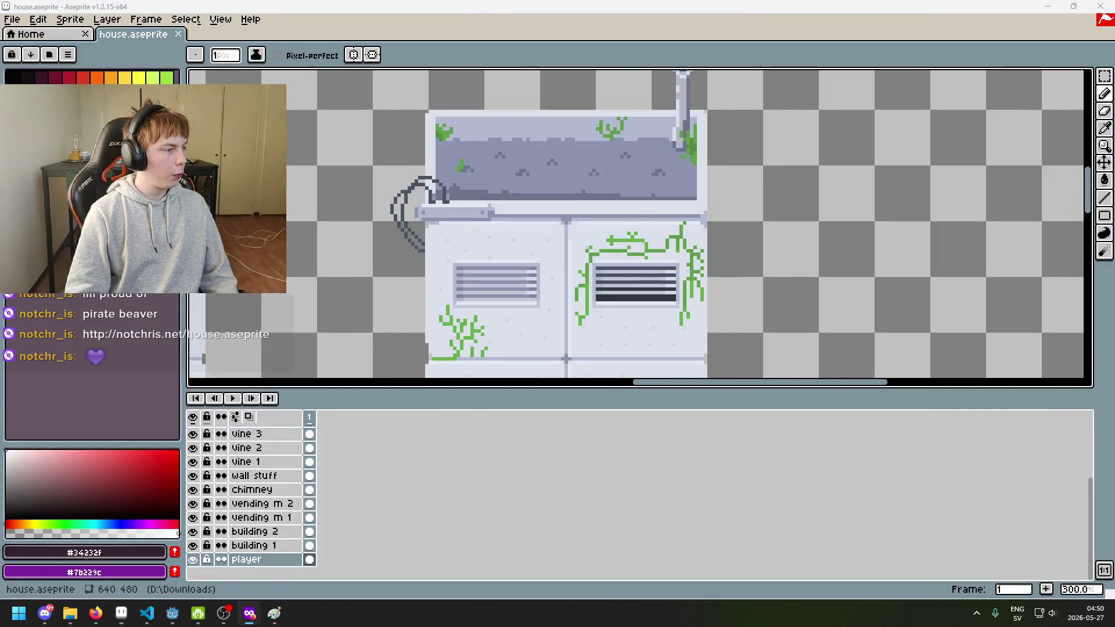
scroll(604, 256, down, 3)
scroll(592, 254, up, 4)
mouse_move(626, 251)
mouse_down()
mouse_move(679, 318)
mouse_move(693, 368)
mouse_move(700, 291)
mouse_up()
scroll(693, 368, down, 1)
scroll(631, 320, down, 1)
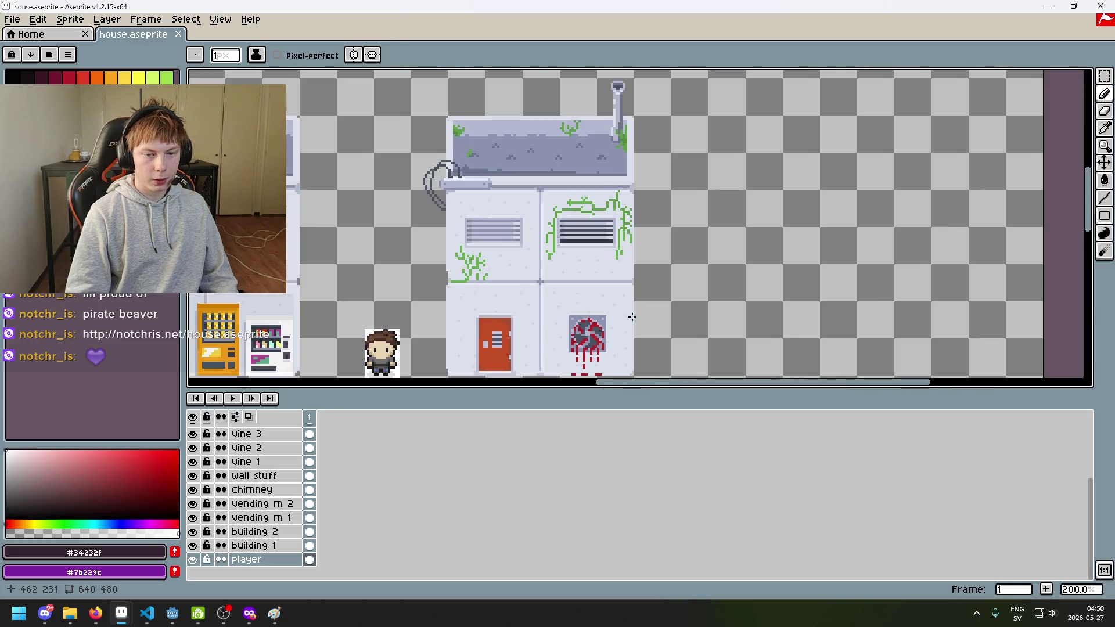
drag(631, 319, 707, 251)
Keep zooming and panning along the house building to inspect it.
scroll(658, 279, up, 4)
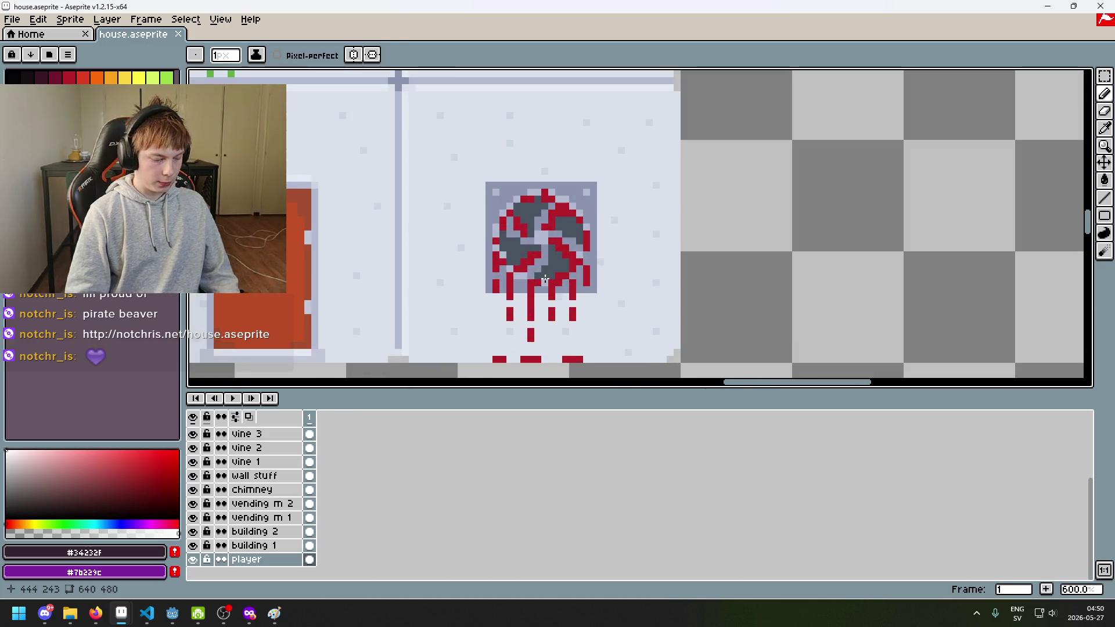
scroll(545, 279, down, 2)
scroll(543, 284, up, 1)
scroll(543, 288, up, 1)
scroll(539, 300, down, 3)
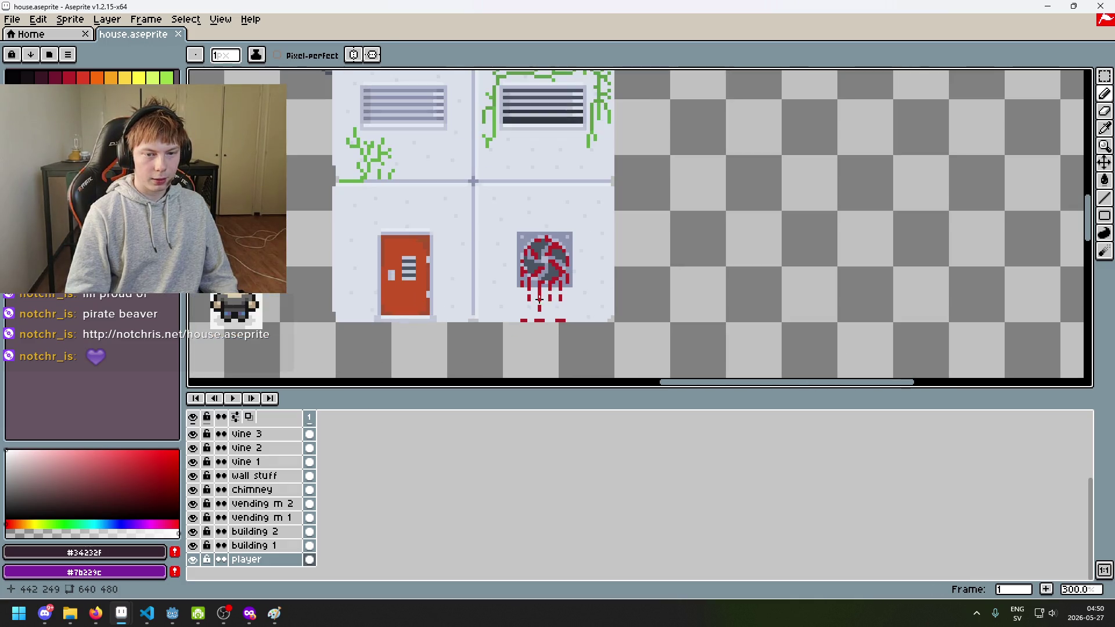
scroll(539, 300, down, 2)
scroll(525, 248, up, 2)
scroll(526, 248, up, 1)
mouse_move(526, 290)
mouse_down()
mouse_move(482, 325)
mouse_move(534, 376)
mouse_move(407, 218)
mouse_move(686, 350)
mouse_move(655, 366)
mouse_move(520, 263)
mouse_move(361, 252)
mouse_up()
scroll(553, 210, up, 2)
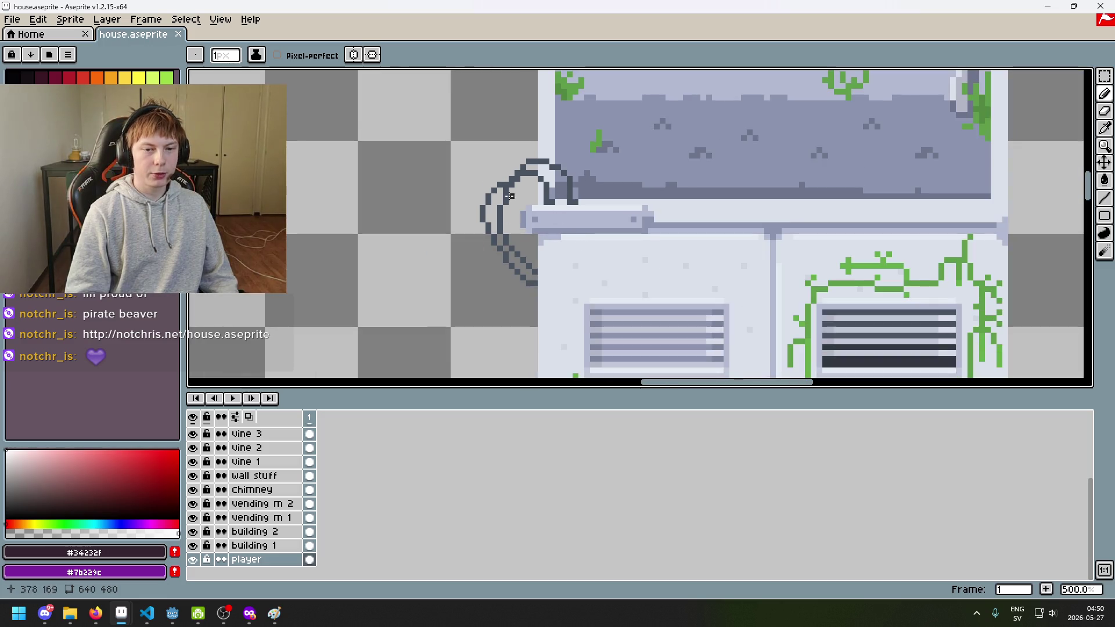
scroll(515, 231, down, 3)
scroll(488, 256, up, 3)
scroll(508, 244, down, 3)
scroll(533, 159, down, 1)
scroll(533, 159, up, 1)
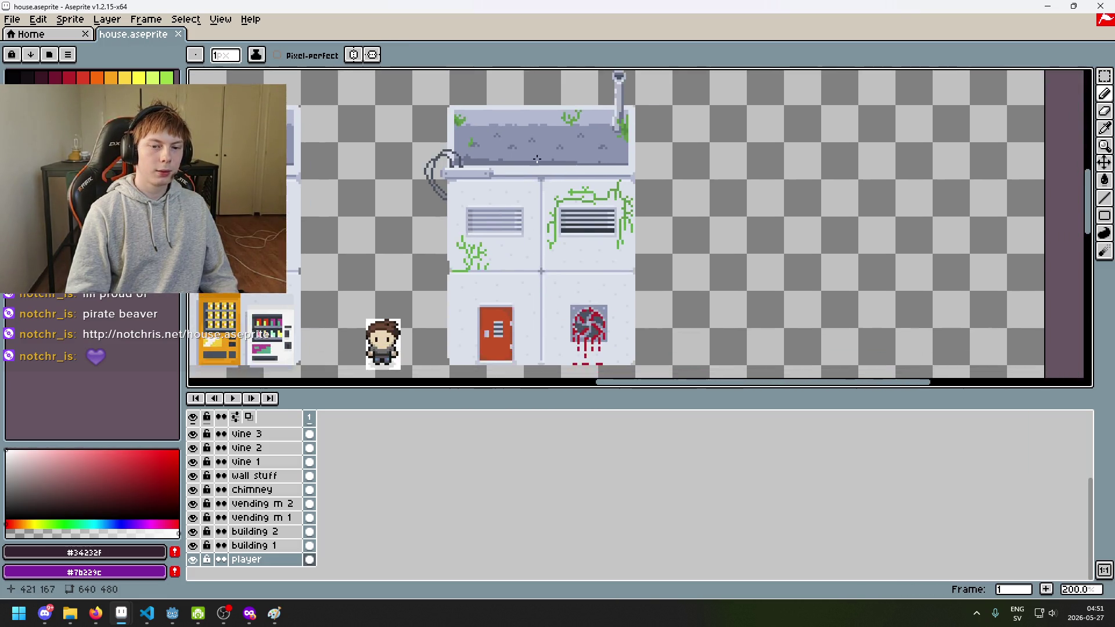
scroll(533, 158, up, 2)
scroll(472, 193, down, 2)
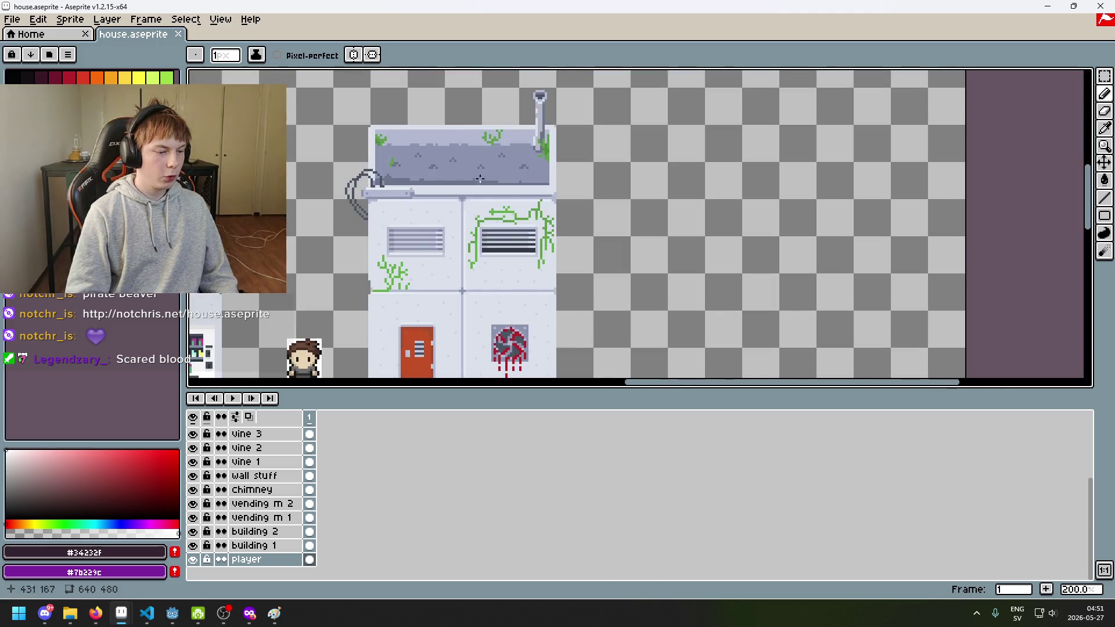
scroll(705, 265, down, 1)
scroll(602, 290, up, 1)
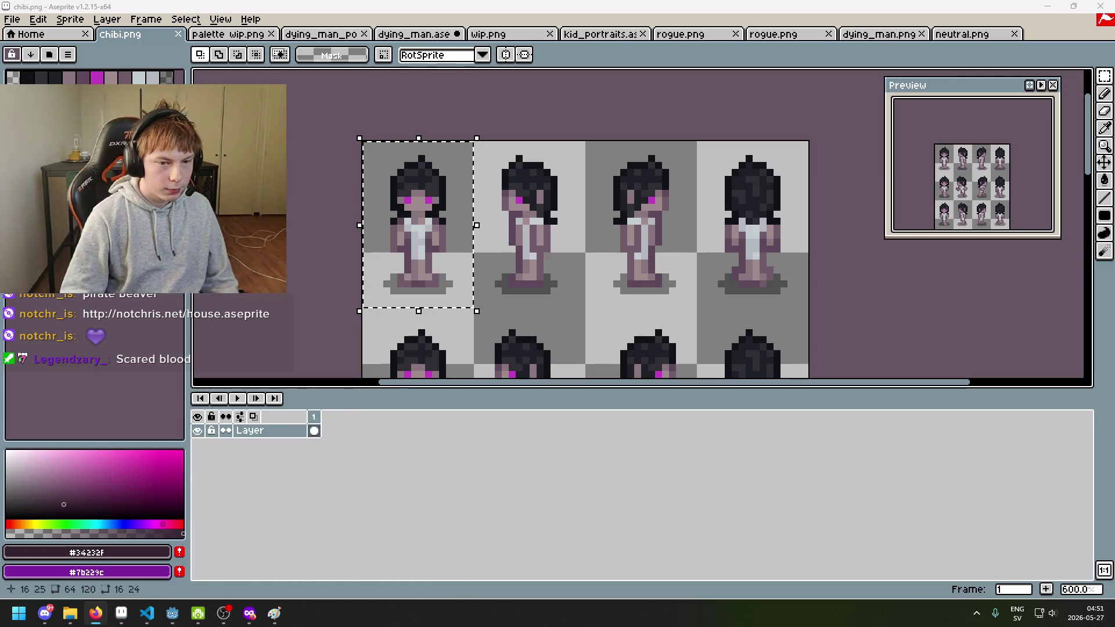
Clear the chibi sheet selection and switch to the Godot editor.
click(360, 293)
mouse_move(168, 616)
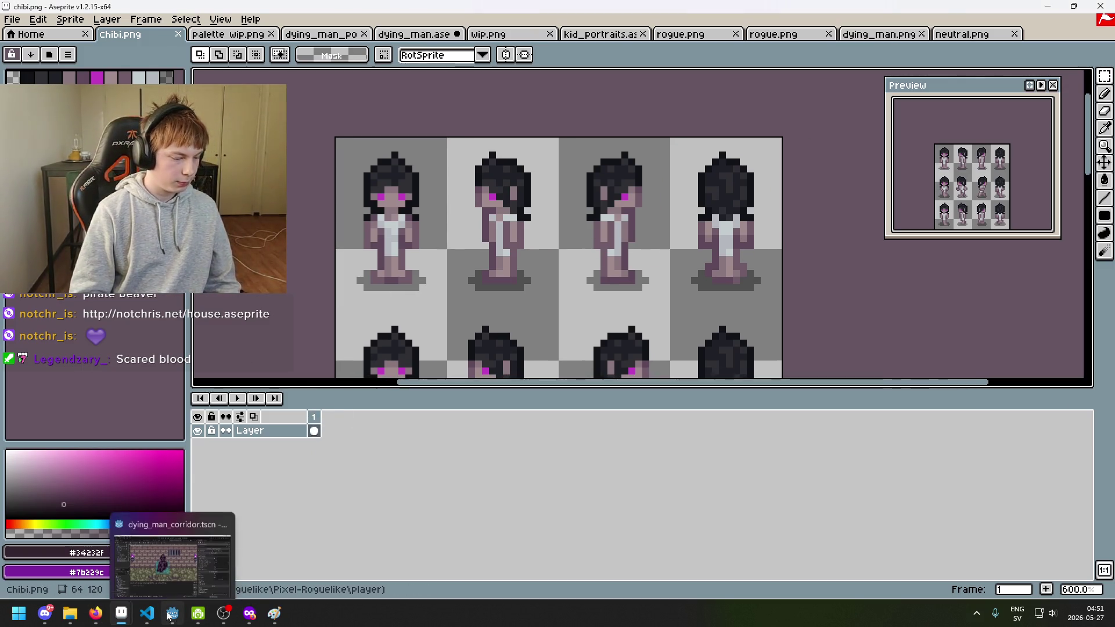
click(174, 616)
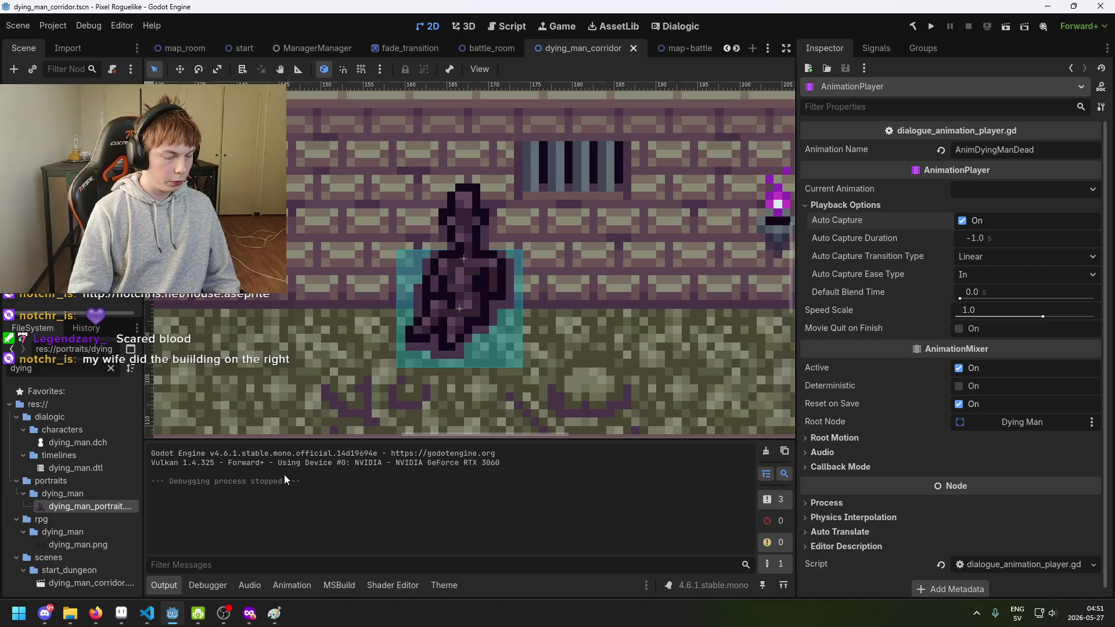
Zoom out the 2D view and open the dying man AnimationPlayer's animation editor.
scroll(324, 375, down, 2)
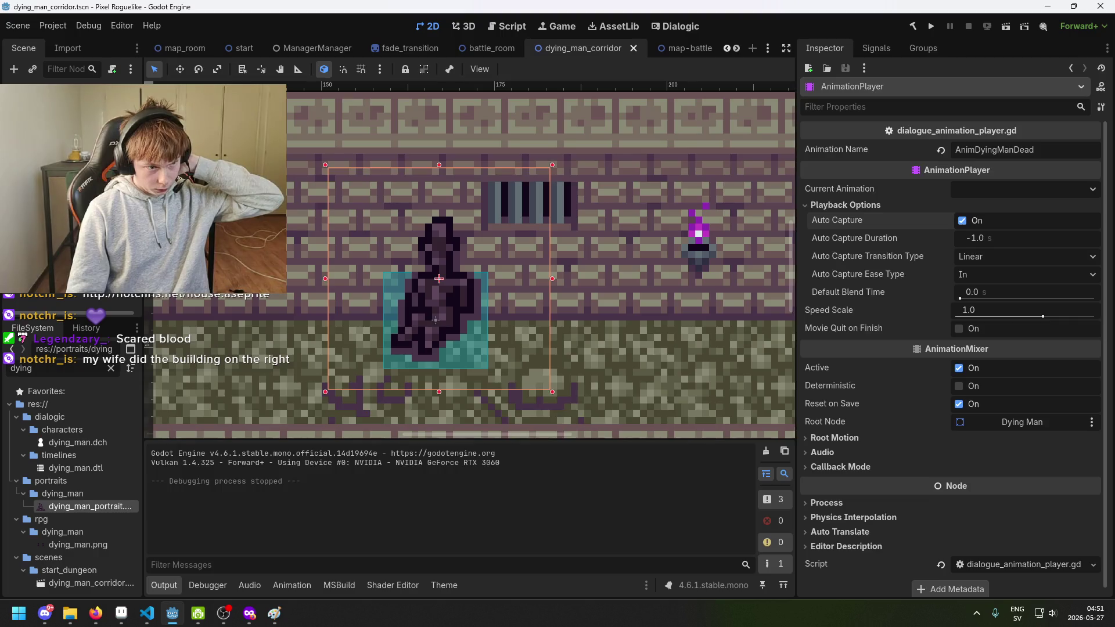
key(alt+n)
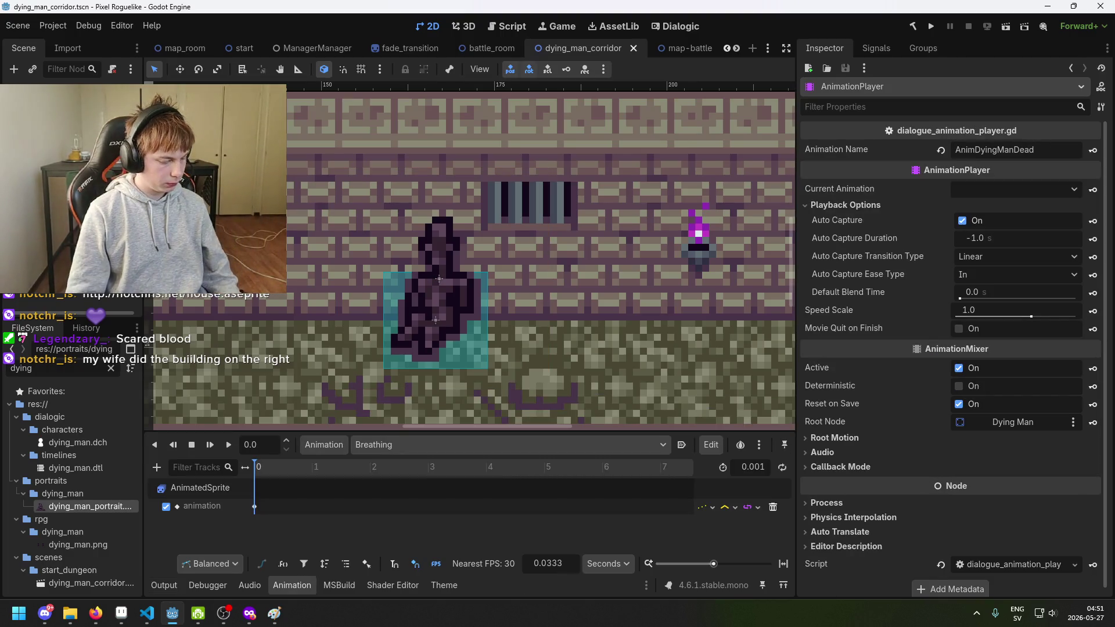
Save the scene and switch the animation list to AnimDyingDead, then back to Breathing.
key(ctrl+s)
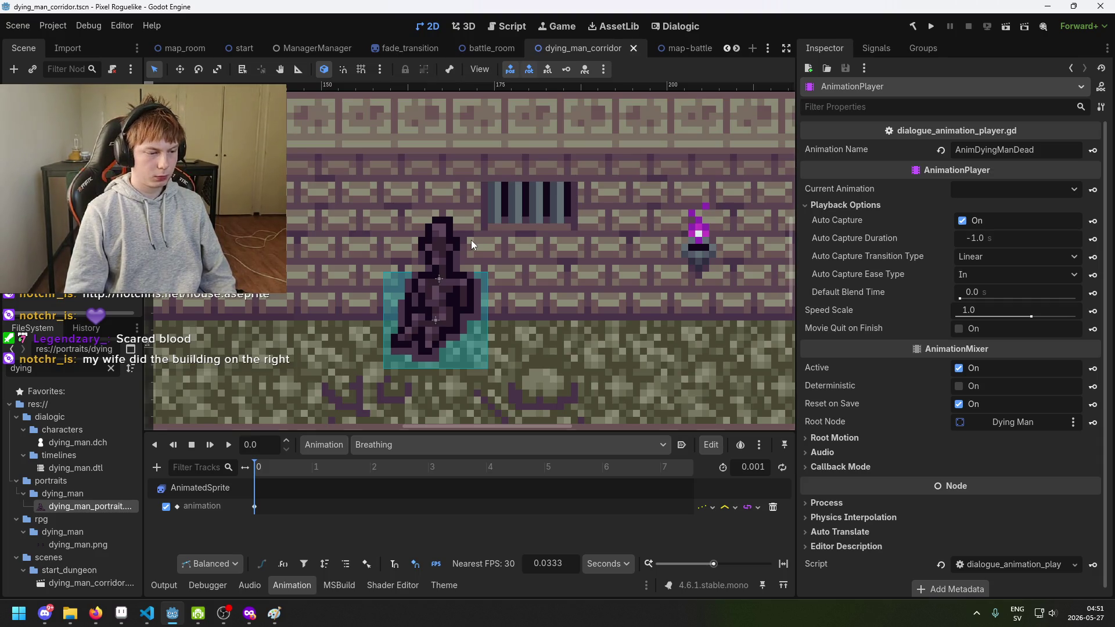
key(ctrl+s)
scroll(378, 322, down, 1)
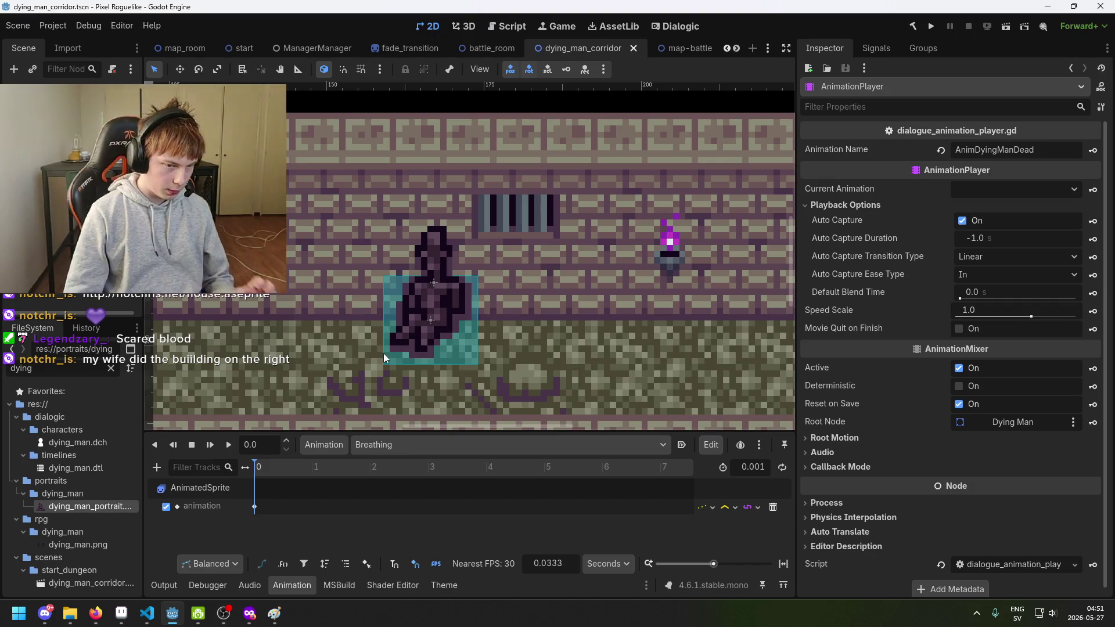
click(389, 445)
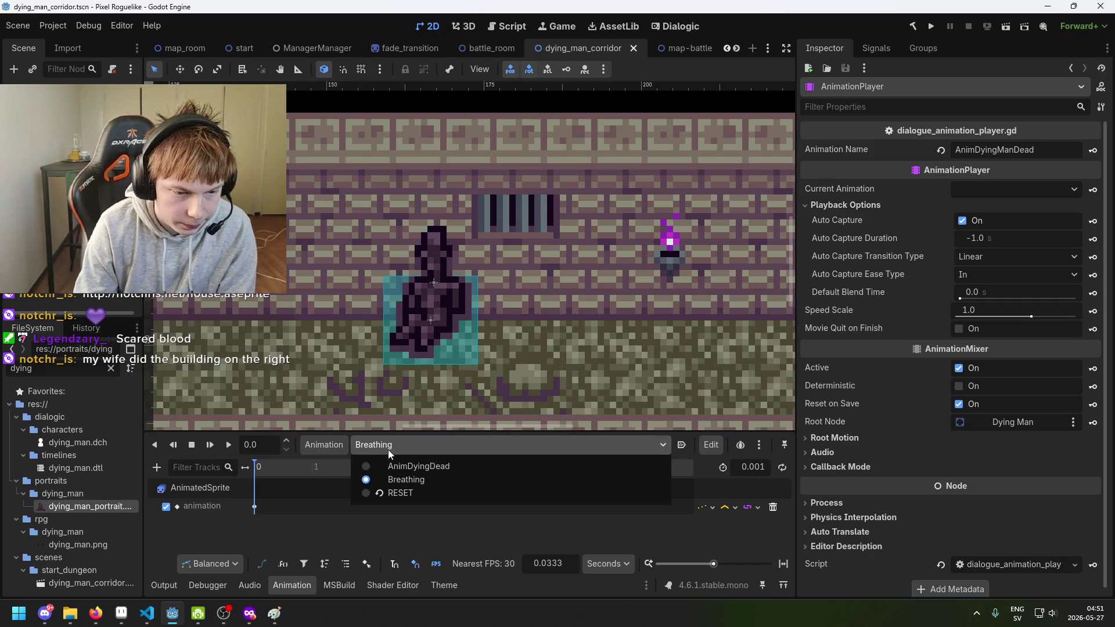
click(396, 469)
click(403, 447)
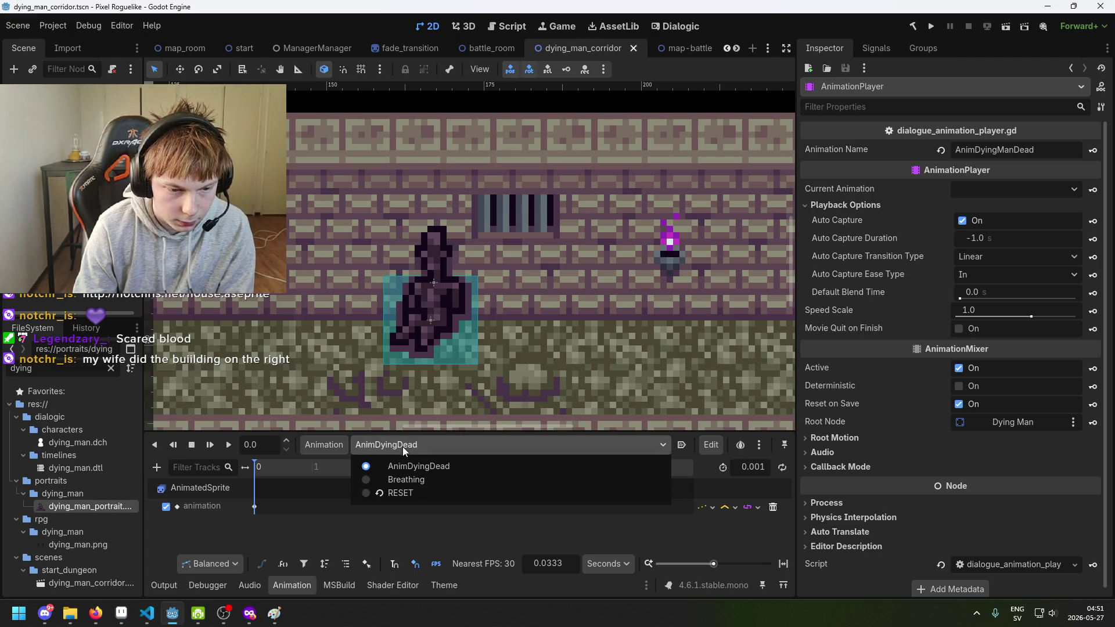
click(398, 481)
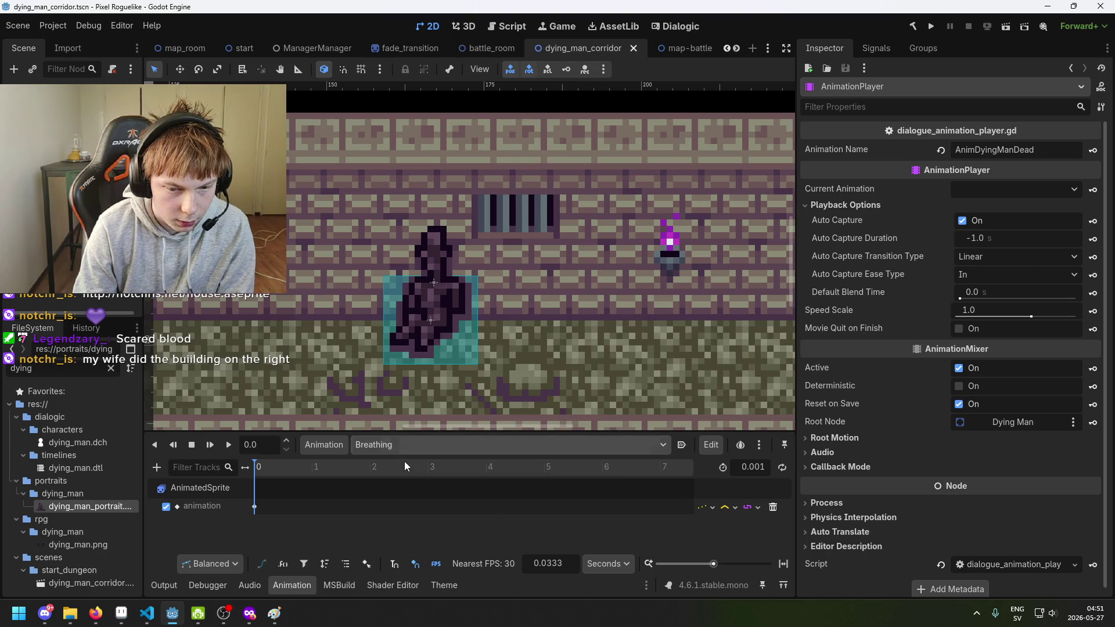
click(368, 445)
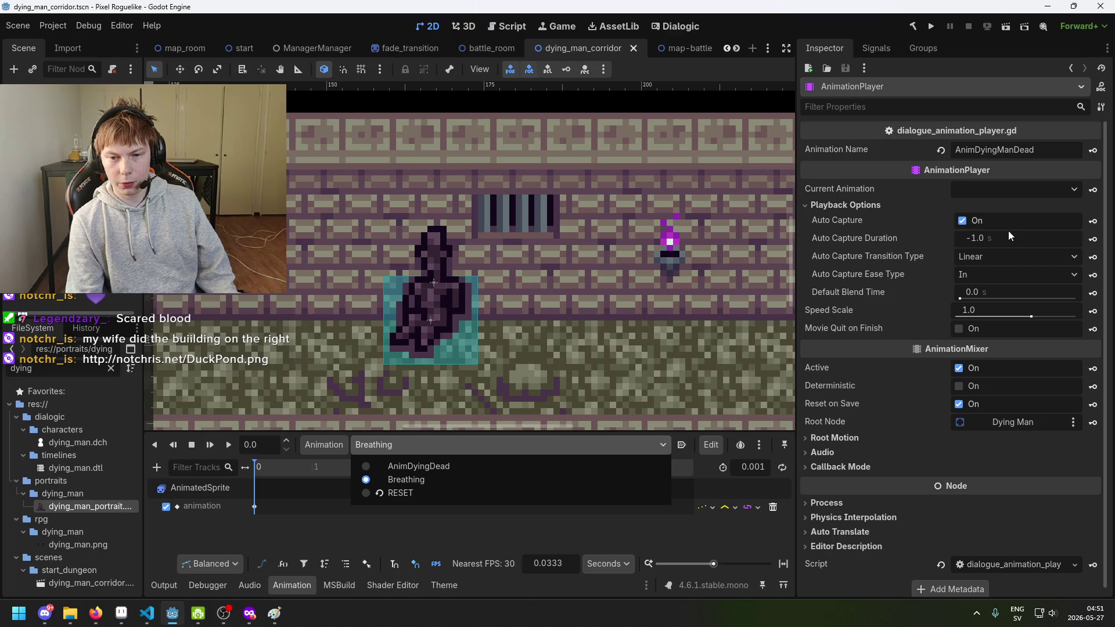
key(Escape)
Toggle the AnimationPlayer's Active off and on, save, and show the track editing options.
click(959, 369)
click(958, 369)
key(ctrl+s)
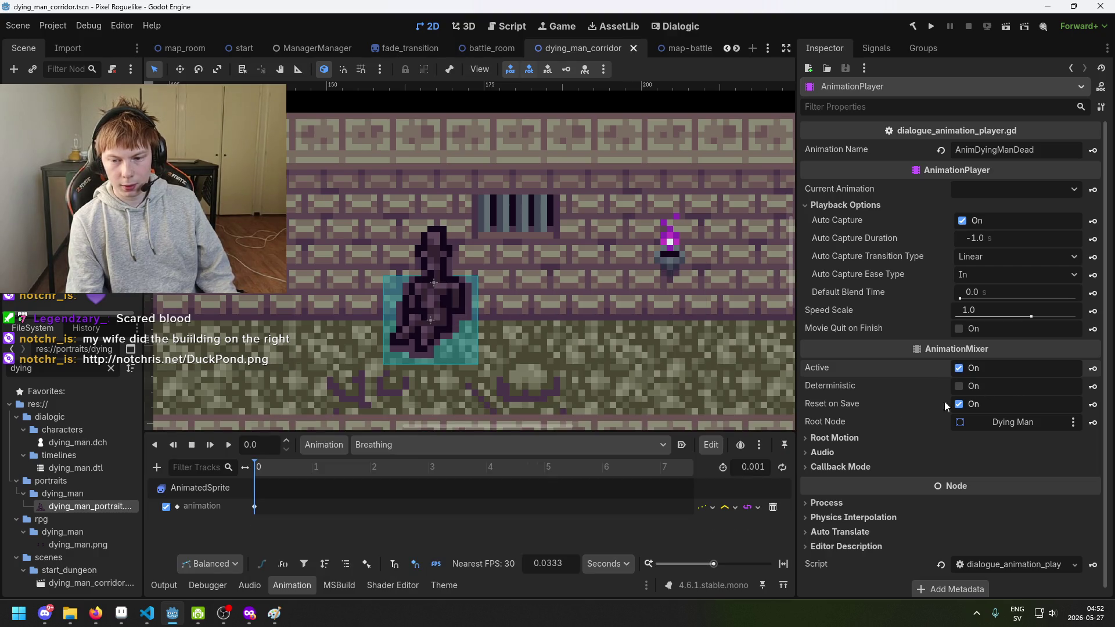
click(414, 448)
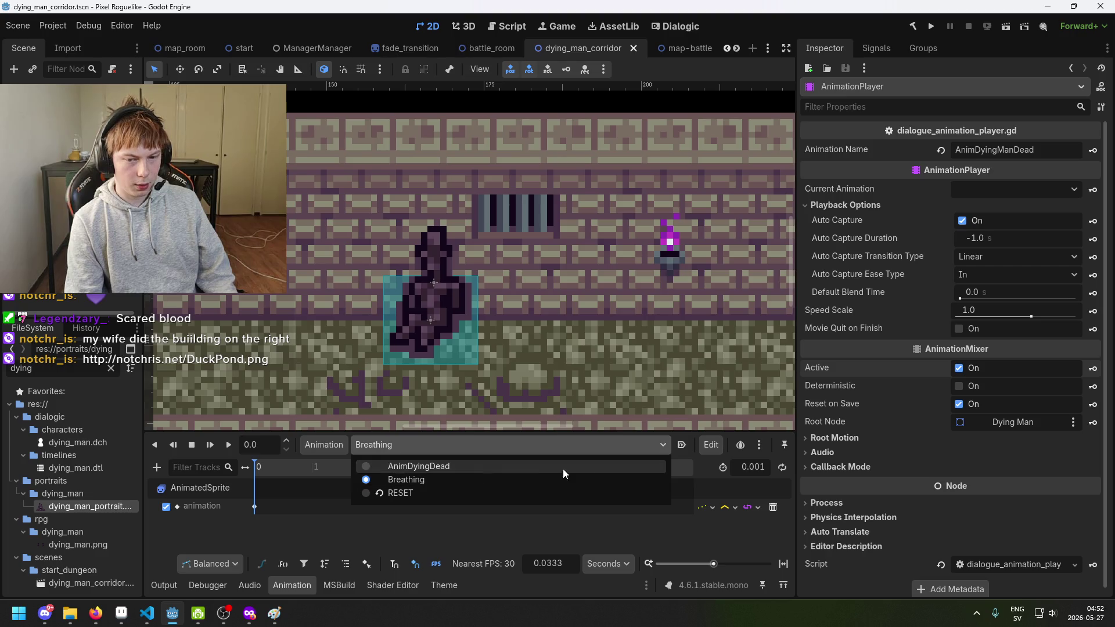
click(705, 444)
click(705, 444)
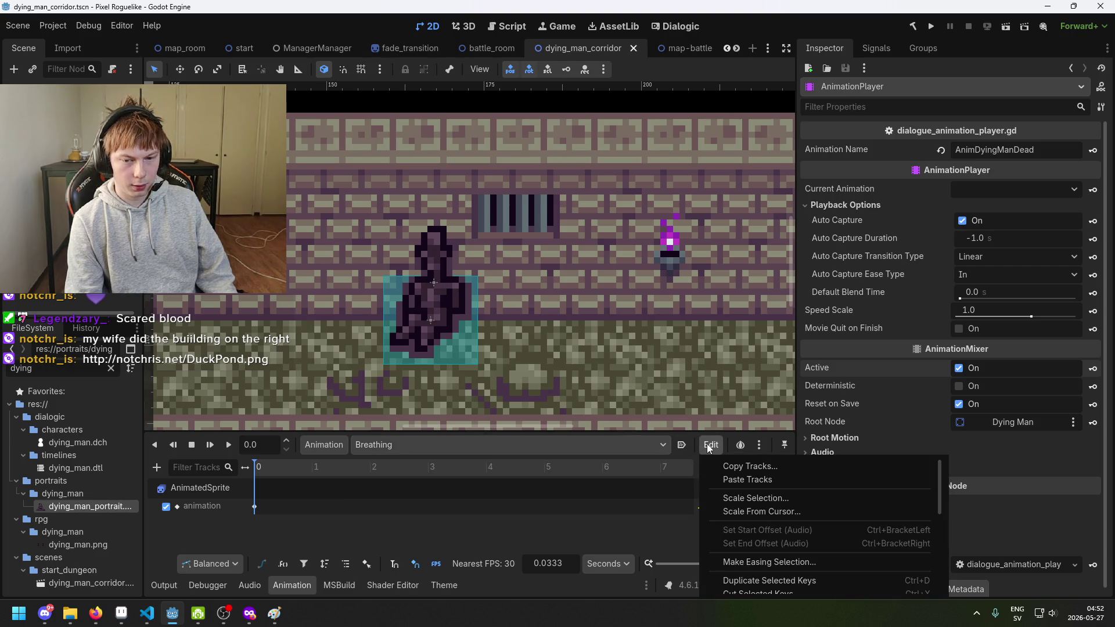
Close the track editing options and load the AnimDyingDead animation.
scroll(709, 491, down, 3)
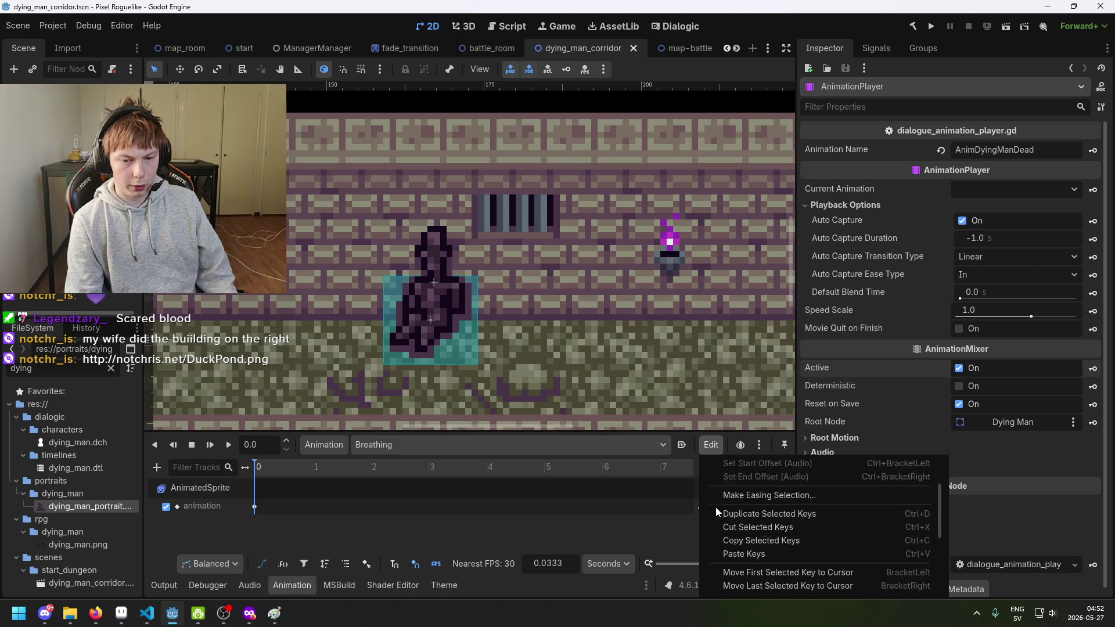
scroll(720, 507, down, 3)
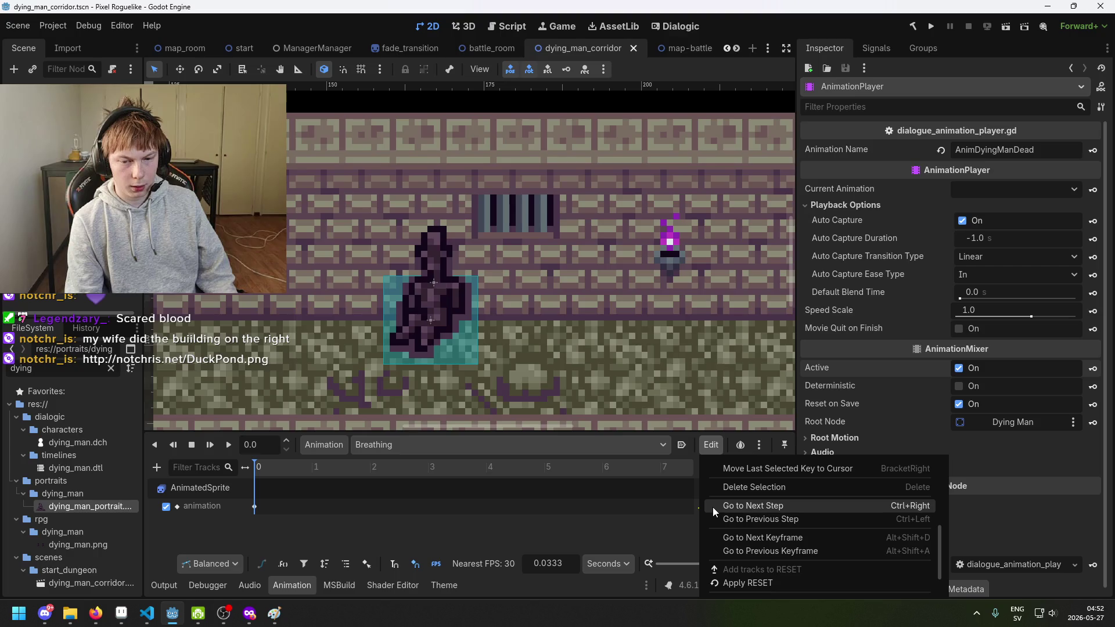
scroll(713, 508, up, 2)
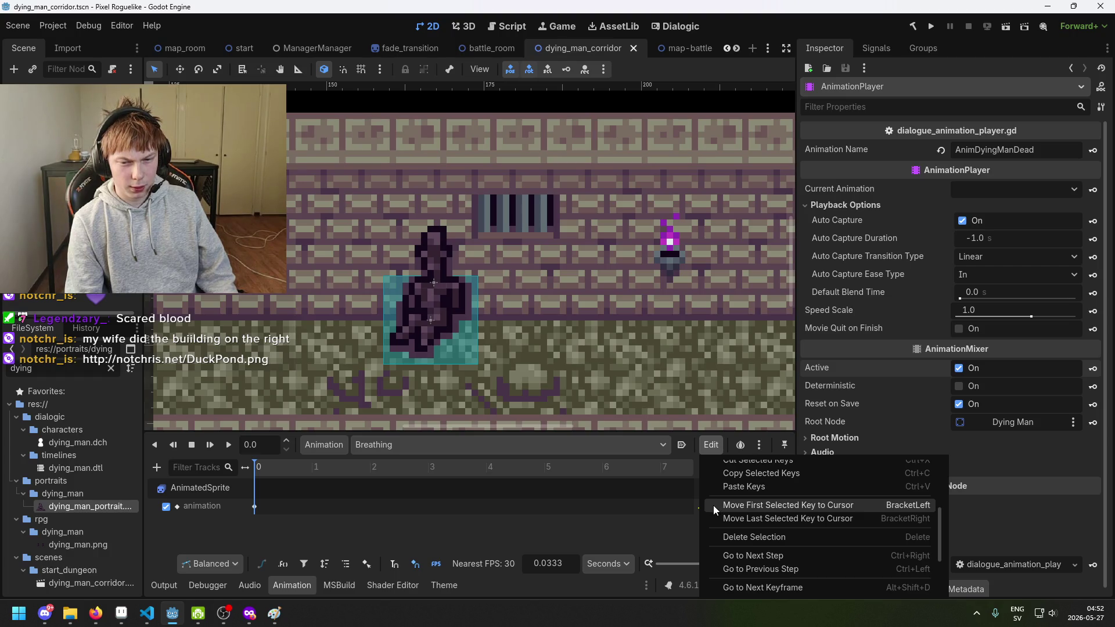
scroll(714, 504, up, 3)
click(420, 442)
click(421, 445)
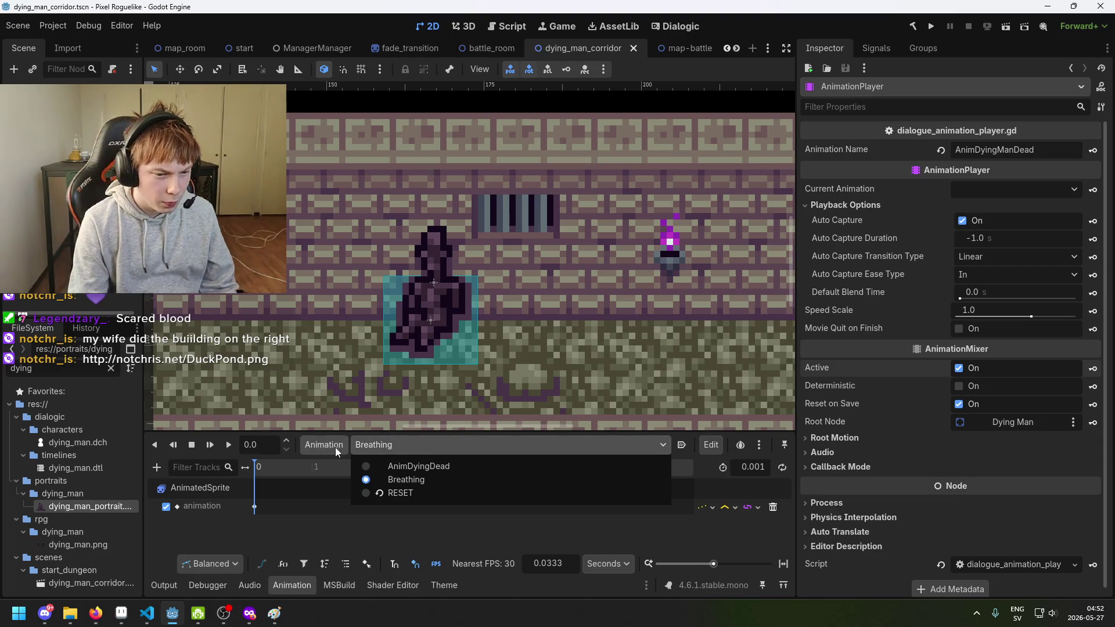
click(410, 467)
Look through the animation list, onion skinning options and Animation menu, then select the AnimatedSprite.
click(441, 445)
click(591, 447)
click(667, 444)
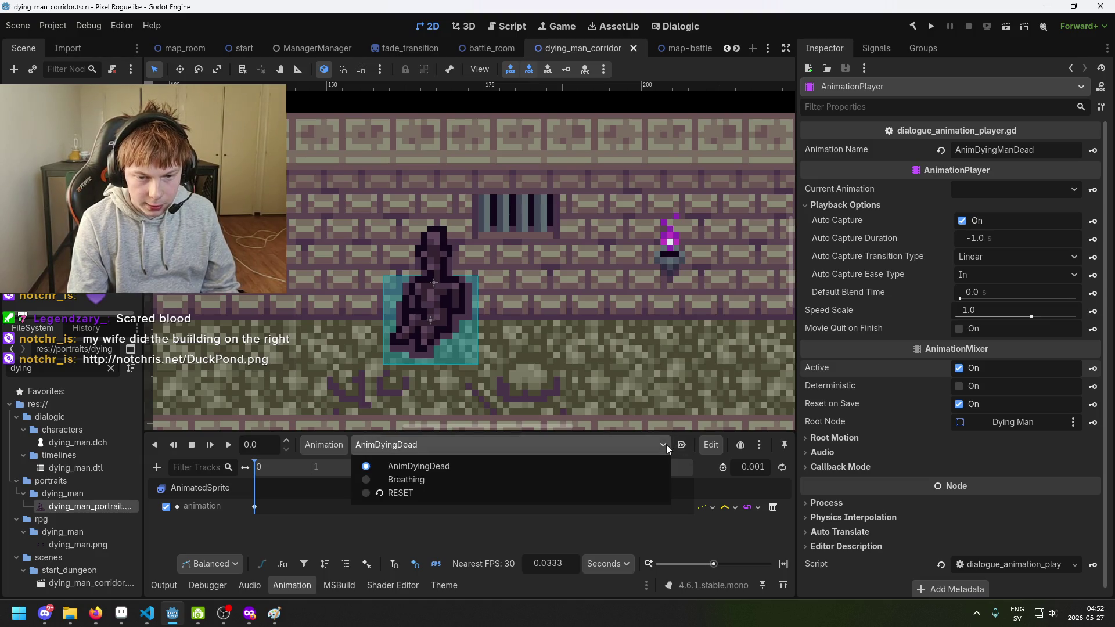
click(754, 448)
click(759, 445)
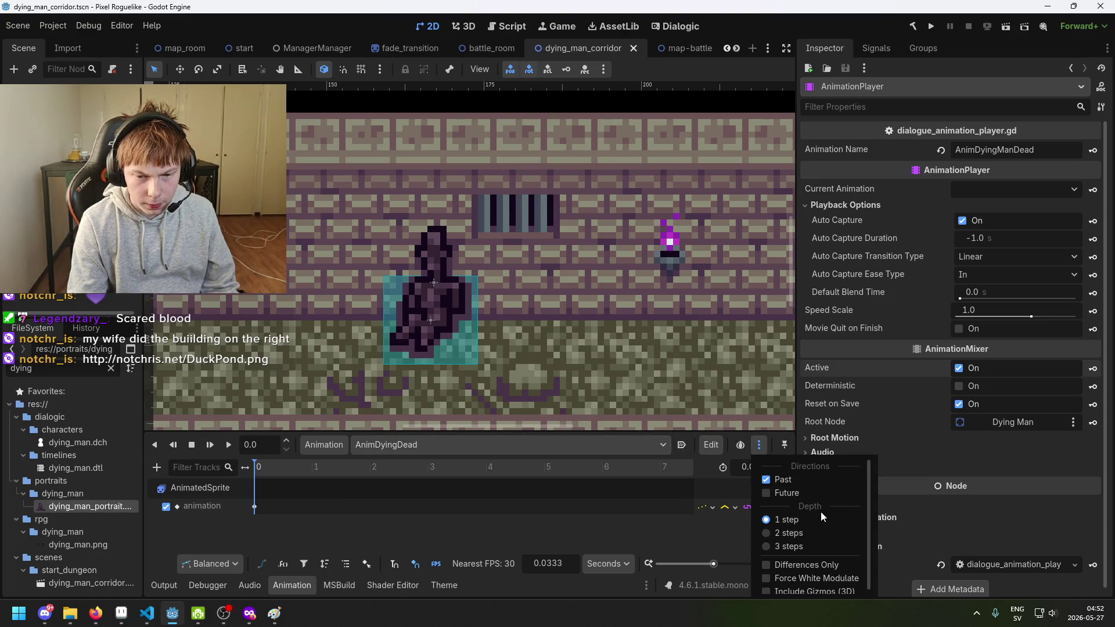
scroll(828, 514, down, 1)
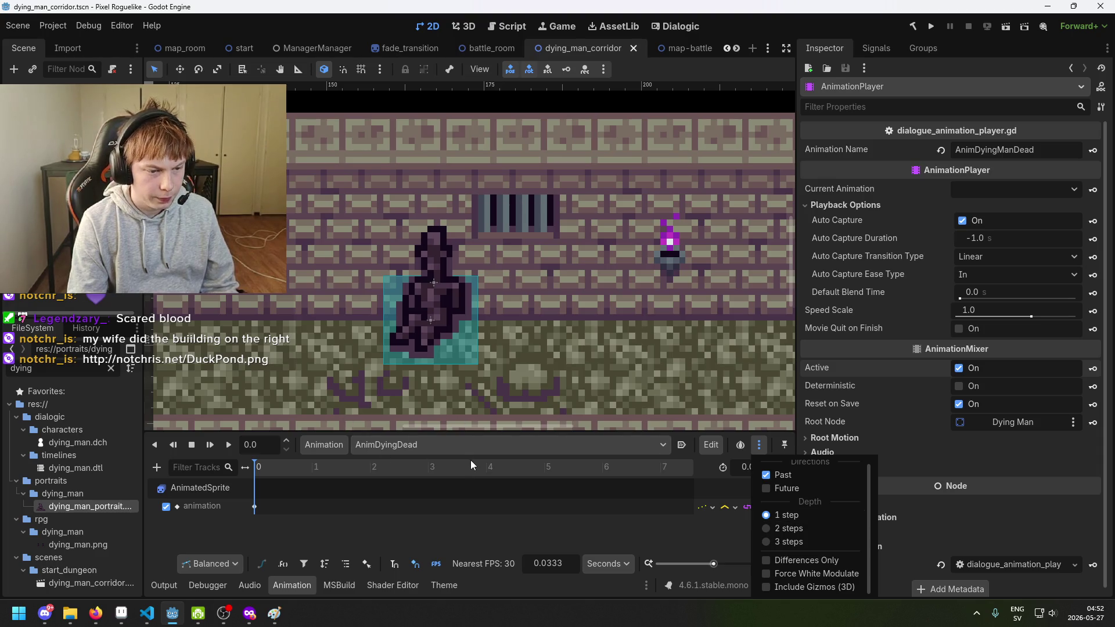
click(515, 502)
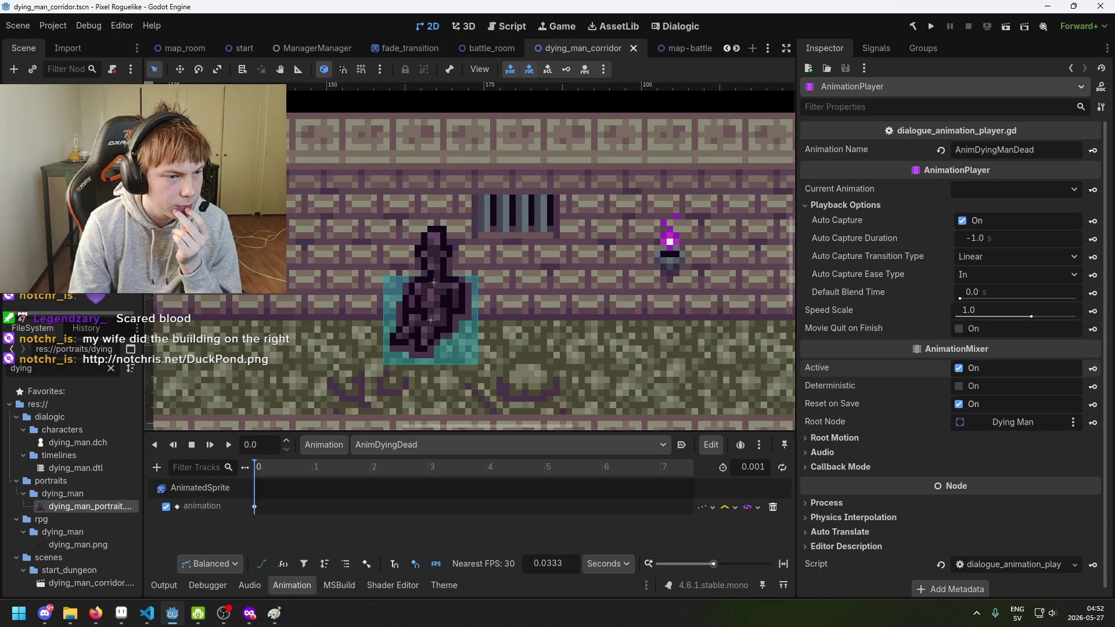
click(324, 445)
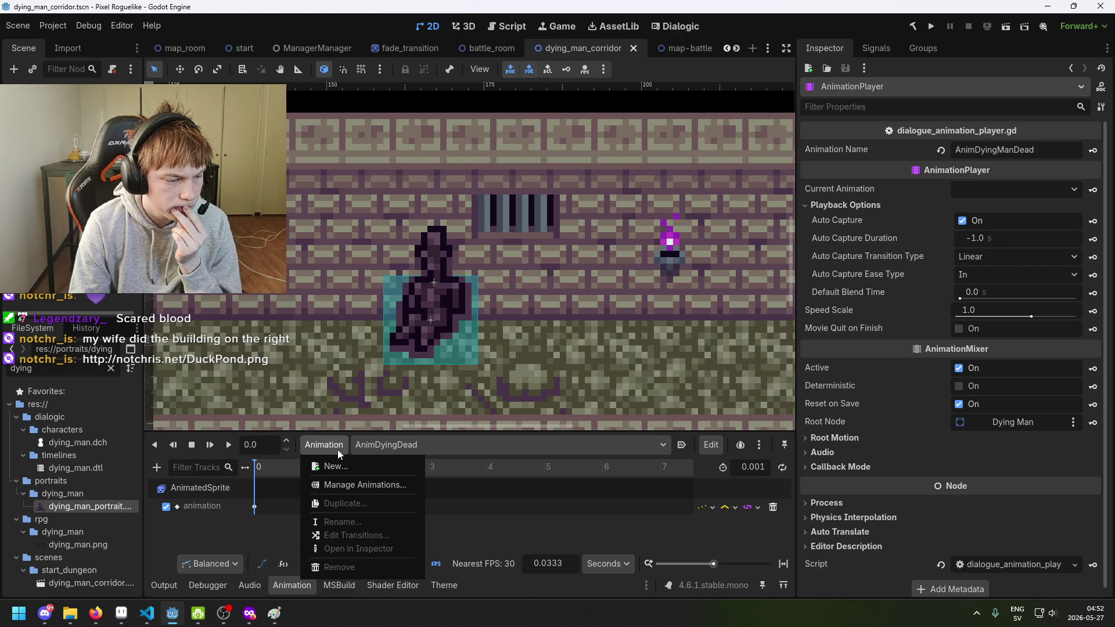
click(198, 488)
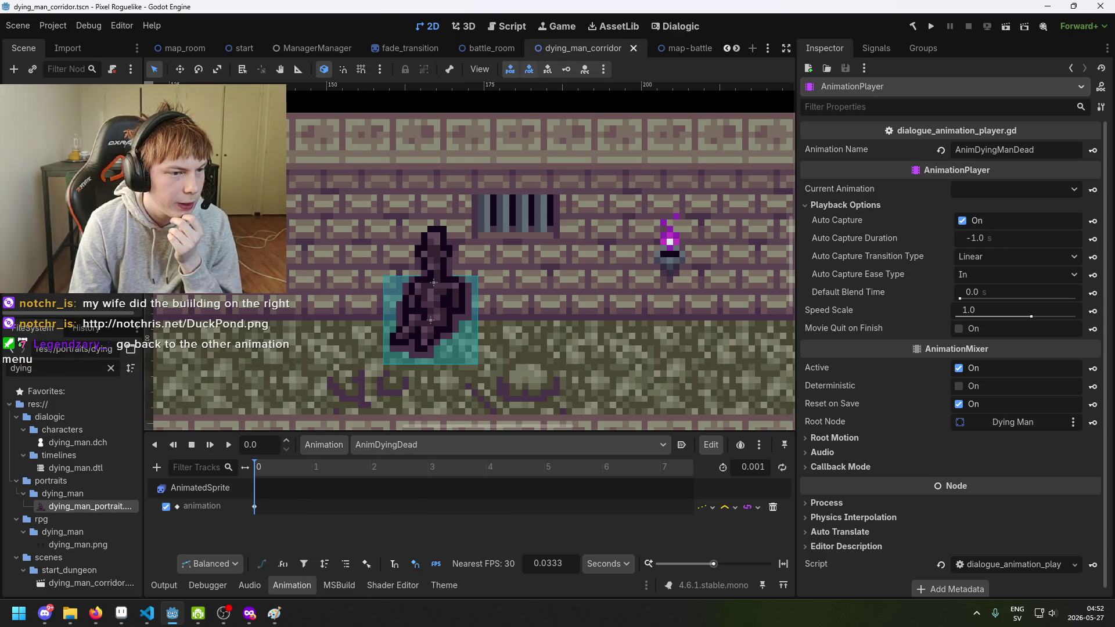
In the AnimatedSprite's SpriteFrames, set the dead animation's speed to 0 FPS.
click(198, 488)
scroll(280, 352, down, 1)
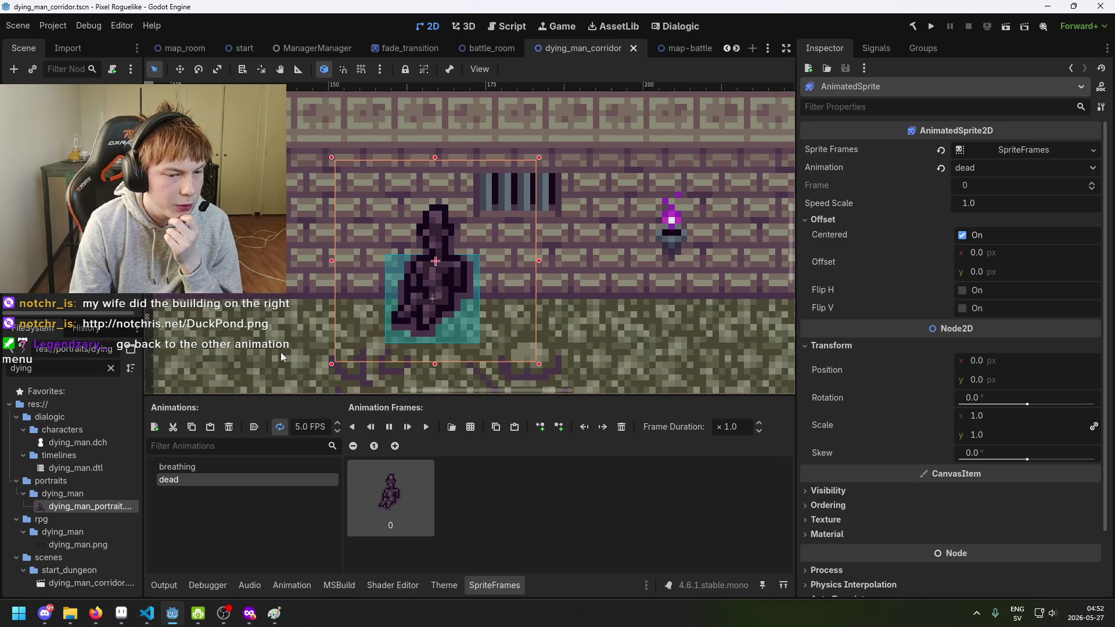
click(236, 467)
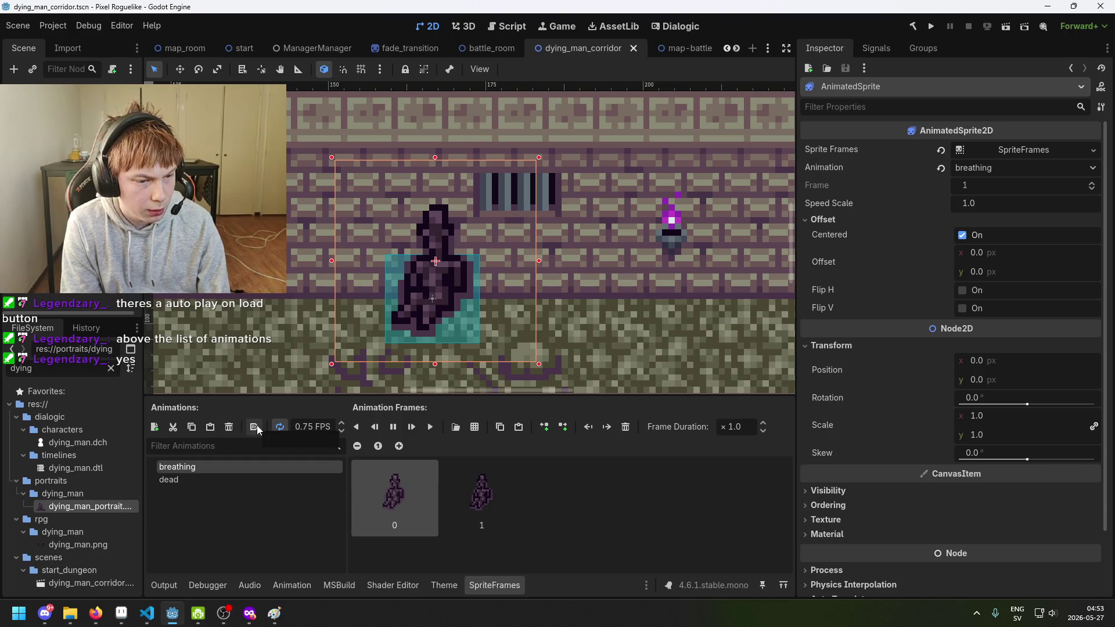
click(249, 479)
click(251, 467)
click(252, 479)
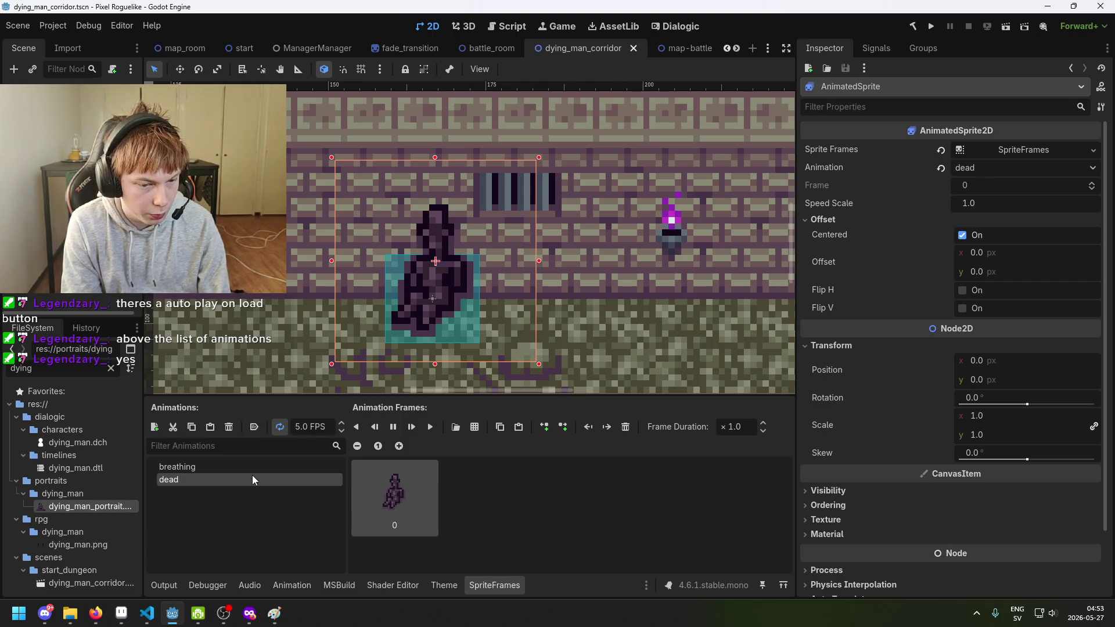
click(275, 466)
click(271, 476)
click(301, 428)
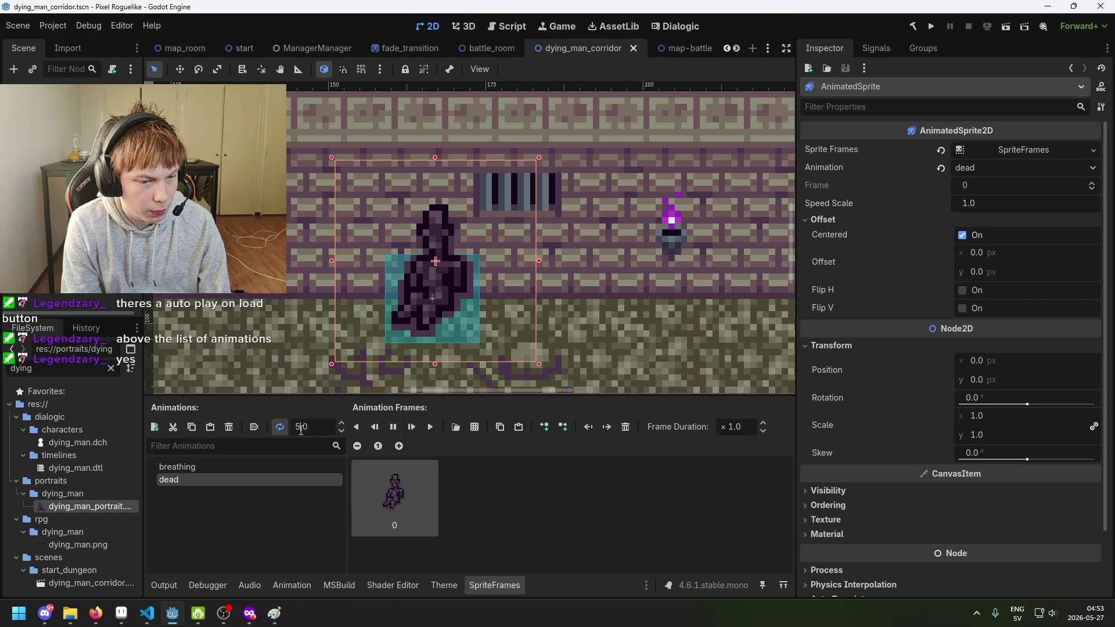
double_click(294, 427)
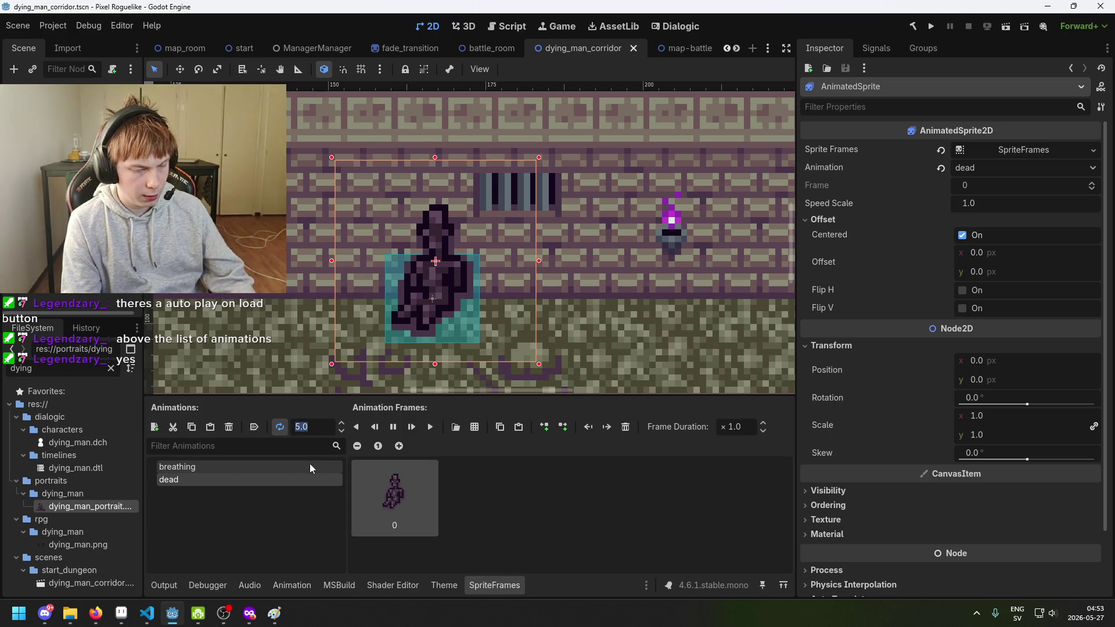
text(0)
key(Return)
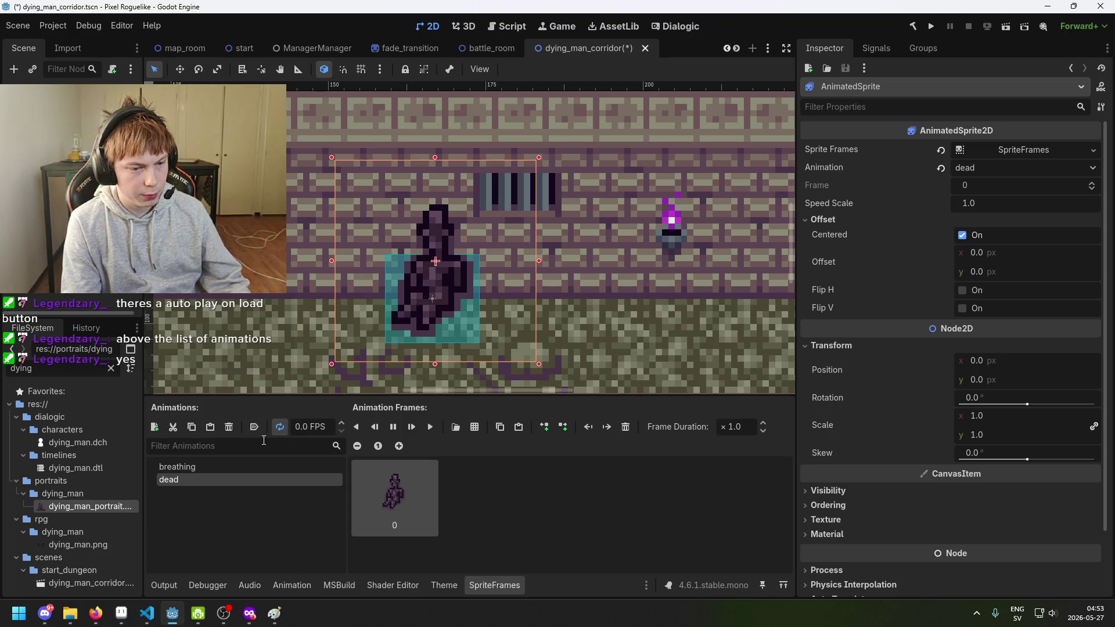
Turn on Autoplay on Load for the breathing animation and reset the sprite to frame 0.
click(260, 468)
click(260, 480)
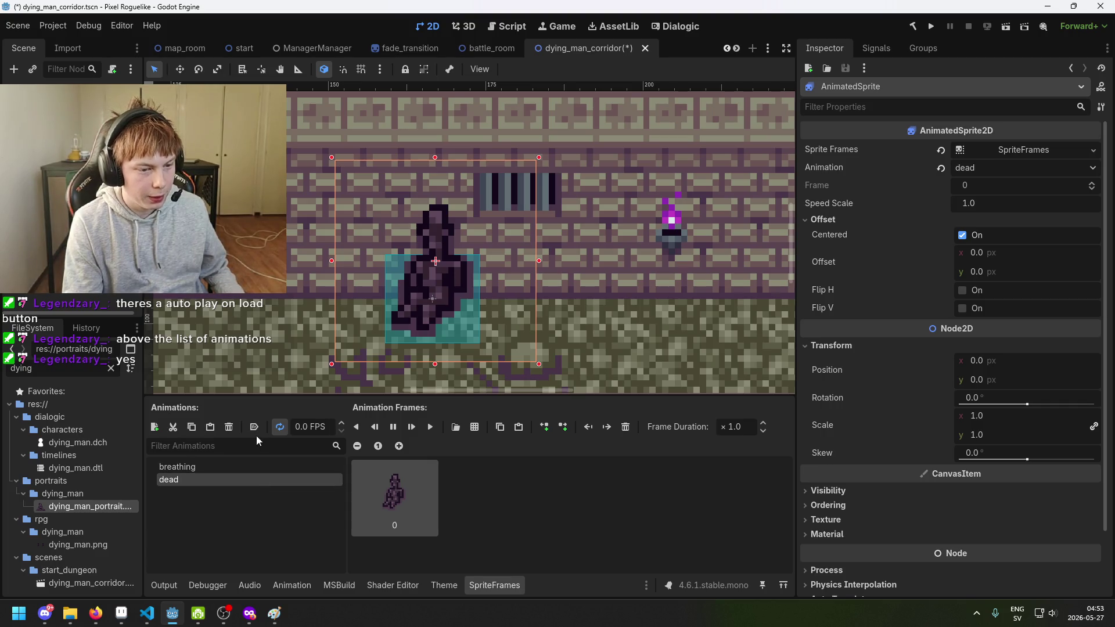
click(259, 468)
click(253, 427)
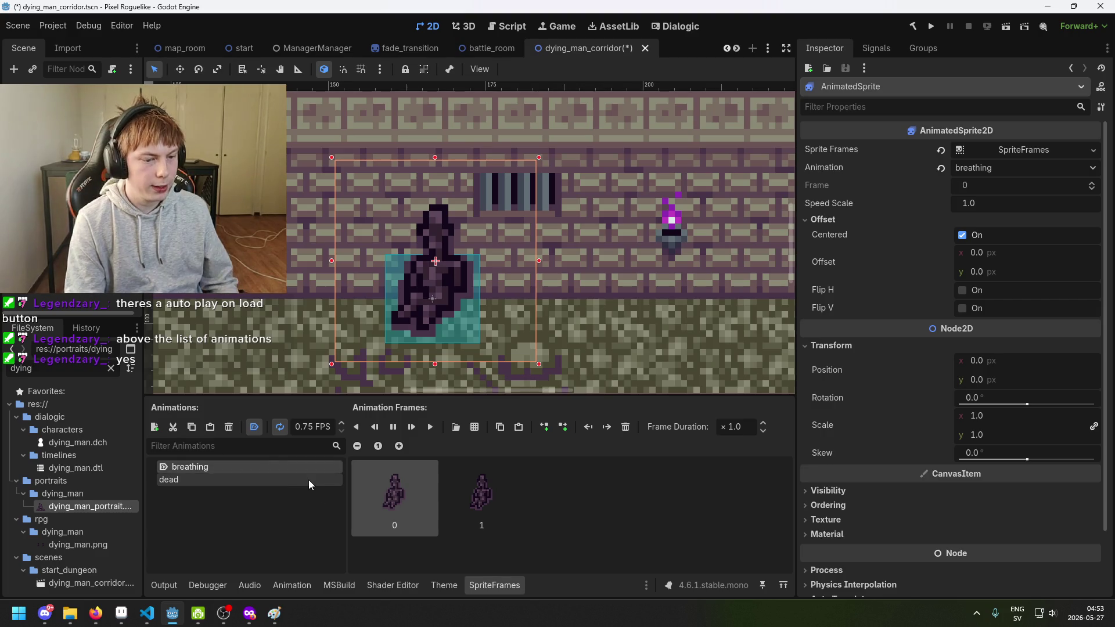
key(ctrl+z)
click(258, 429)
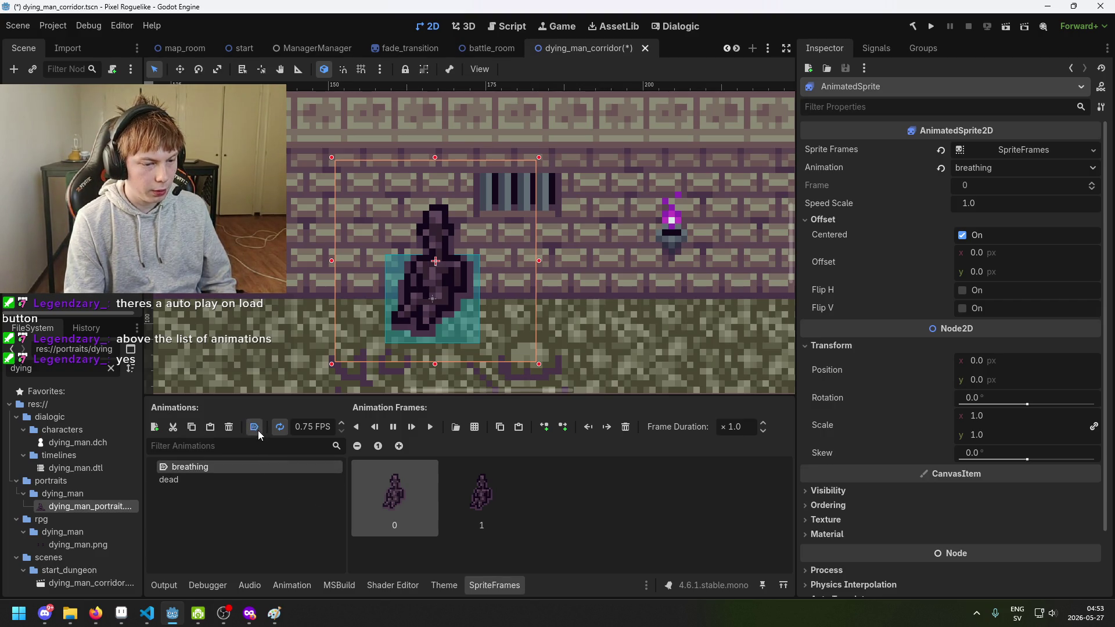
click(379, 511)
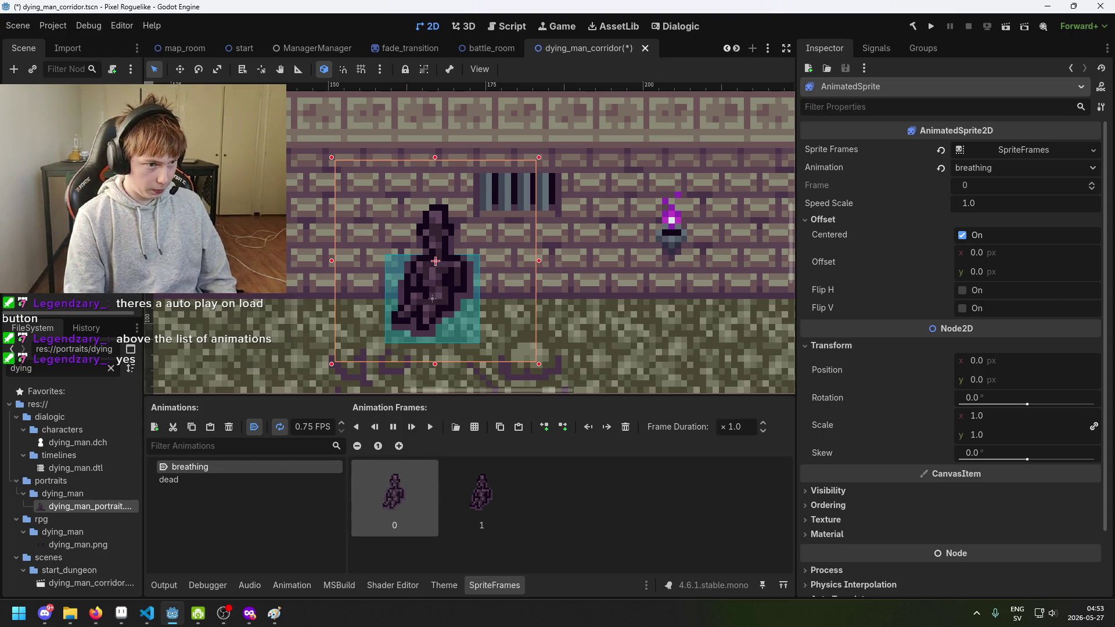
Select the AnimationPlayer, then the AnimatedSprite, and finally the Dying Man node.
click(58, 122)
click(200, 488)
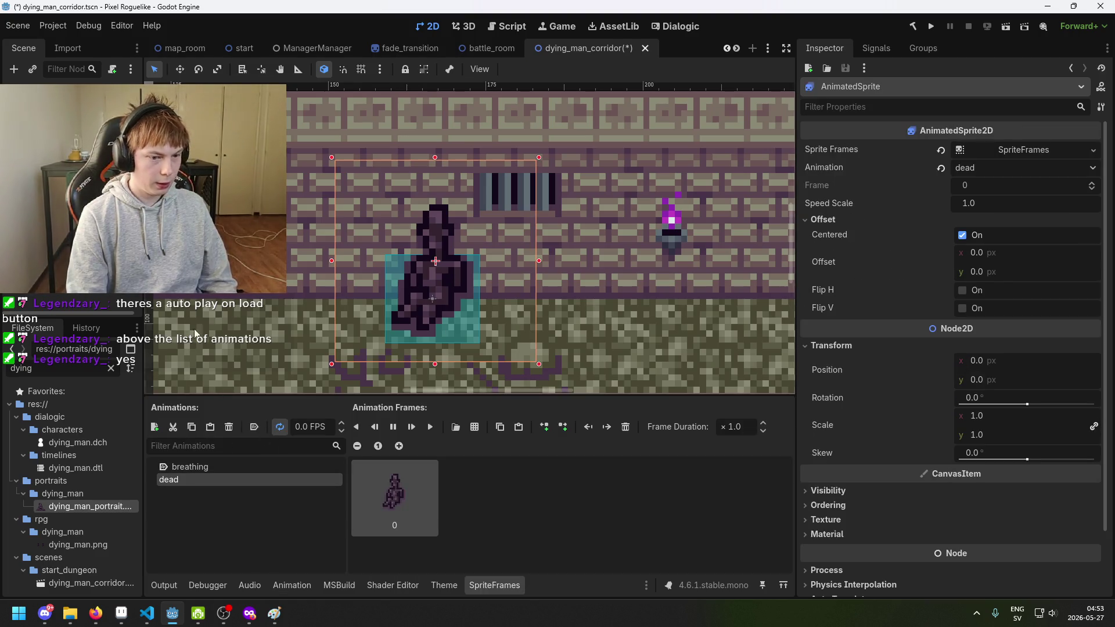
click(212, 285)
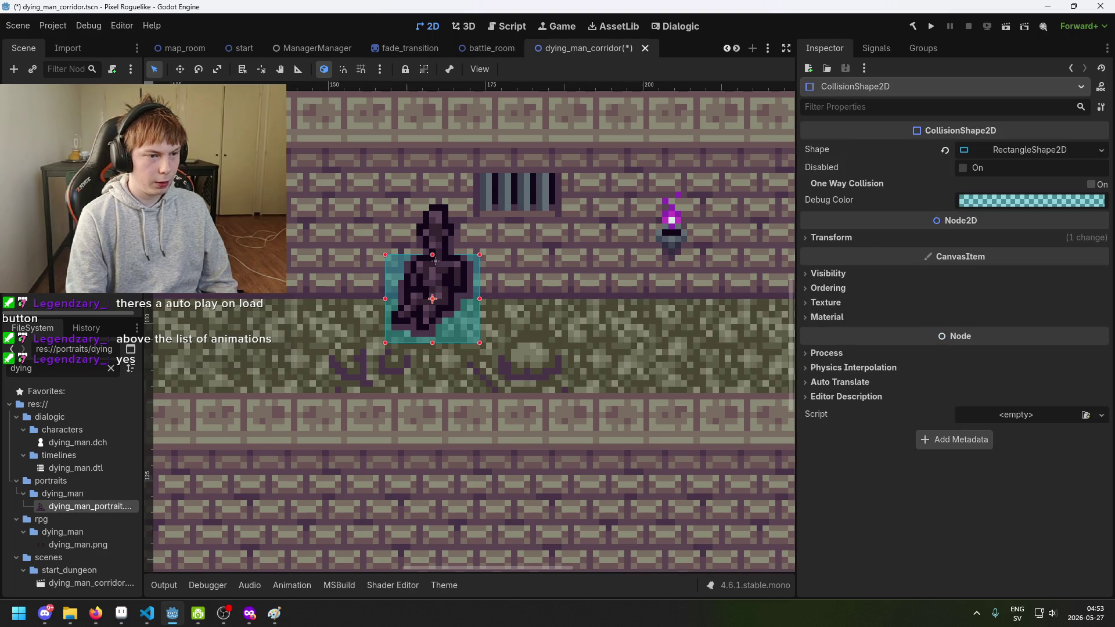
Select Dying Man and show its animation list: AnimDyingDead, Breathing and RESET.
click(221, 298)
click(212, 286)
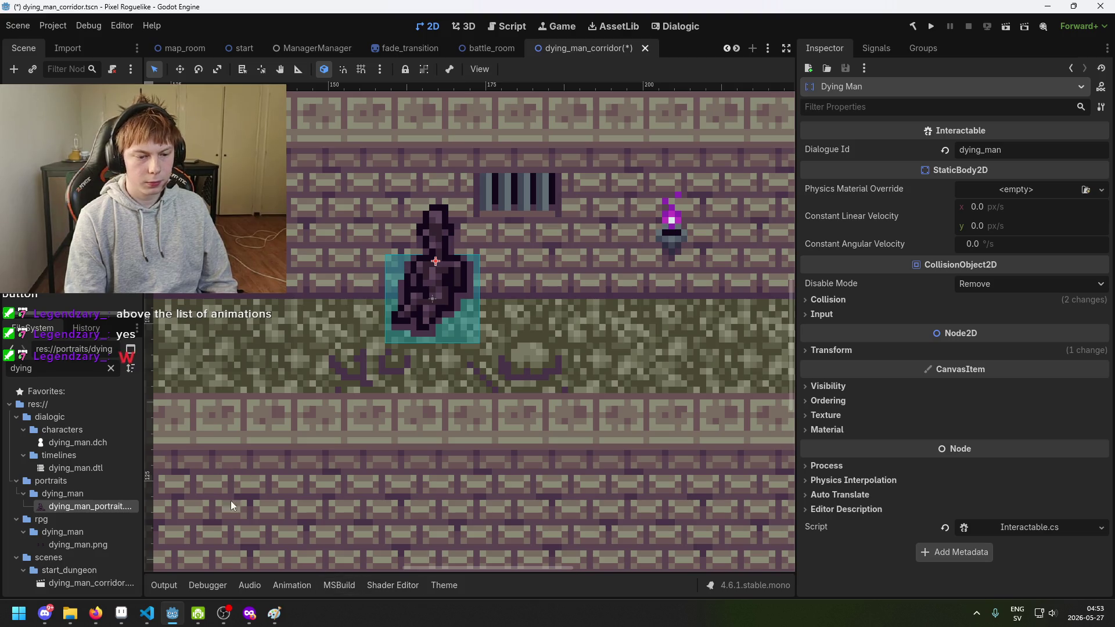
click(281, 582)
click(399, 445)
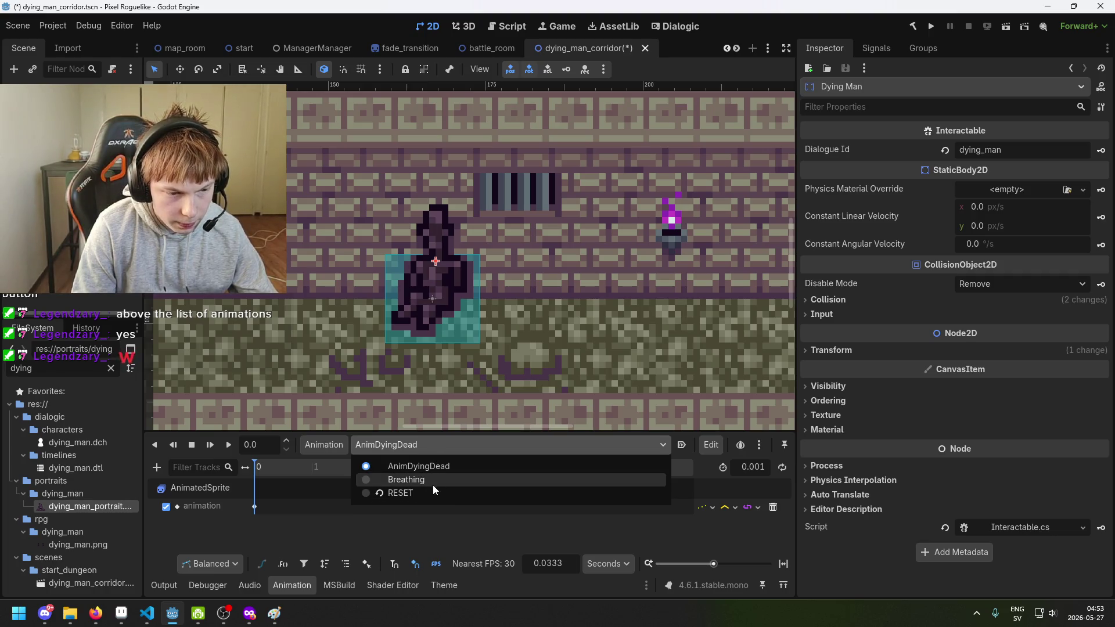
Remove the Breathing animation from the Dying Man's AnimationPlayer so only RESET remains.
click(398, 494)
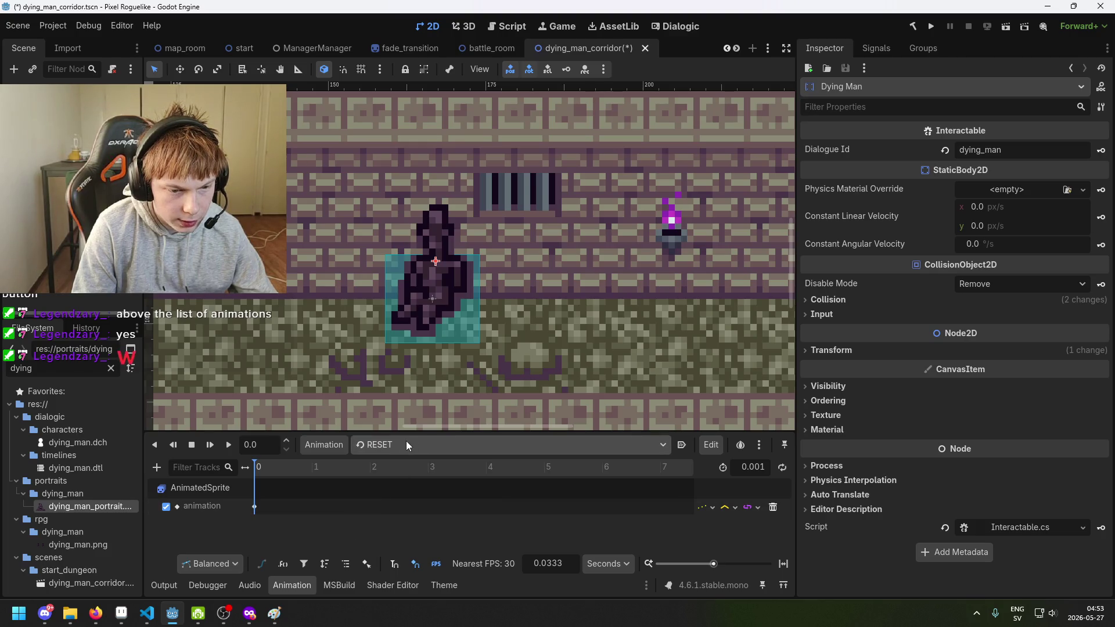
click(406, 442)
click(406, 480)
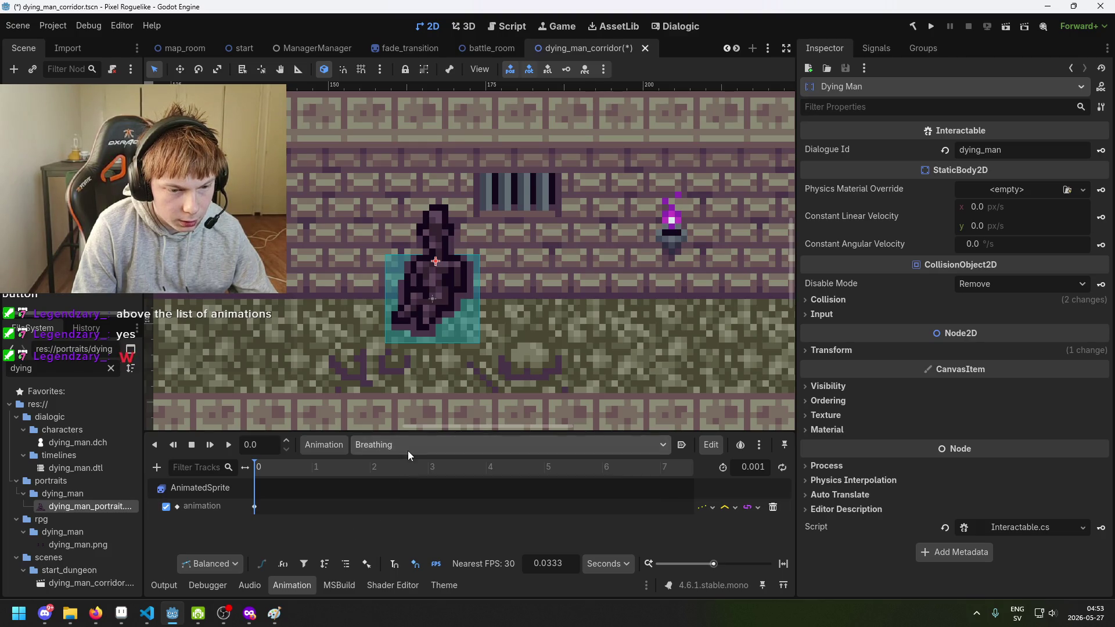
click(408, 447)
click(408, 492)
click(446, 446)
click(407, 480)
click(331, 445)
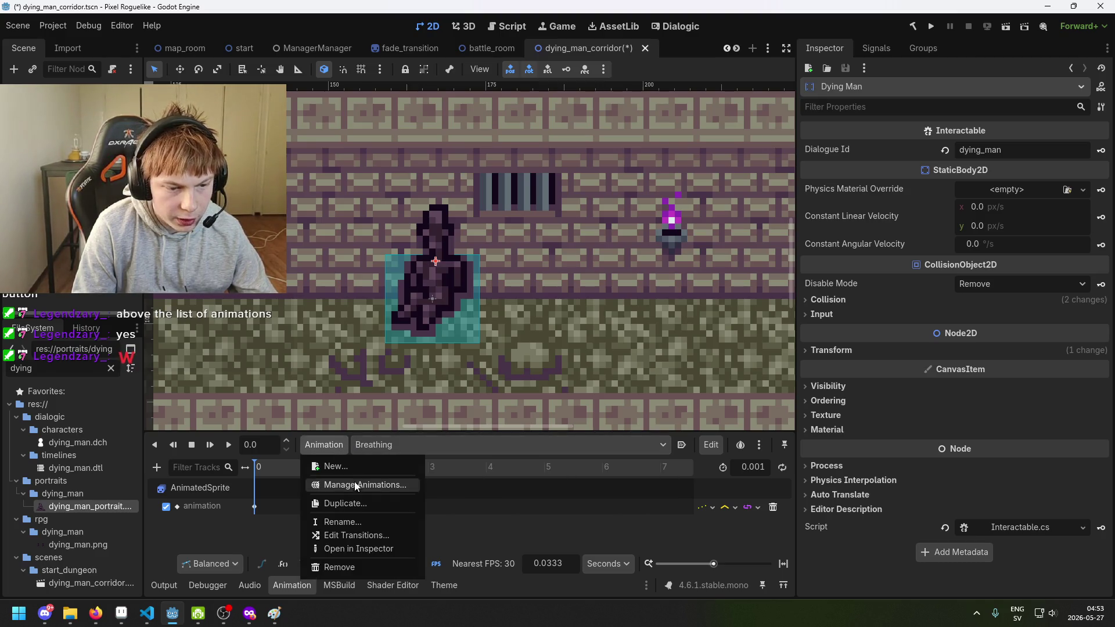
click(368, 566)
click(547, 329)
click(441, 444)
click(424, 479)
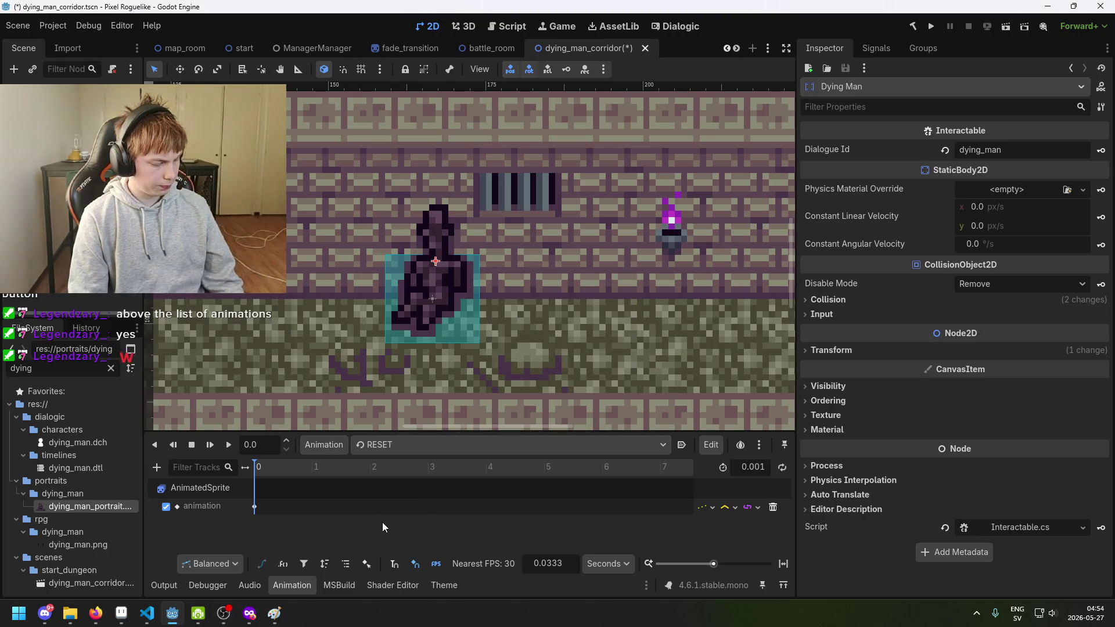
Save the corridor scene, inspect the RESET track path and key value, then run the game.
key(ctrl+s)
click(390, 452)
click(395, 482)
key(ctrl+s)
double_click(221, 506)
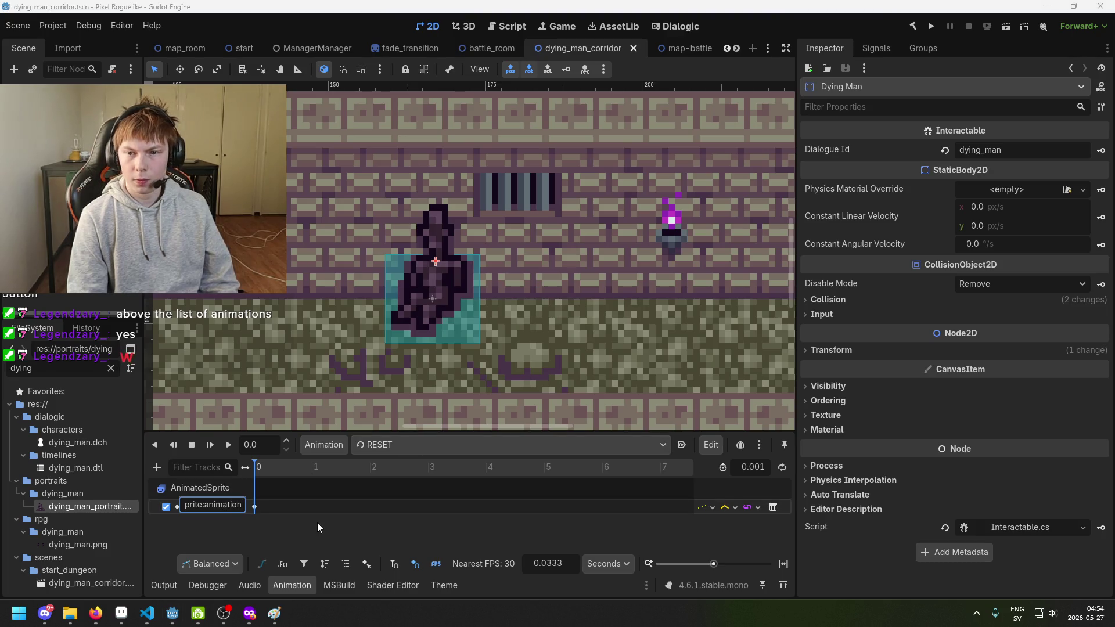
click(319, 502)
click(255, 507)
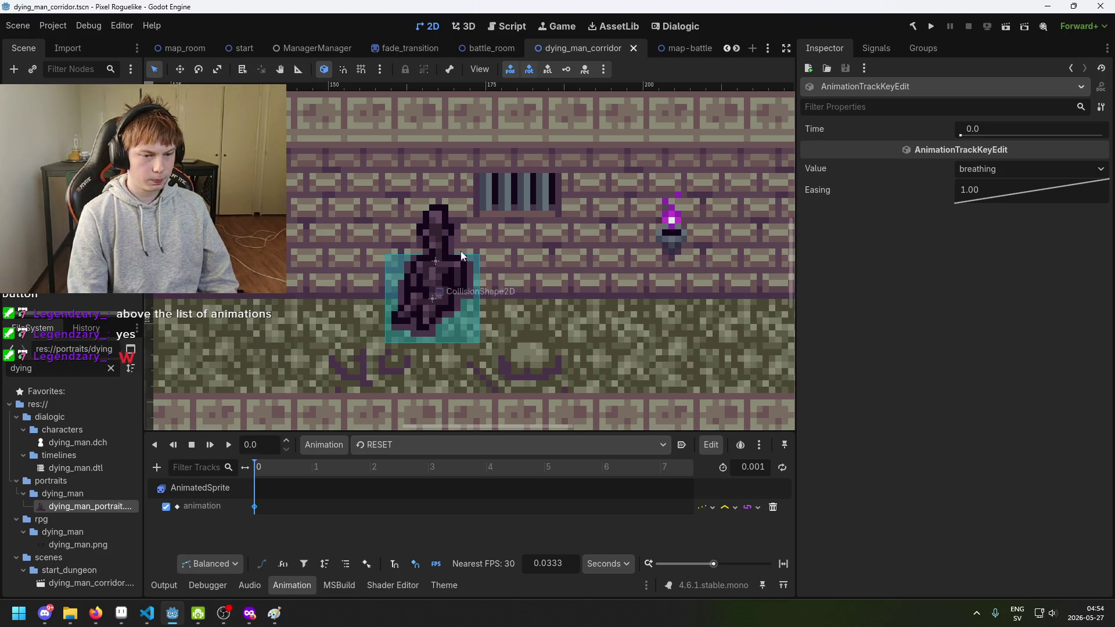
click(932, 27)
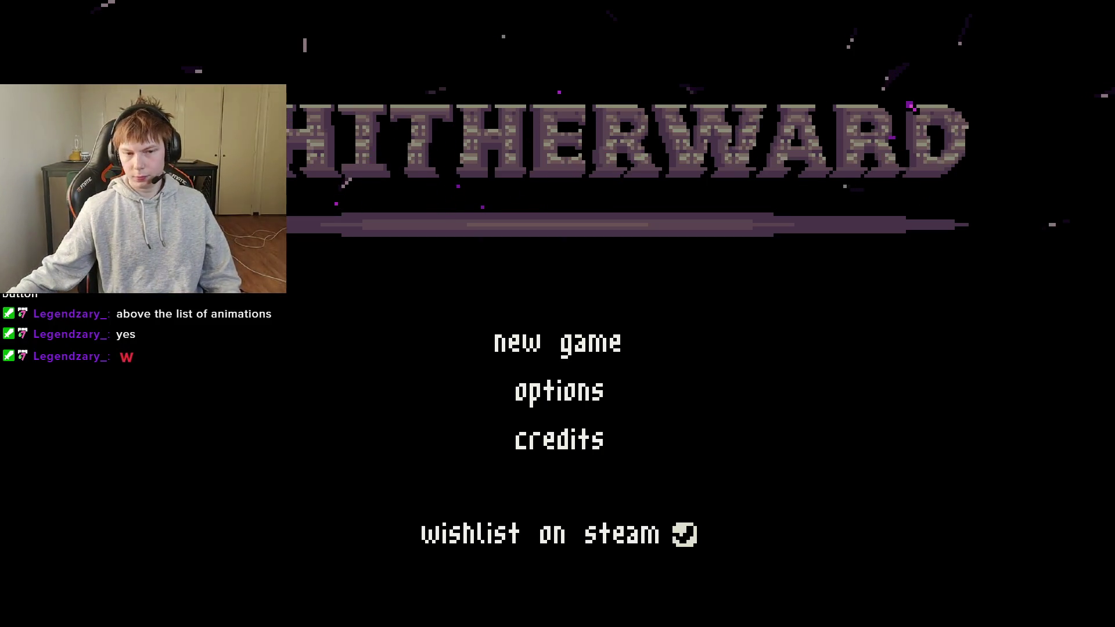
Start a new game and walk through the training room into the dying man's hallway.
click(586, 342)
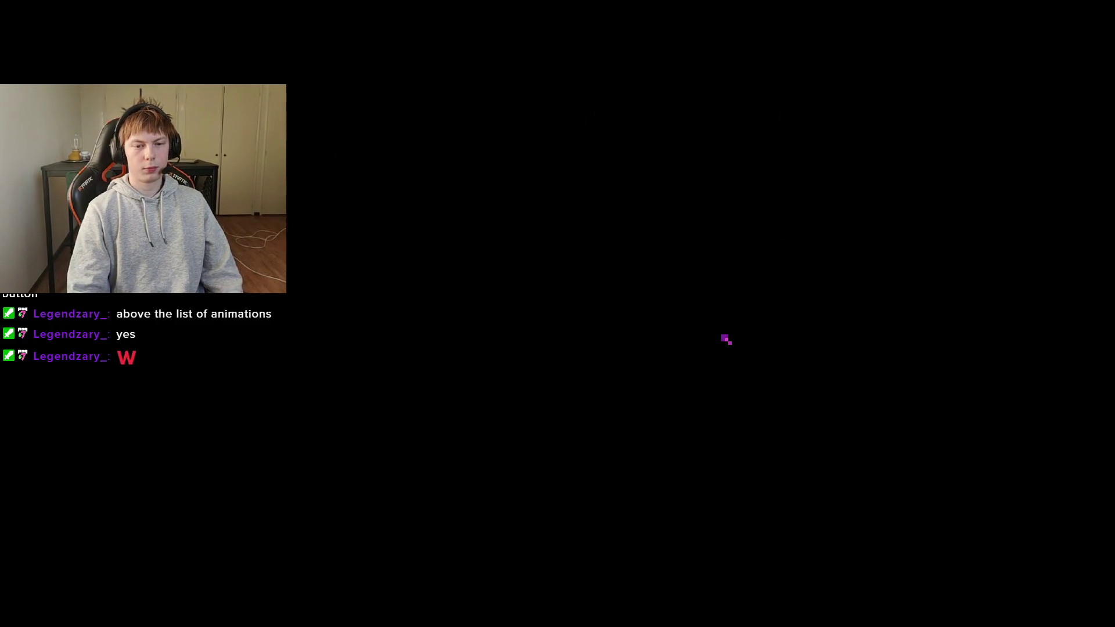
key(Up)
key(Right)
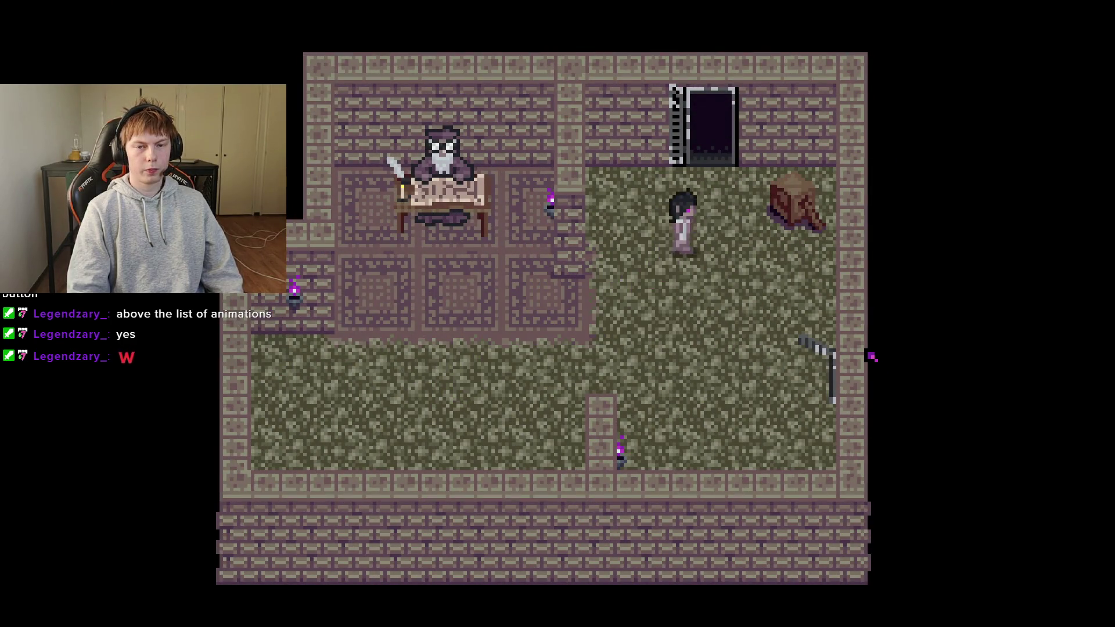
key(Up)
key(Right)
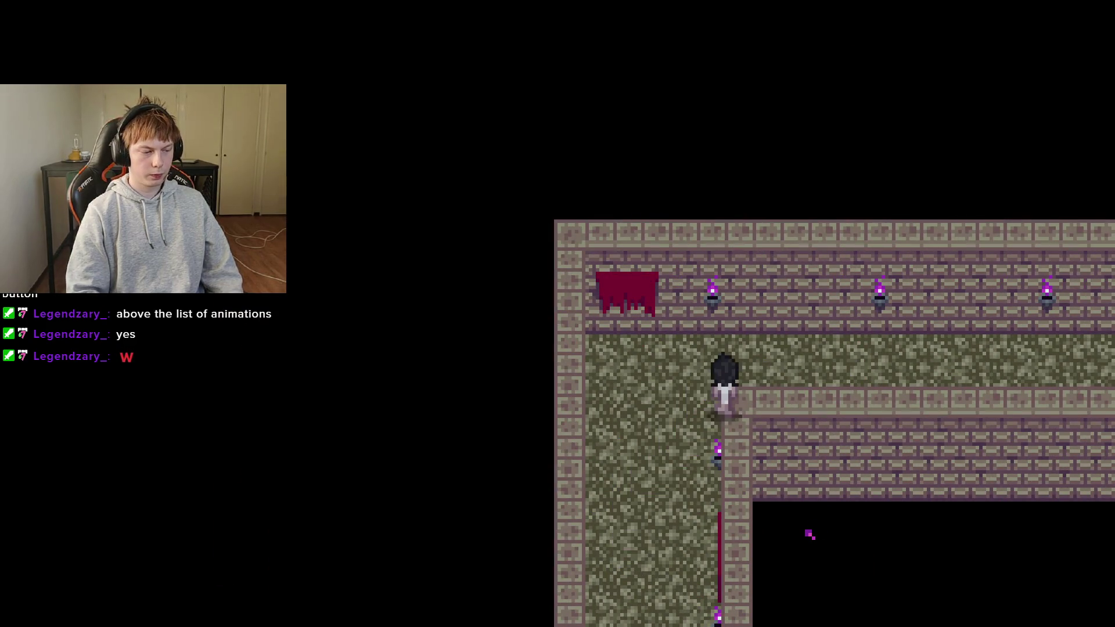
key(Right)
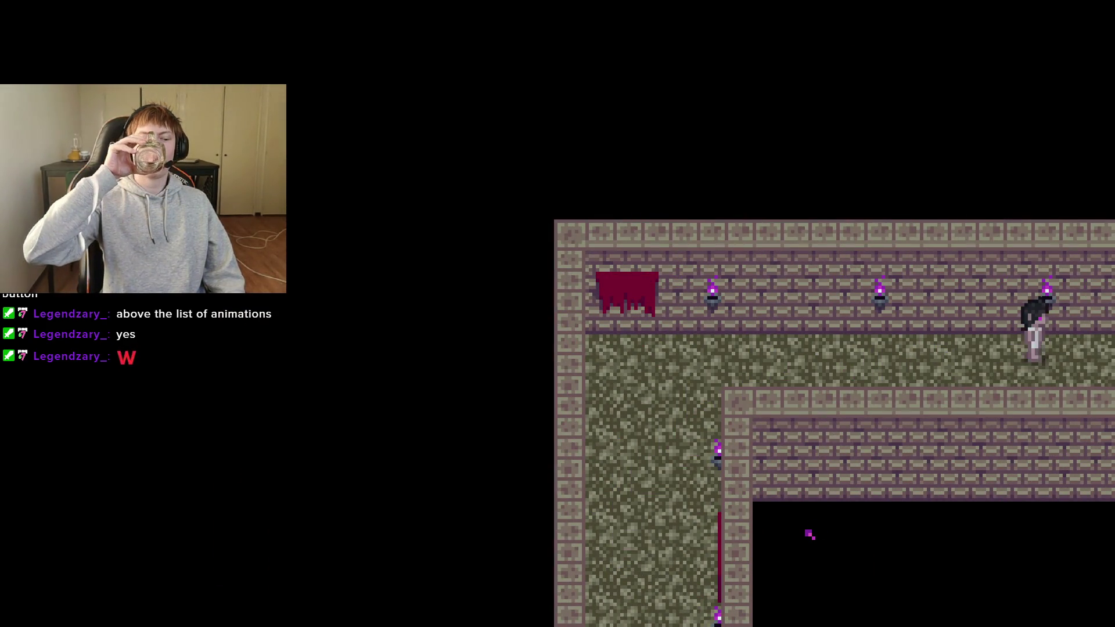
key(Right)
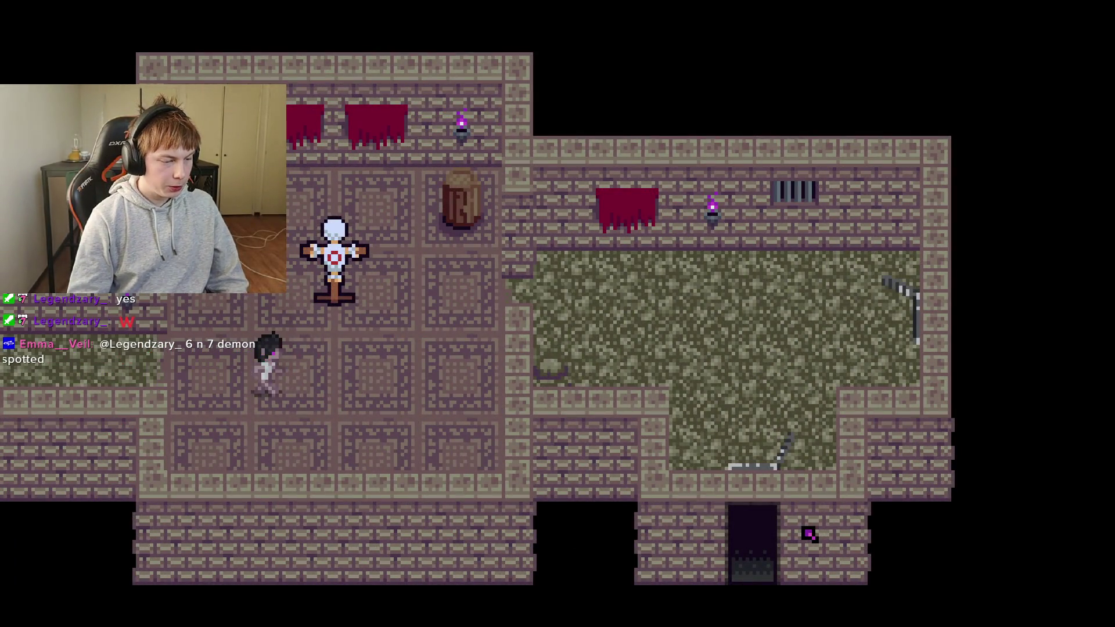
key(Right)
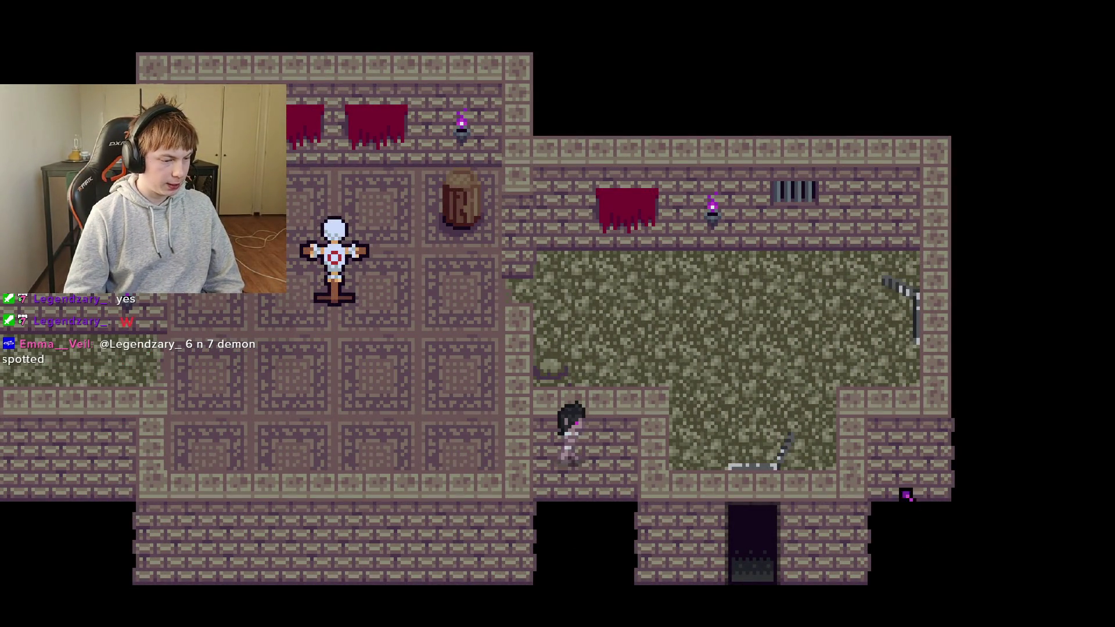
key(Right)
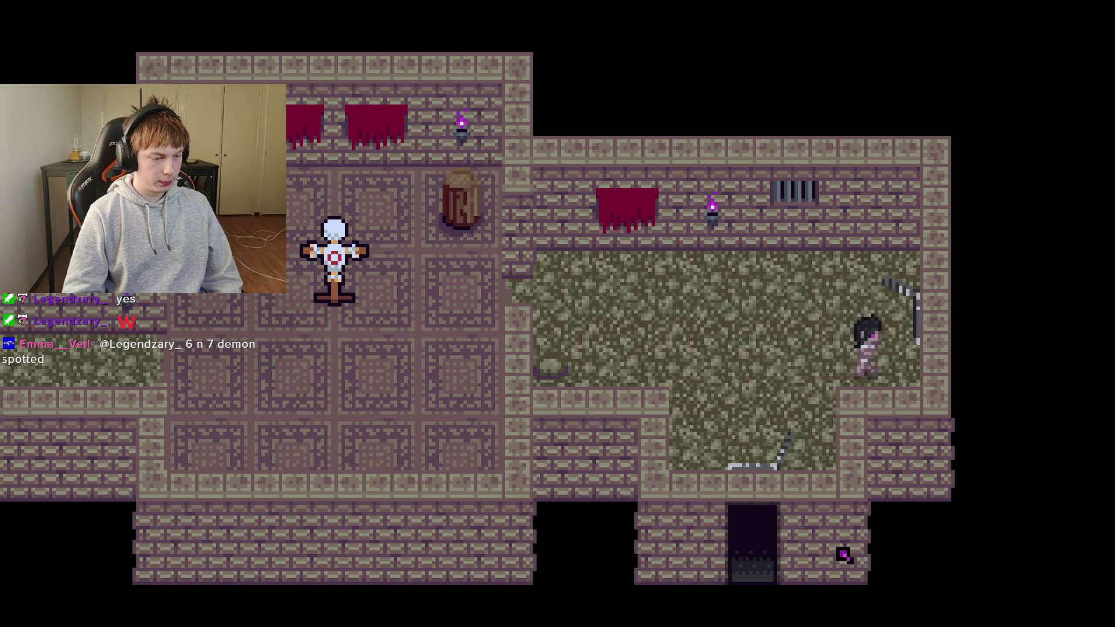
Walk up beside the dying man in the corridor.
key(Right)
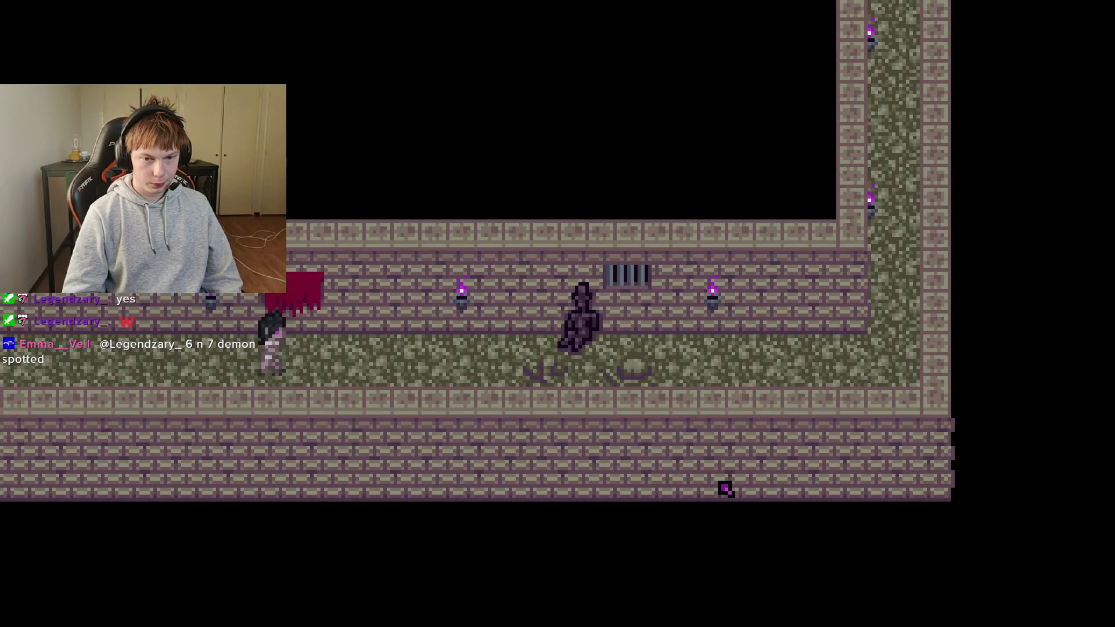
key(Right)
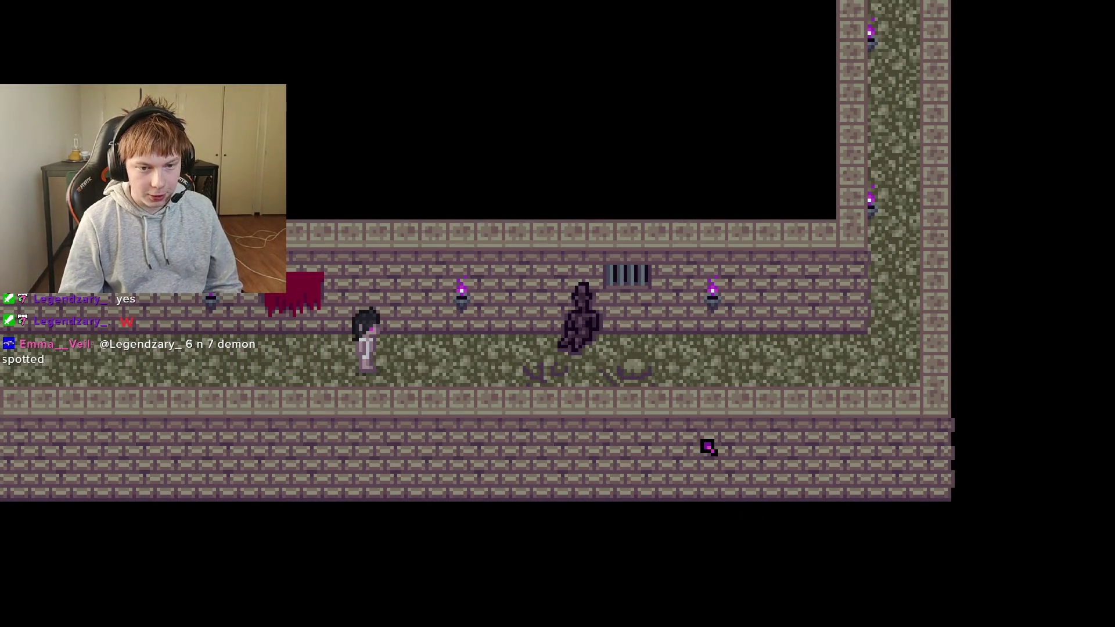
key(Up)
key(Right)
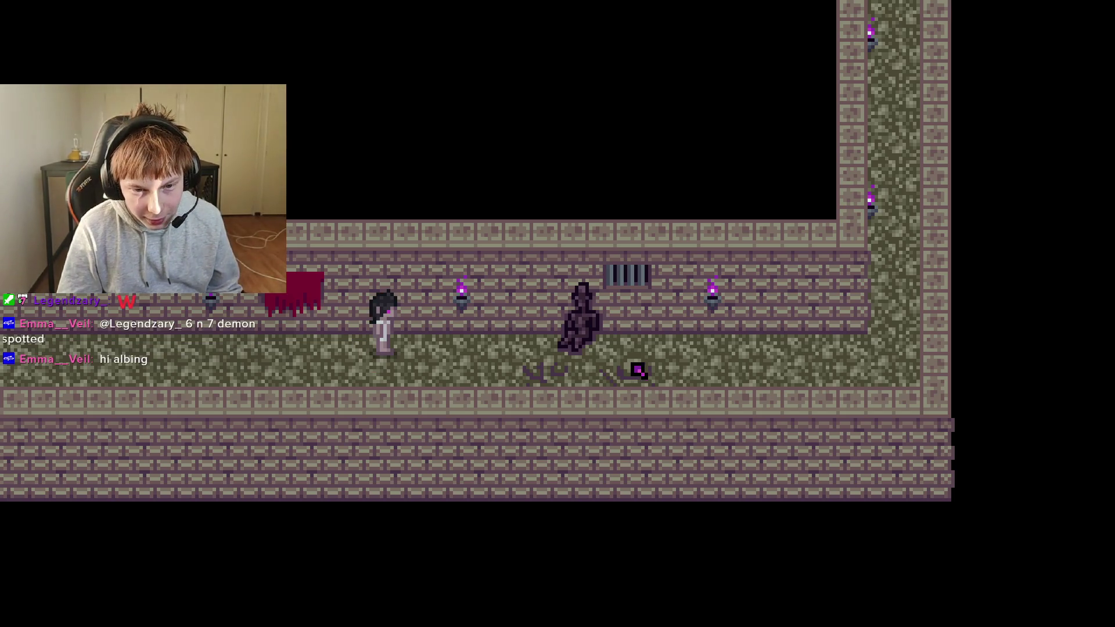
key(Right)
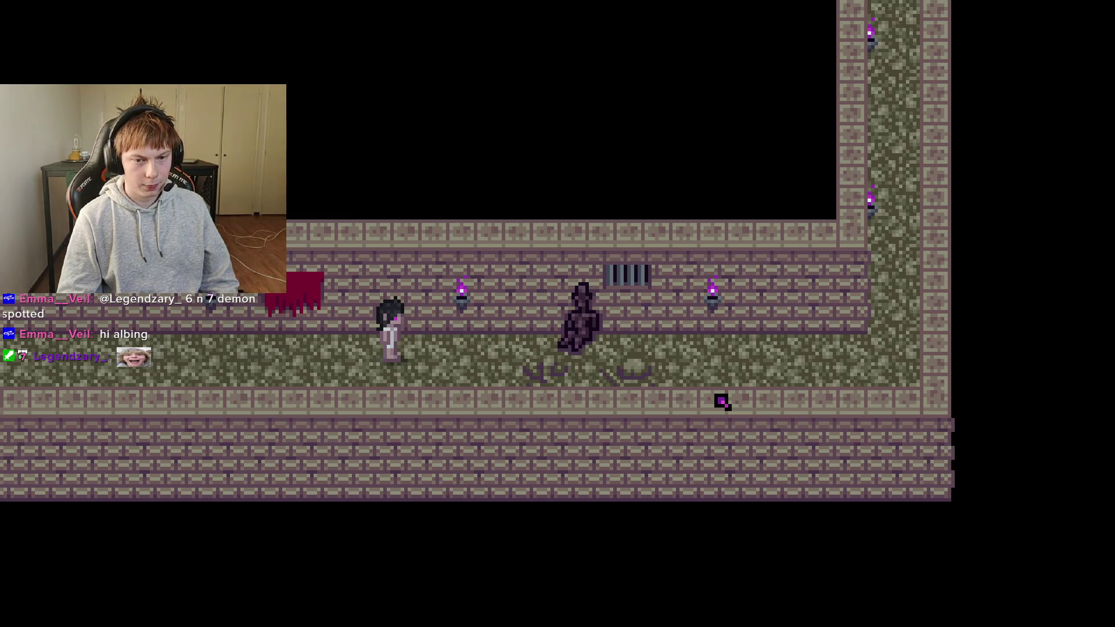
key(Left)
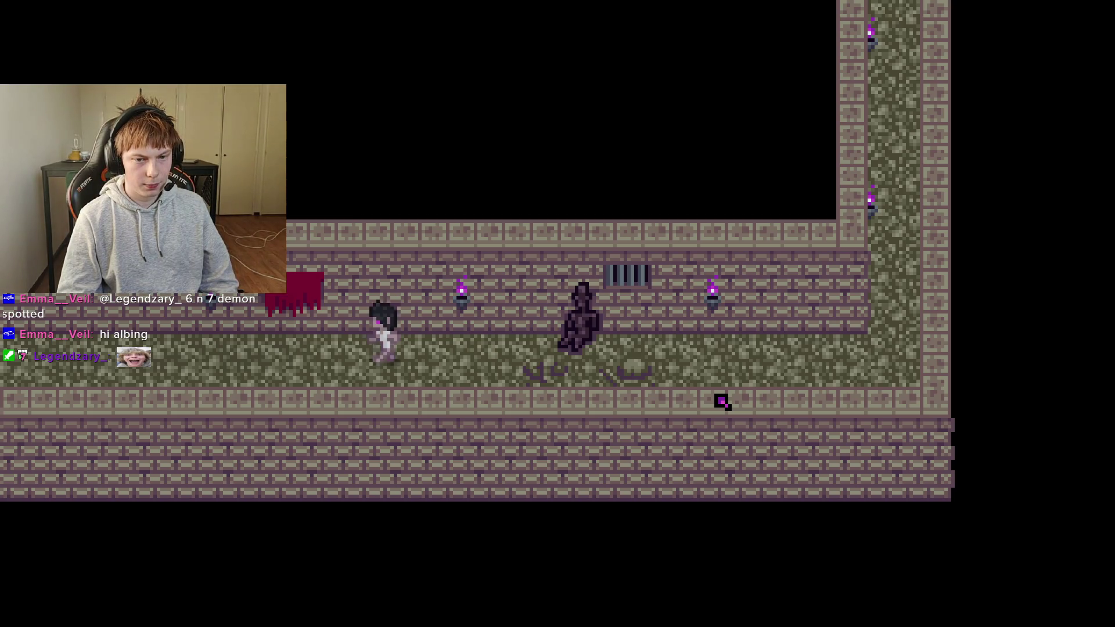
key(Right)
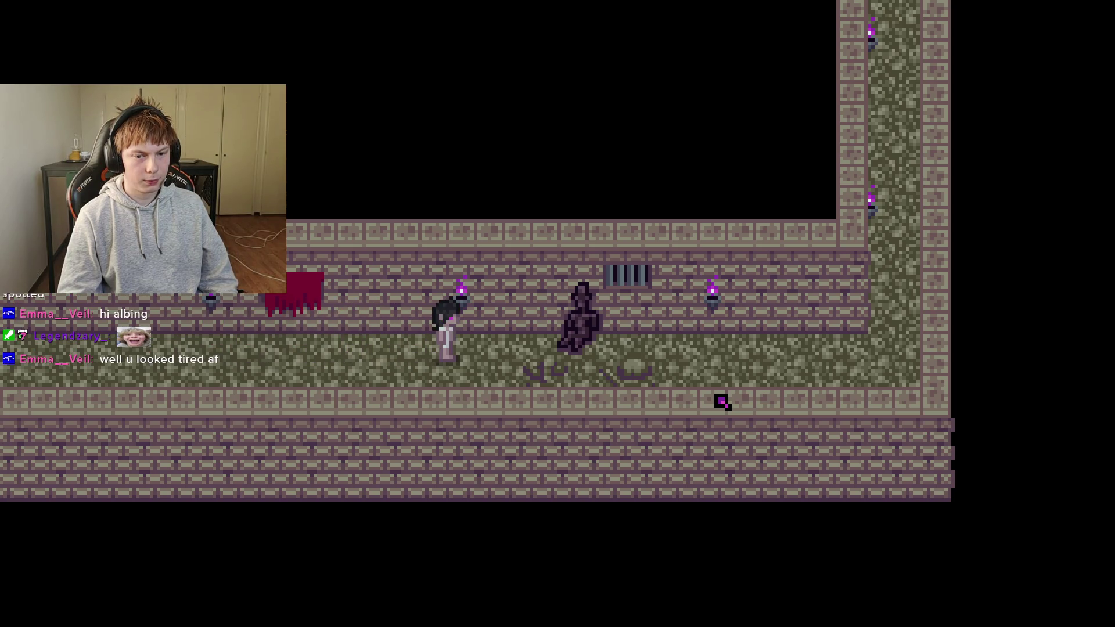
key(Right)
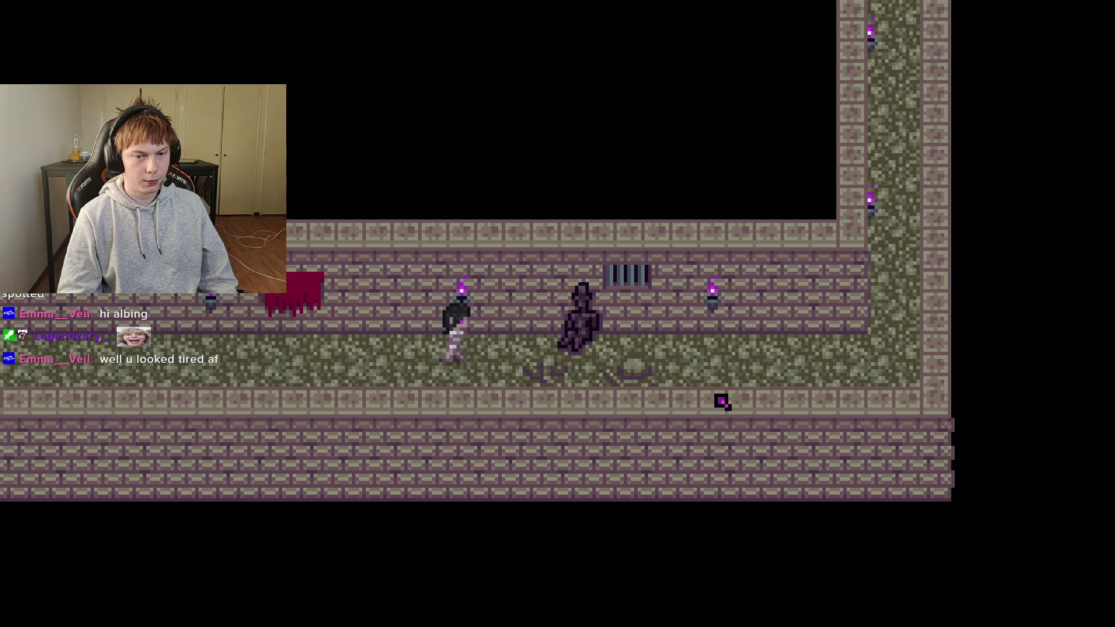
Play through the dying man's dialogue, walk past him, then stop the game and save.
key(z)
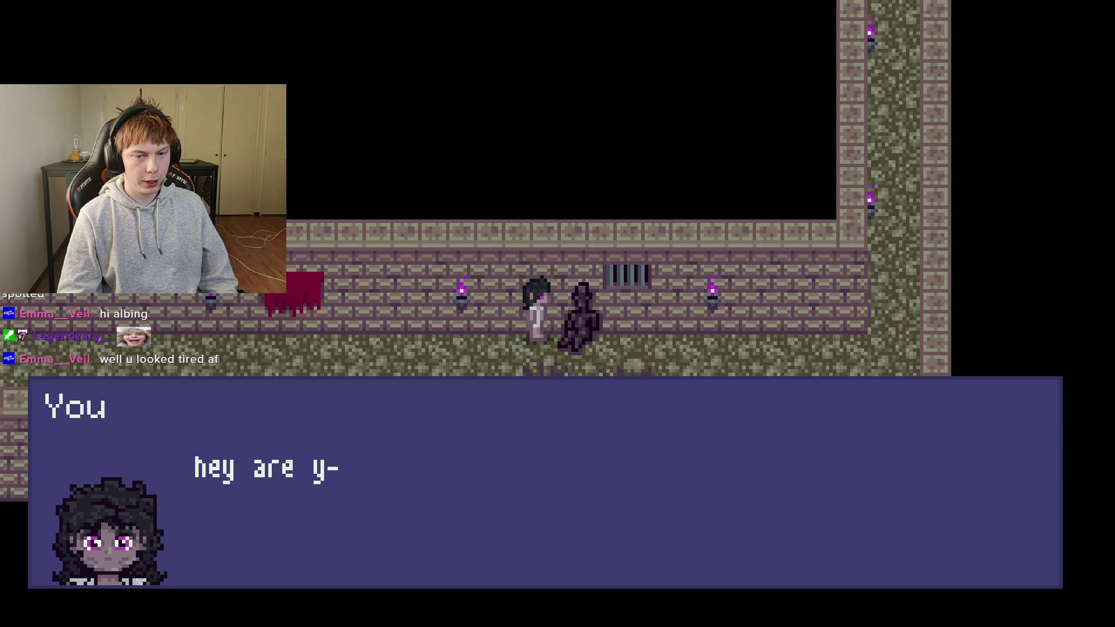
key(z)
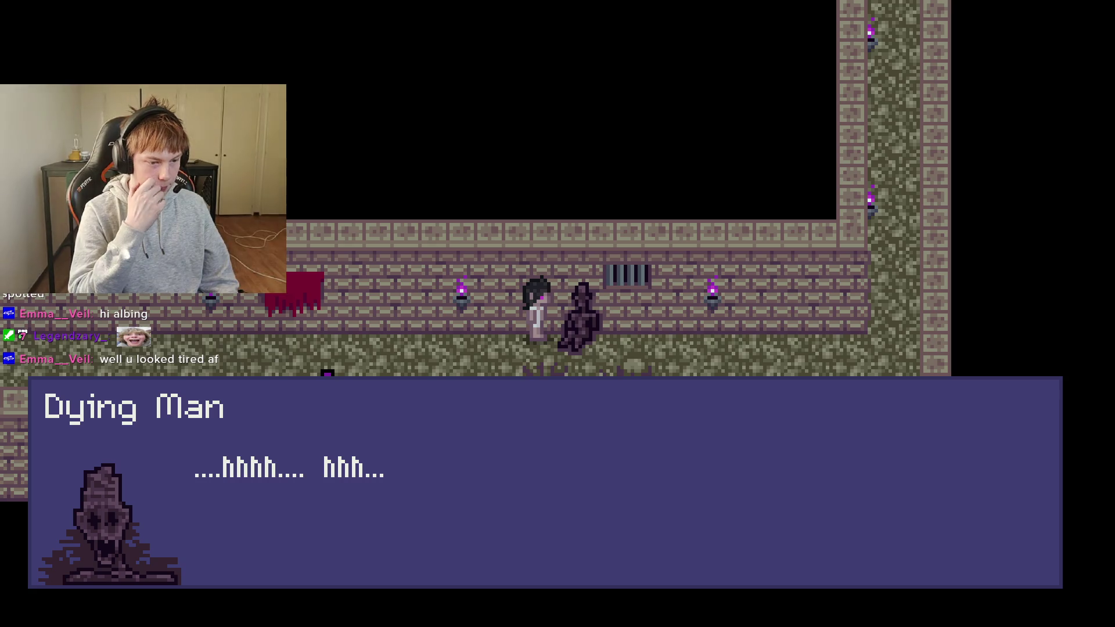
key(z)
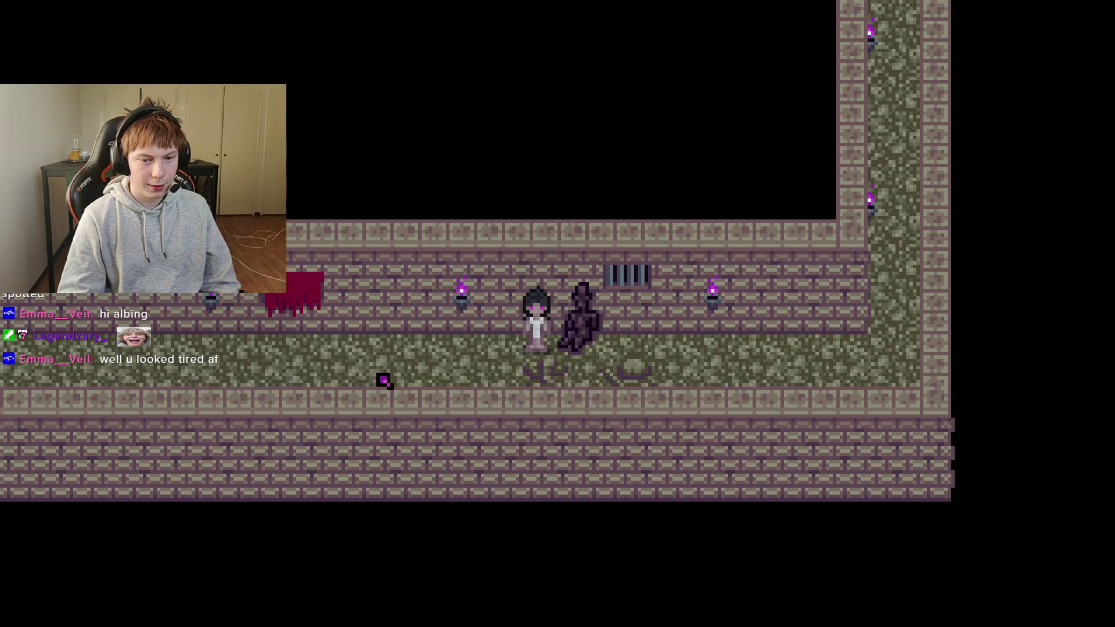
key(Right)
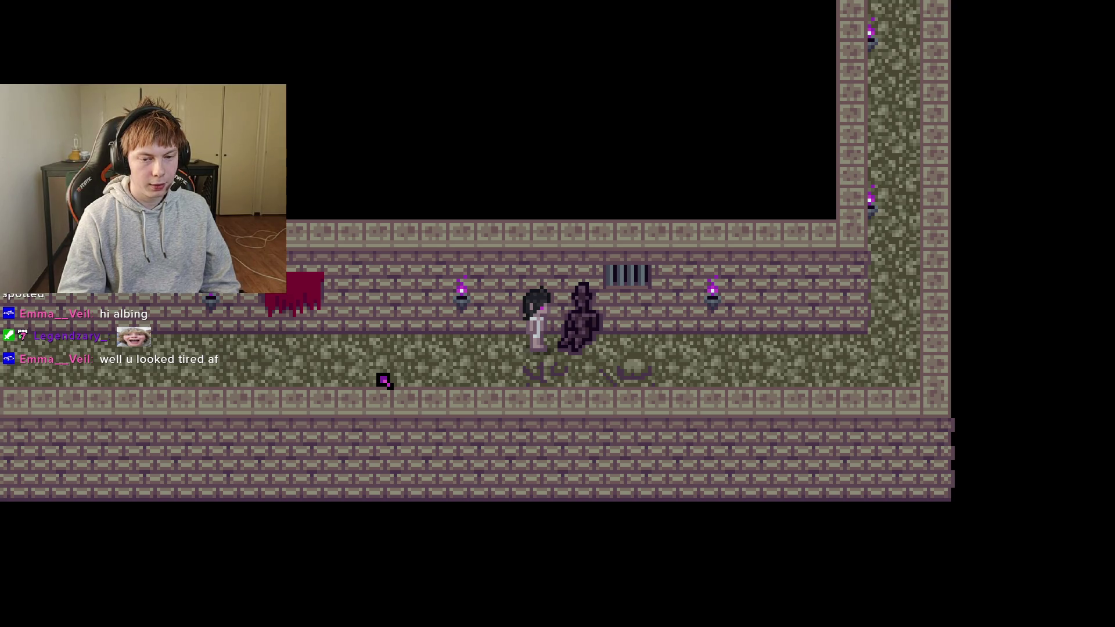
key(Down)
key(Right)
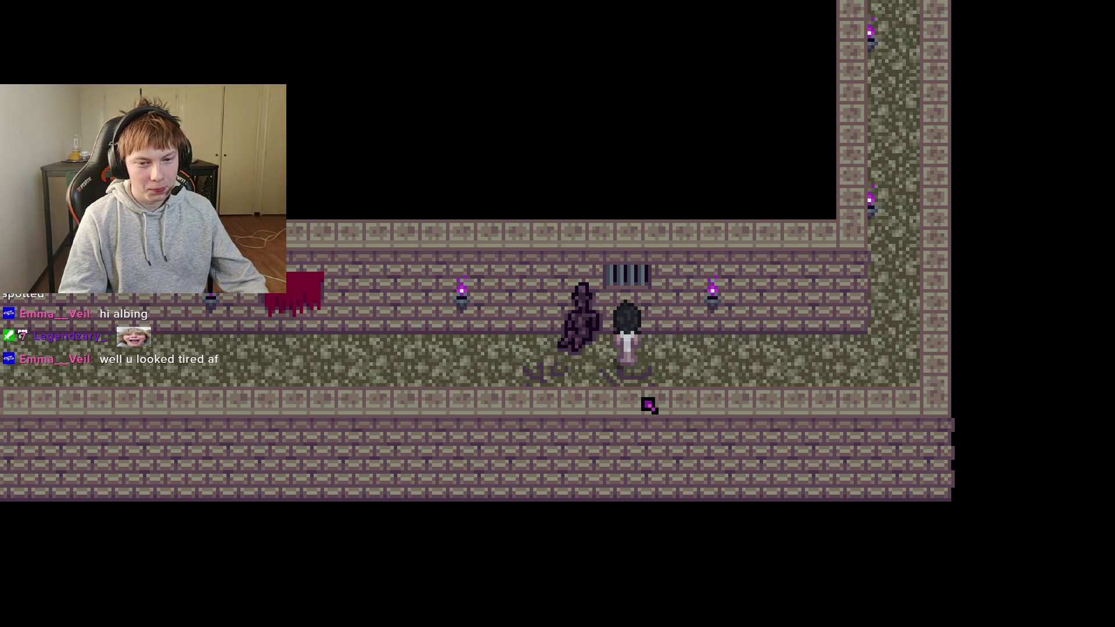
key(F8)
key(ctrl+s)
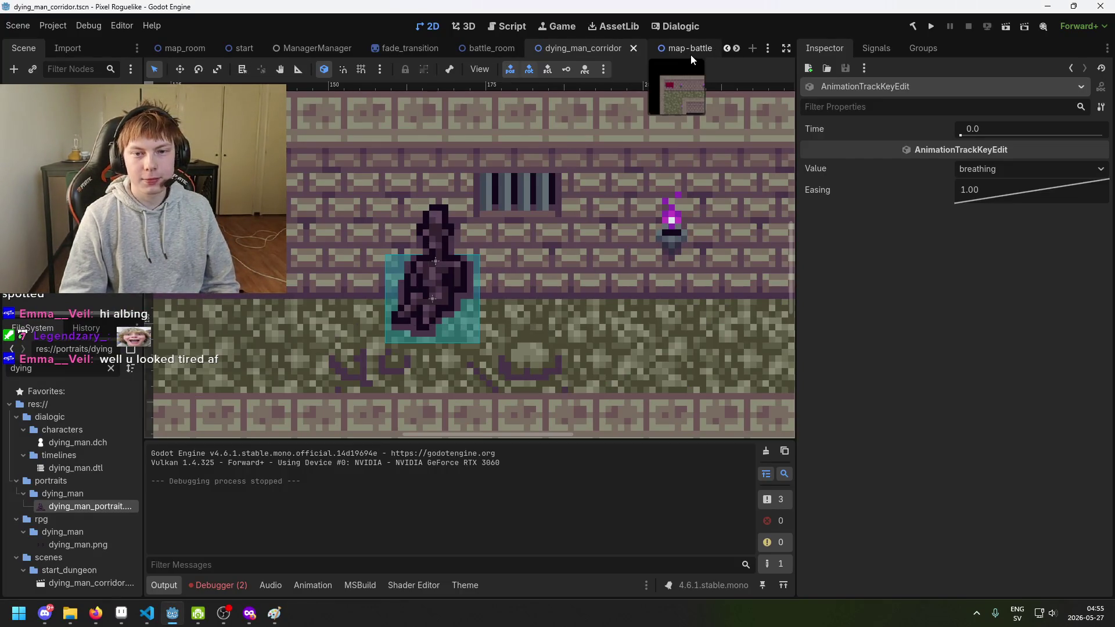
Check the AnimDyingManDead signal argument, select map-battle's Inner walls layer, then return to dying_man_corridor.
click(690, 50)
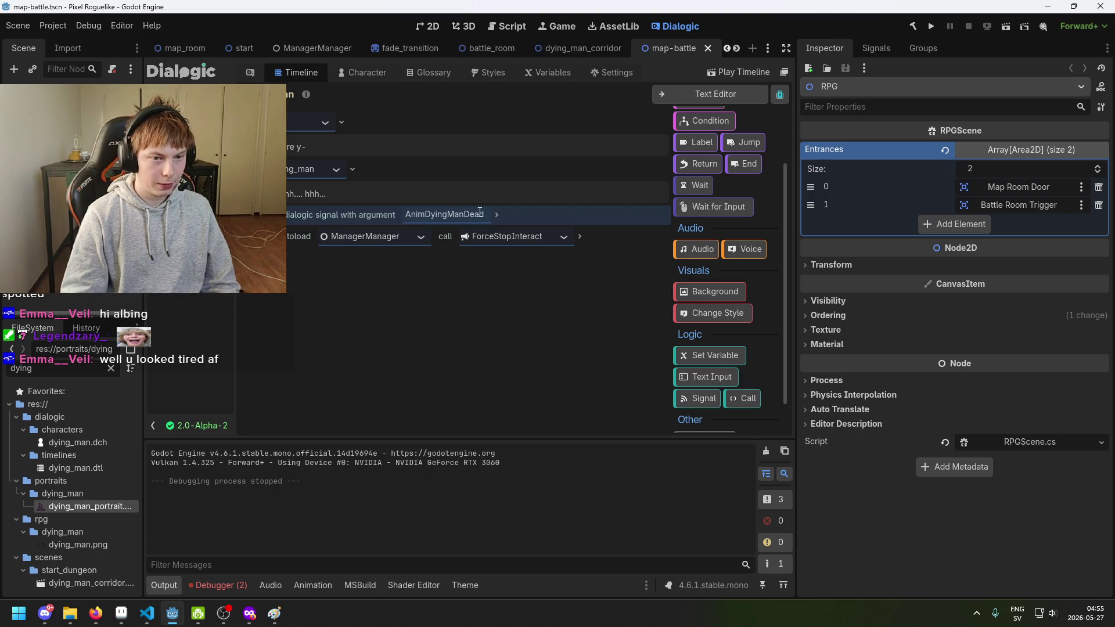
drag(420, 214, 482, 214)
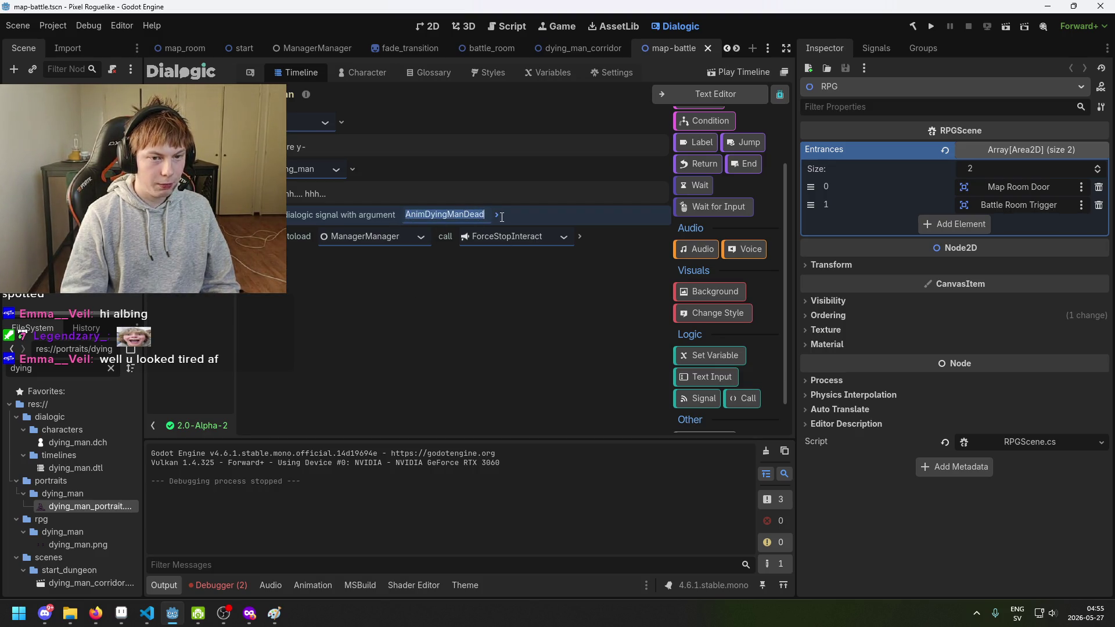
click(412, 216)
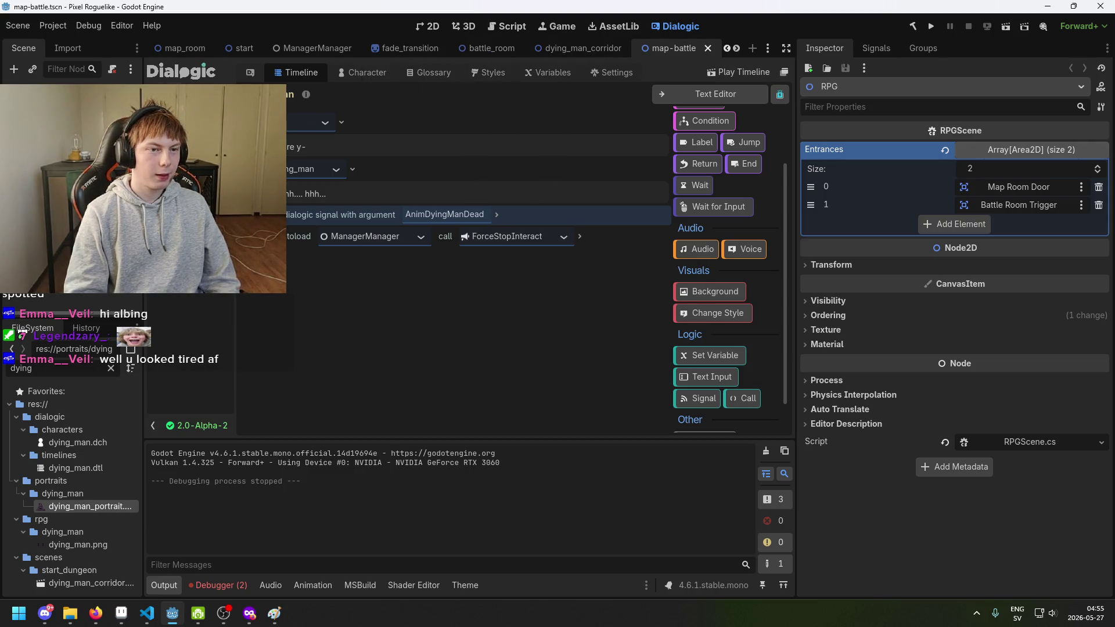
click(560, 47)
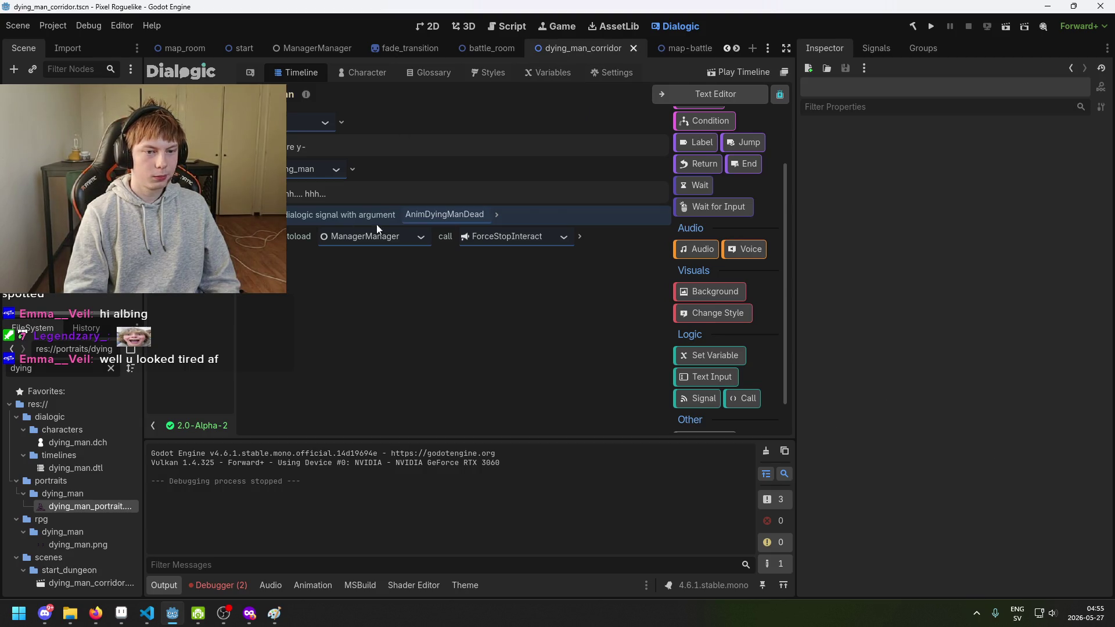
click(685, 48)
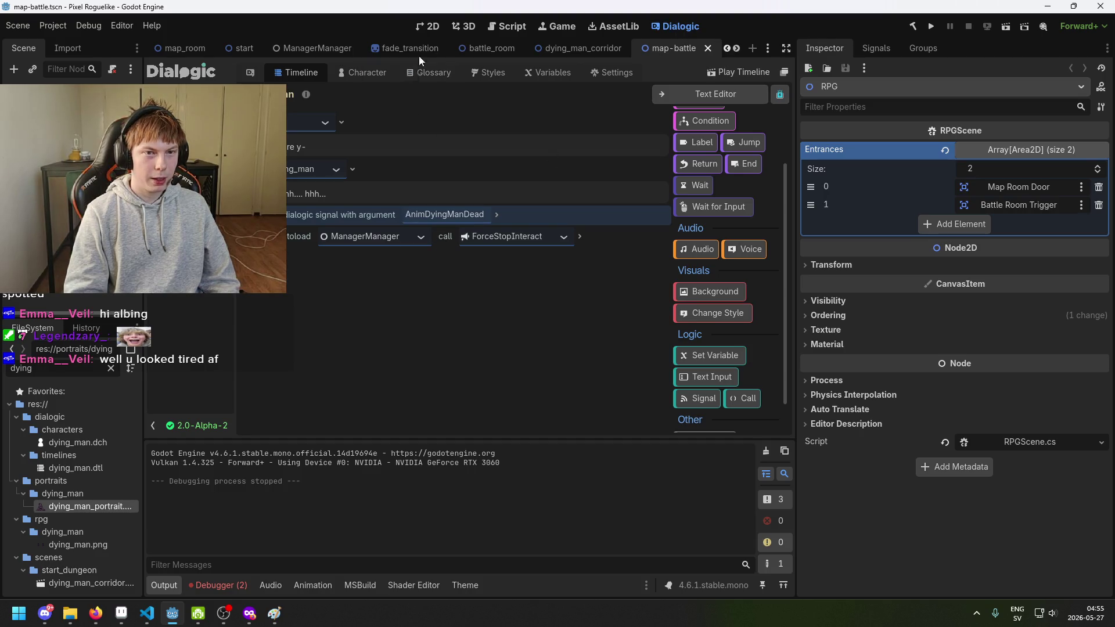
click(70, 227)
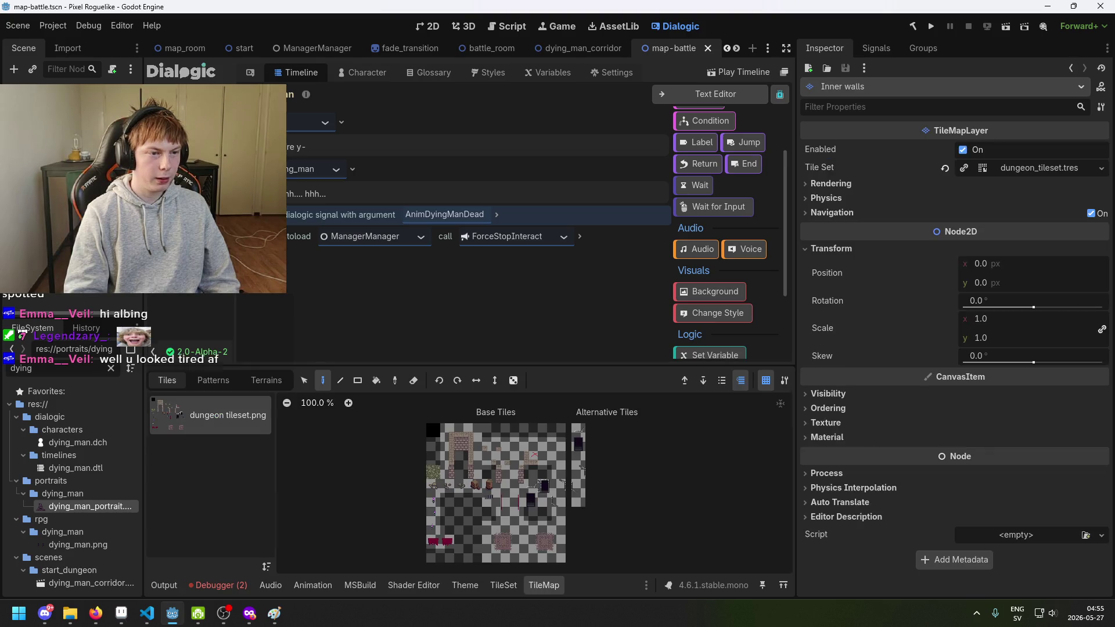
click(429, 26)
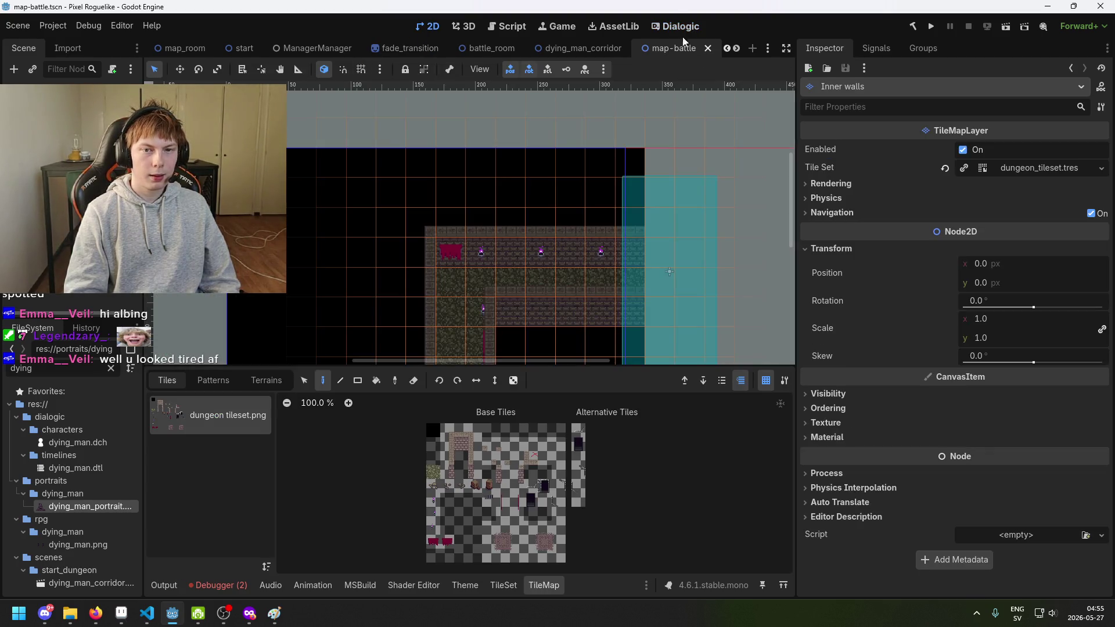
click(678, 26)
click(604, 51)
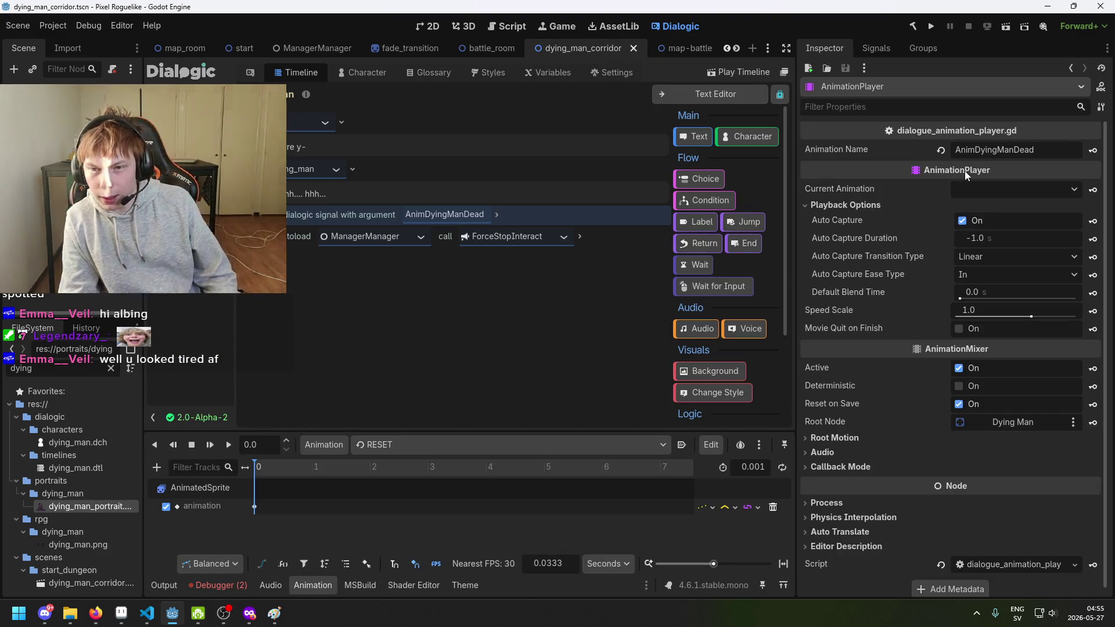
Compare the dying man's animation list with the 'Animation not found: AnimDyingManDead' debugger errors.
click(1031, 190)
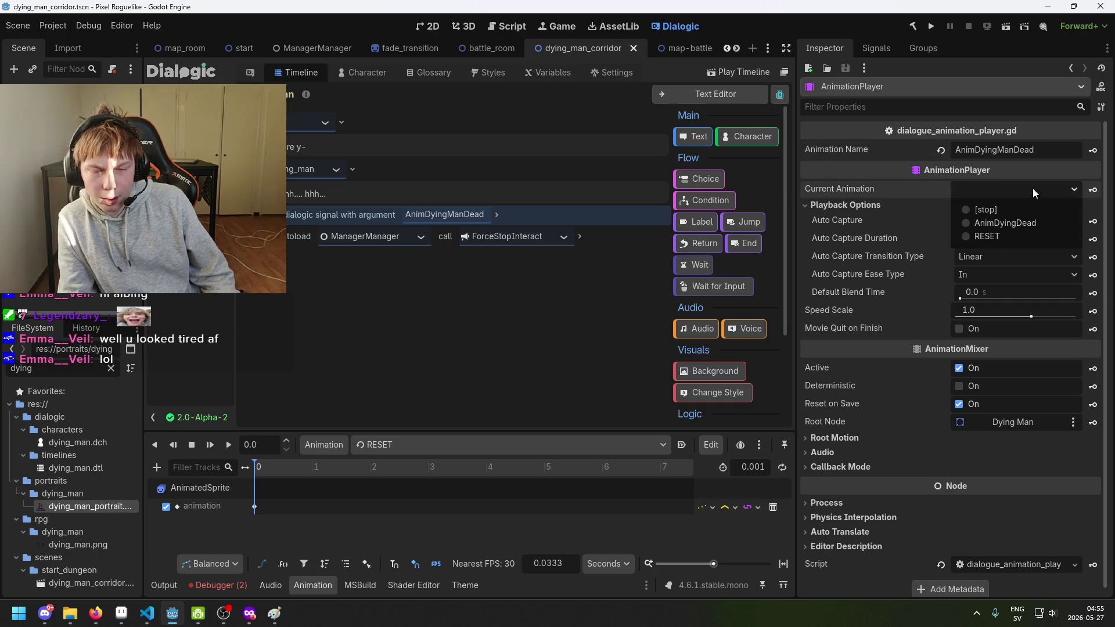
click(1033, 189)
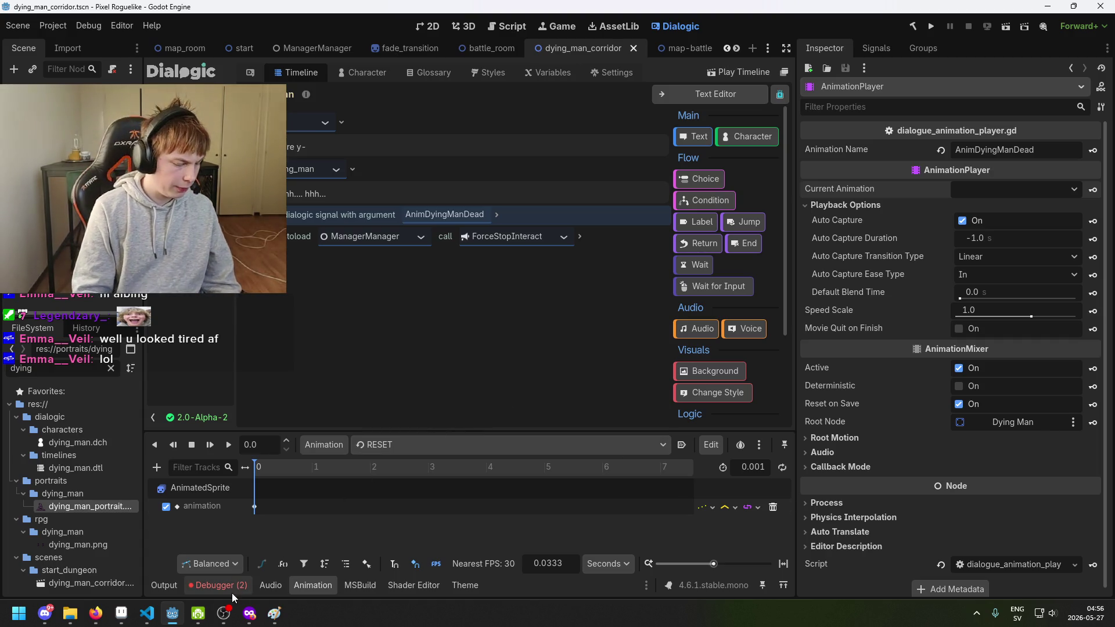
click(214, 585)
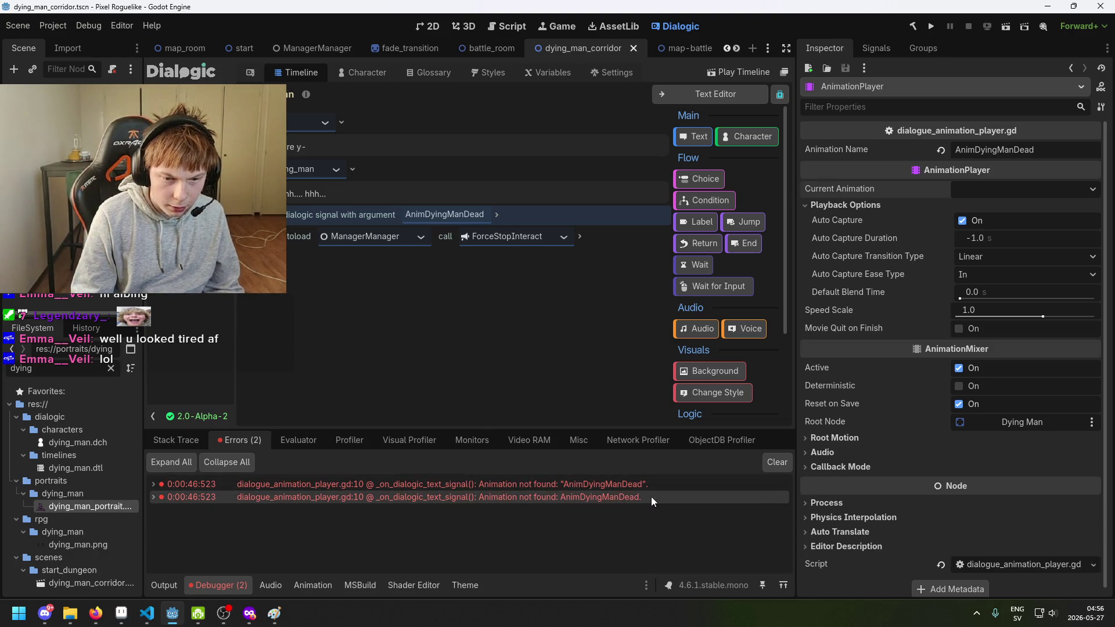
mouse_move(654, 486)
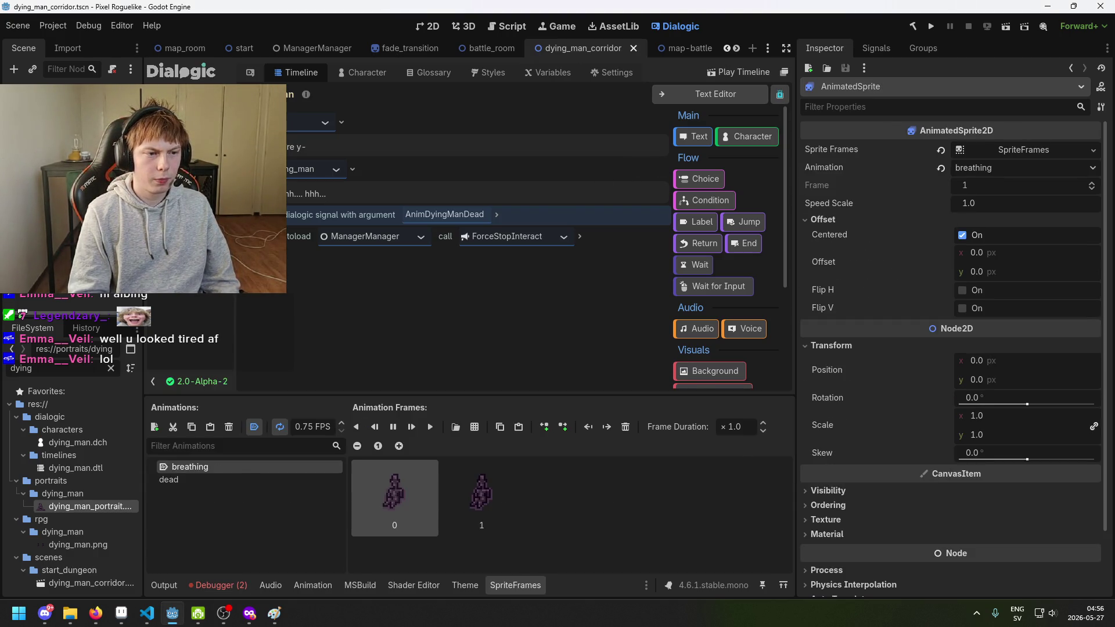
drag(1037, 150, 955, 149)
click(231, 581)
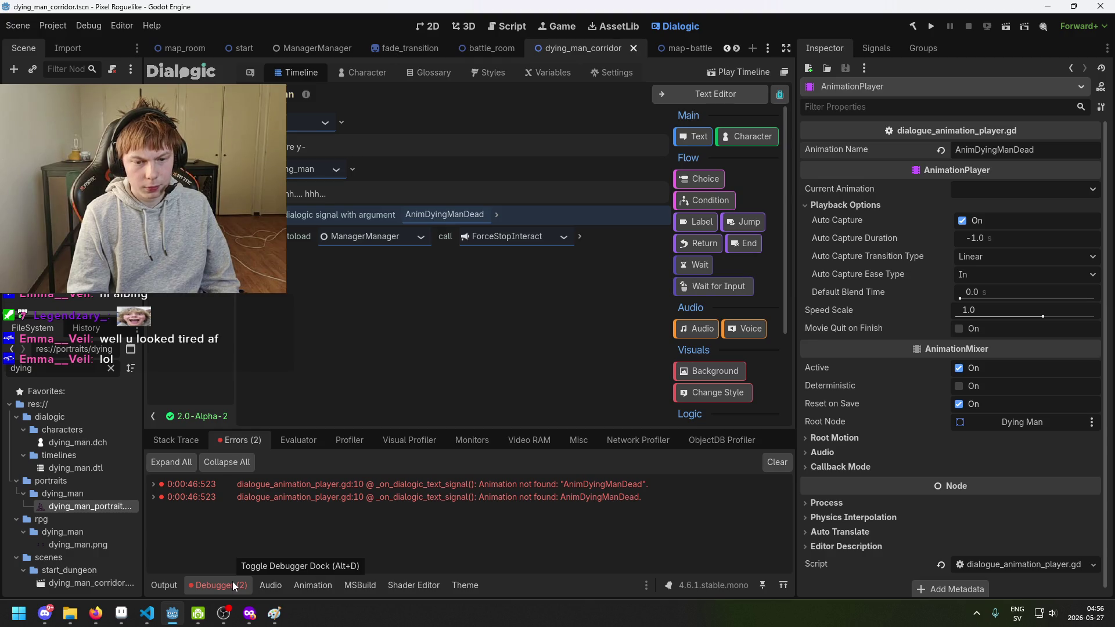
click(232, 582)
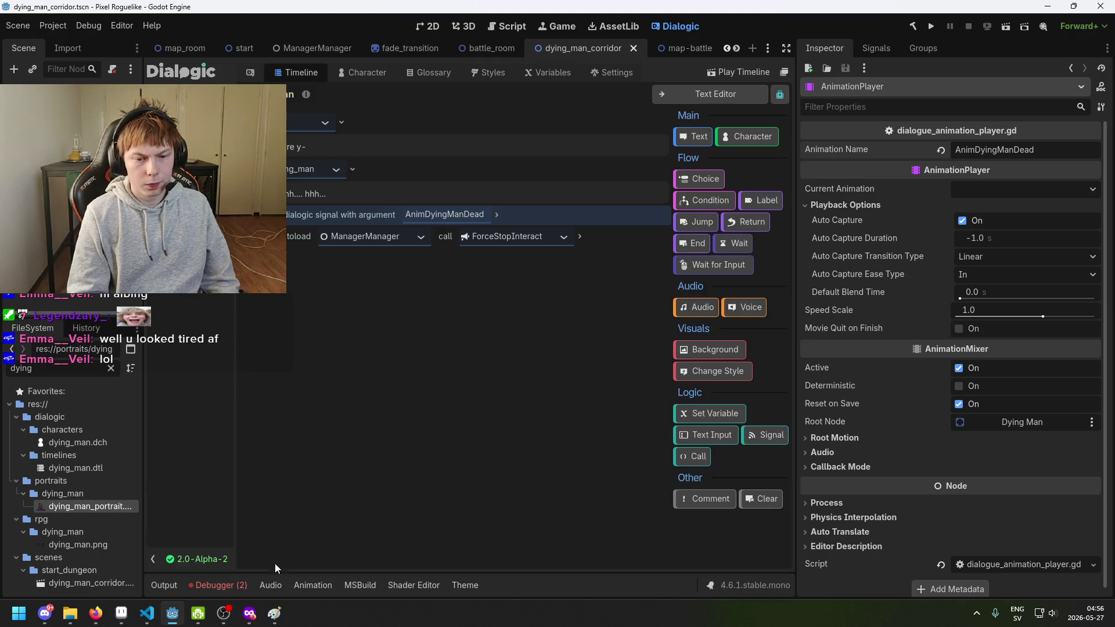
Select the AnimDyingDead animation in the dying man's Animation panel.
click(1012, 190)
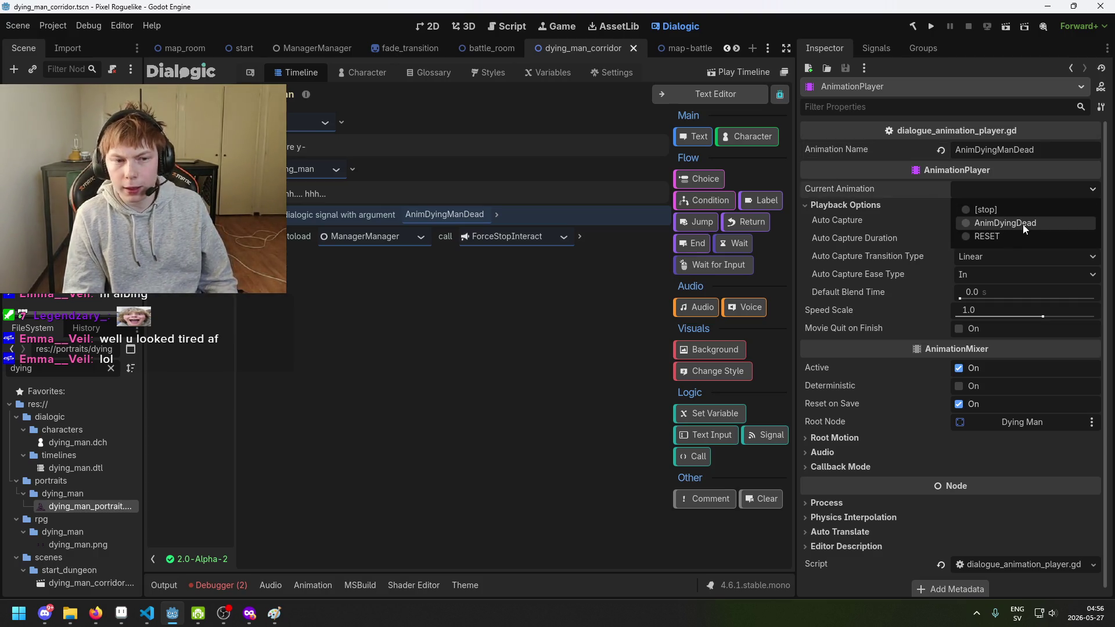
click(328, 589)
click(327, 589)
click(329, 447)
click(407, 445)
click(407, 445)
click(409, 465)
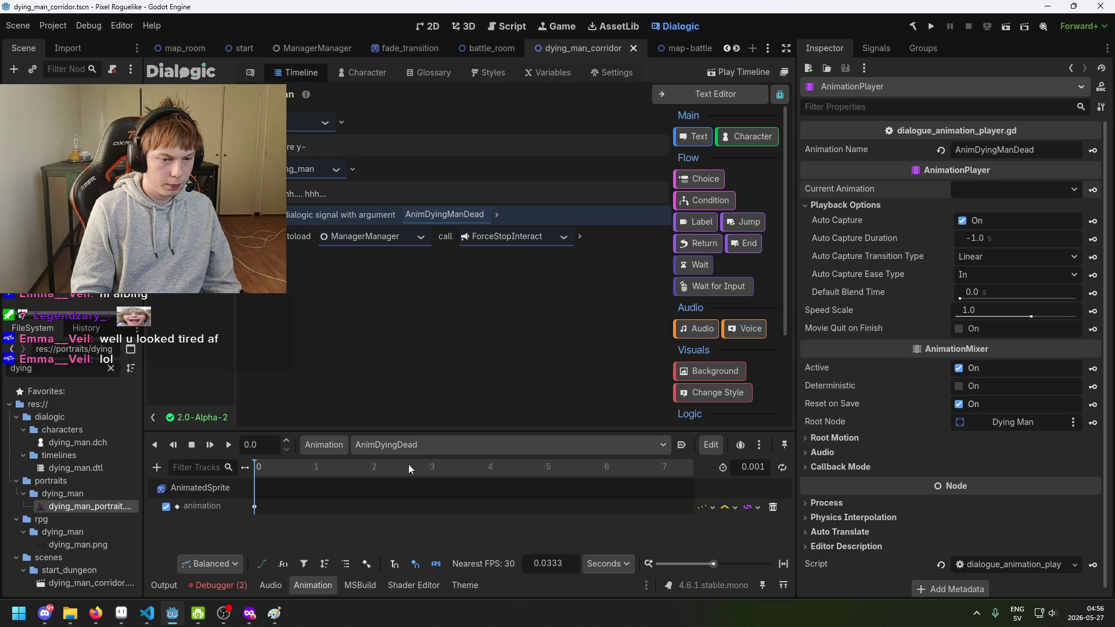
click(322, 444)
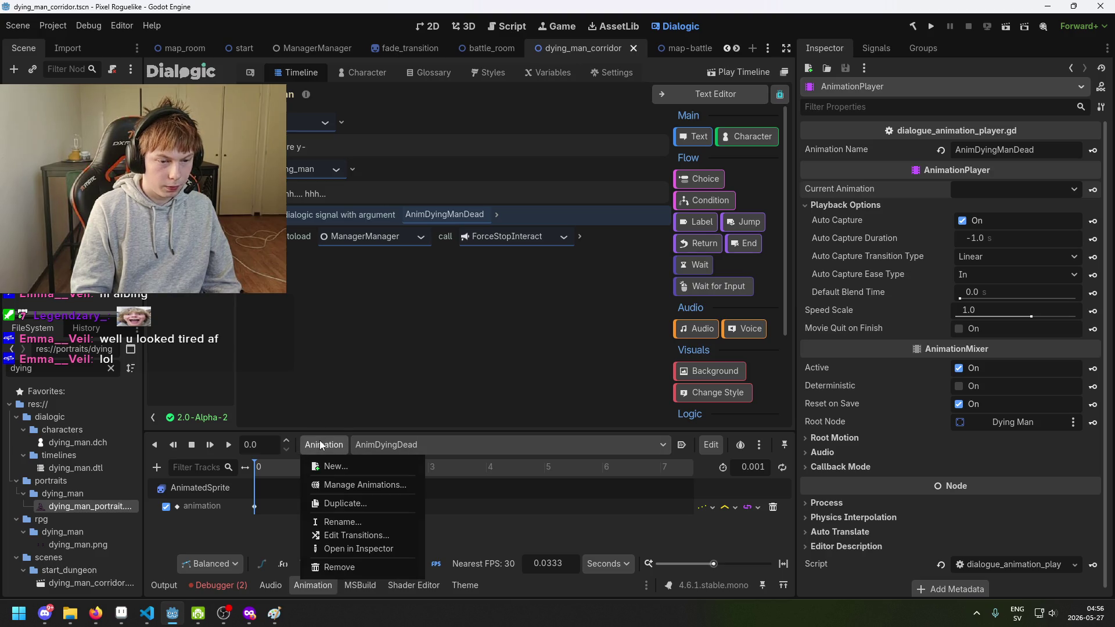
Rename it to AnimDyingManDead, switch back to RESET, and save the scene.
click(356, 522)
click(522, 310)
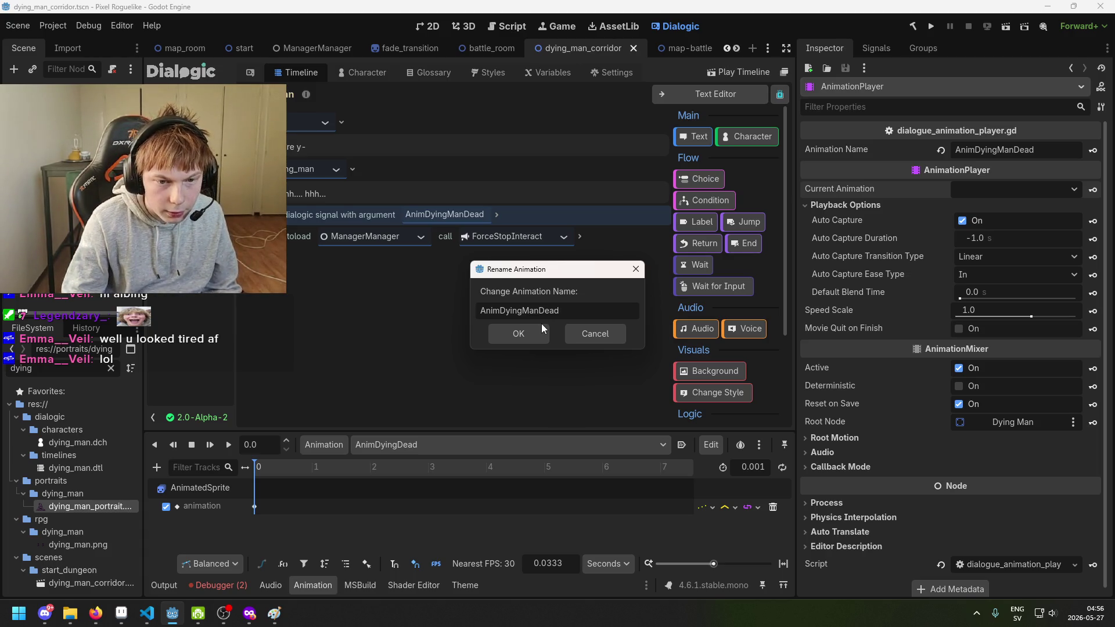
click(541, 329)
click(436, 445)
click(438, 479)
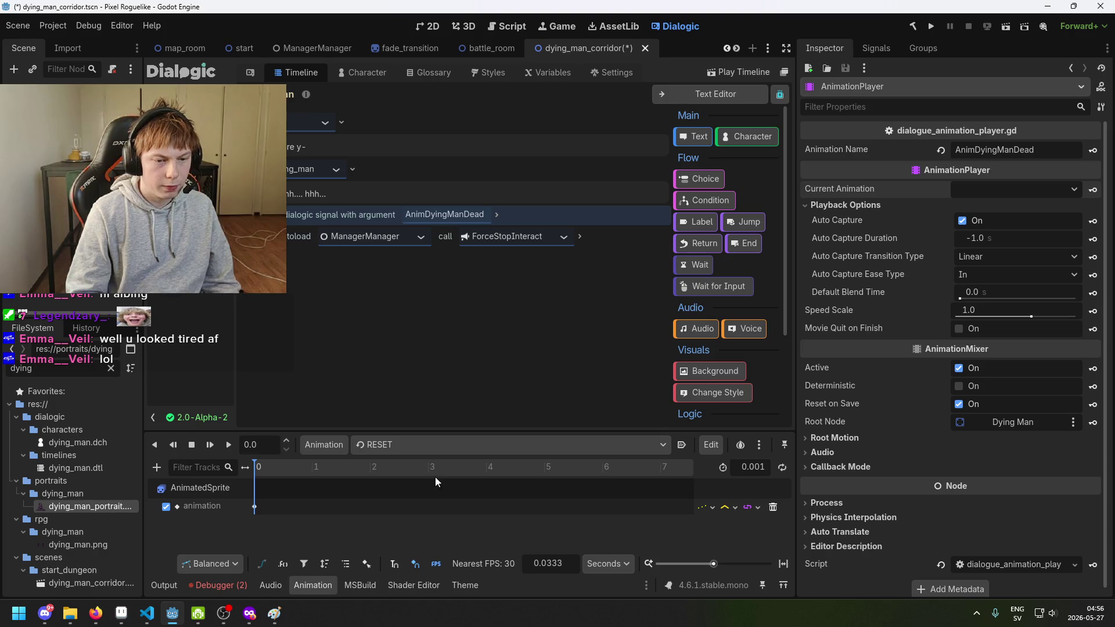
key(ctrl+s)
Run the game, start a new game, and walk through the rooms to the dying man.
click(930, 29)
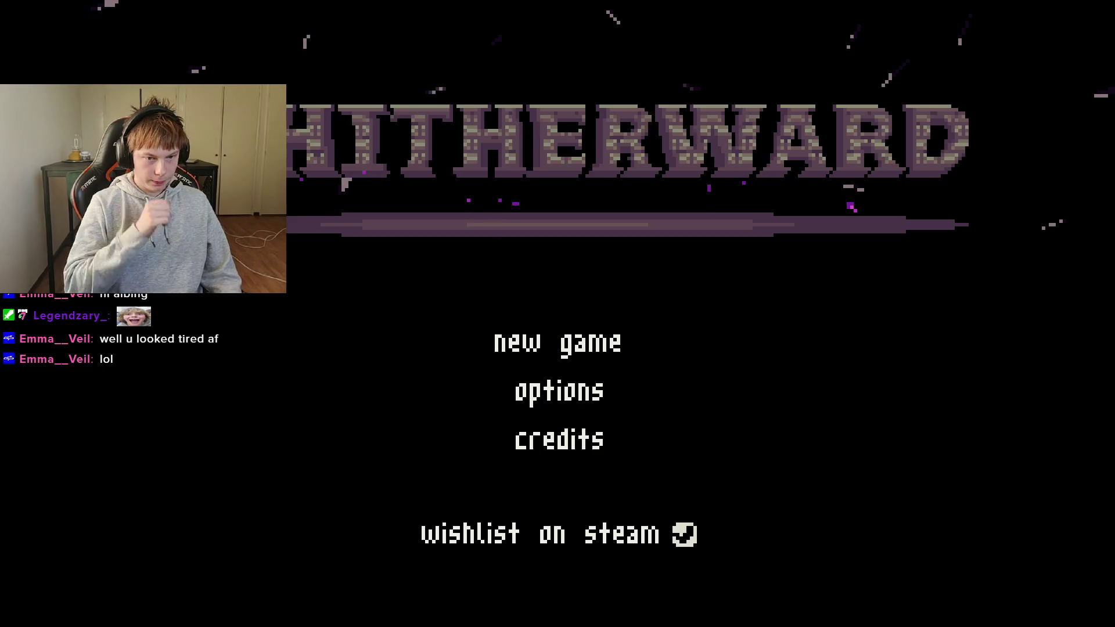
key(Down)
key(Up)
key(Return)
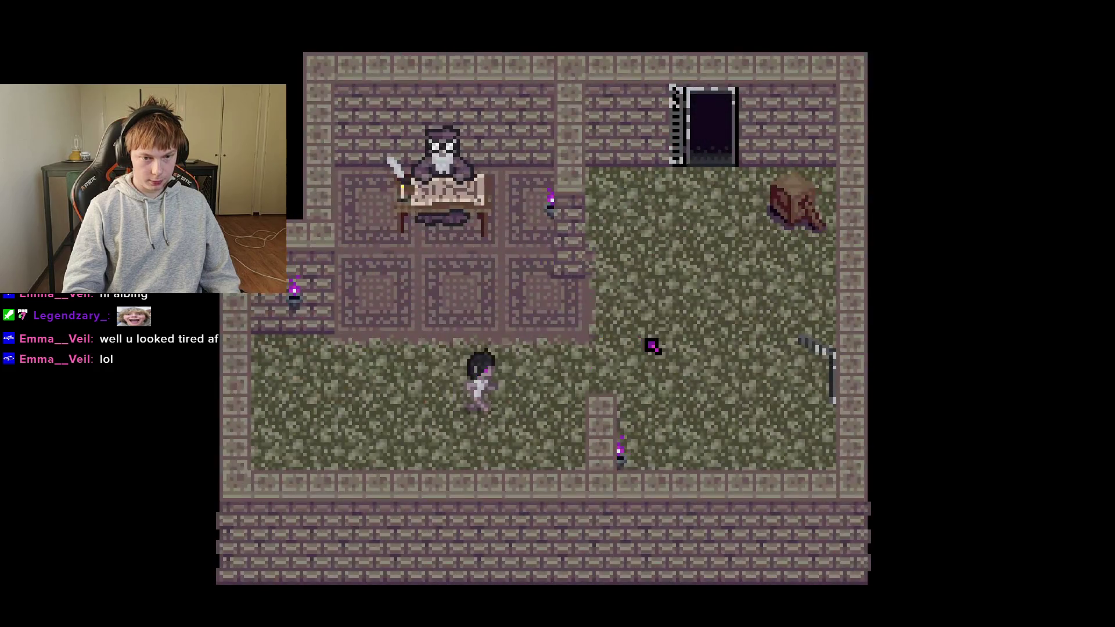
key(Up)
key(Right)
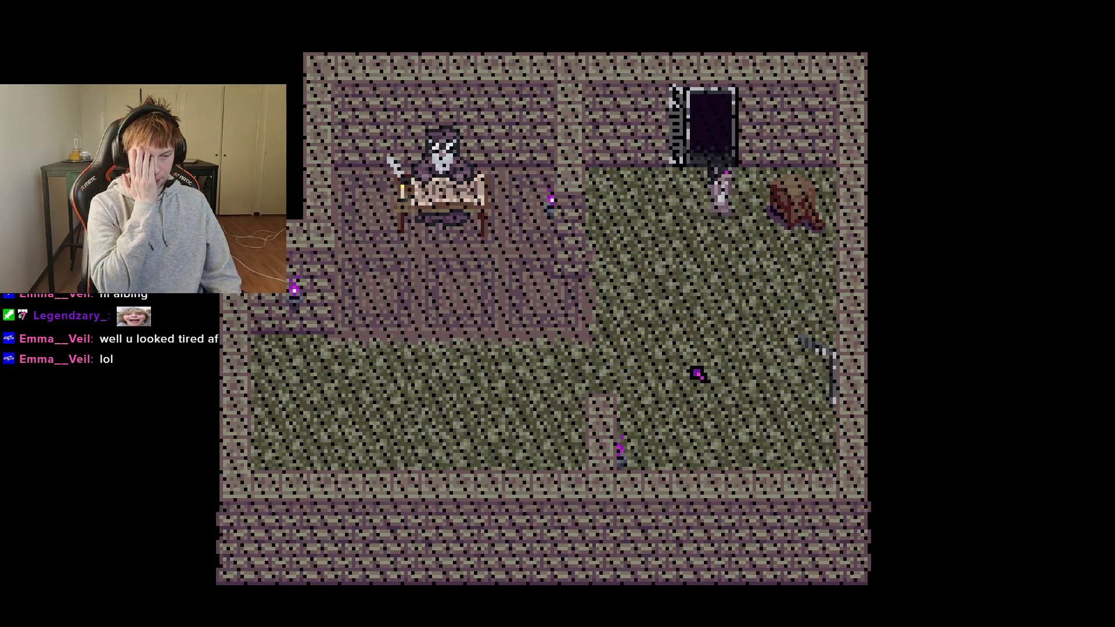
key(Up)
key(Right)
key(Right)
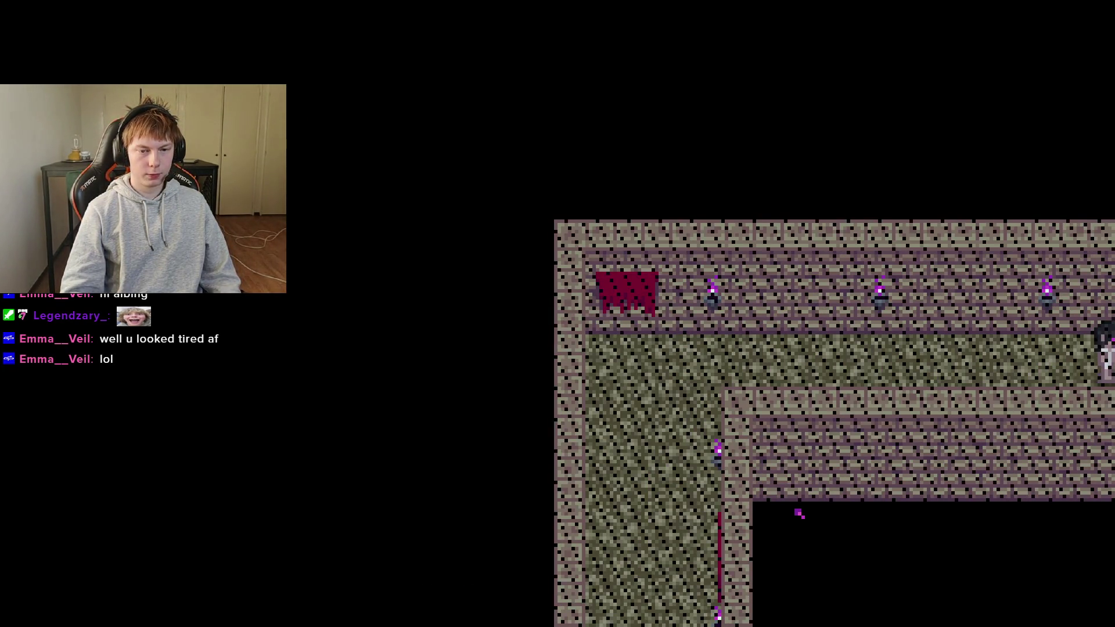
key(Right)
key(Up)
key(Right)
key(Right)
key(Right)
key(Right)
key(Up)
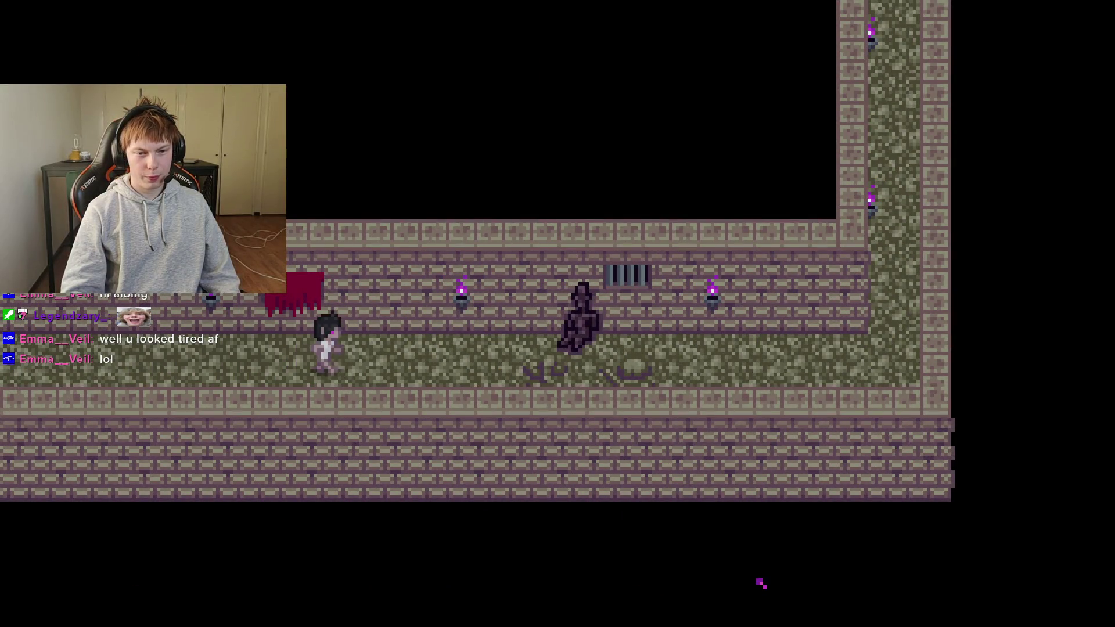
key(Right)
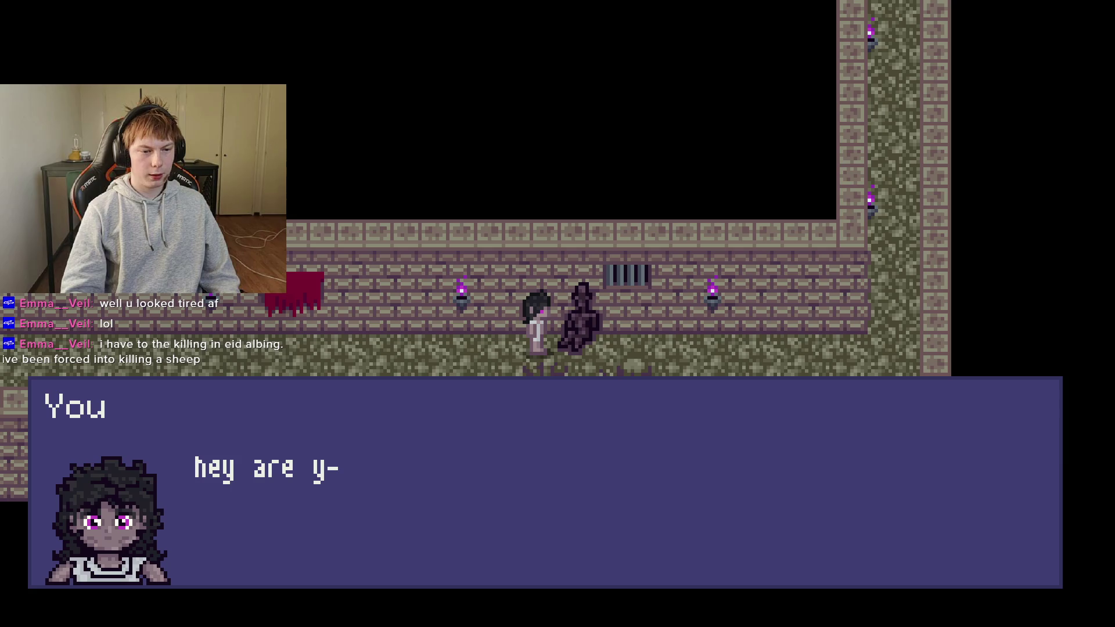
Talk through the dying man's dialogue twice, moving around him between conversations.
key(z)
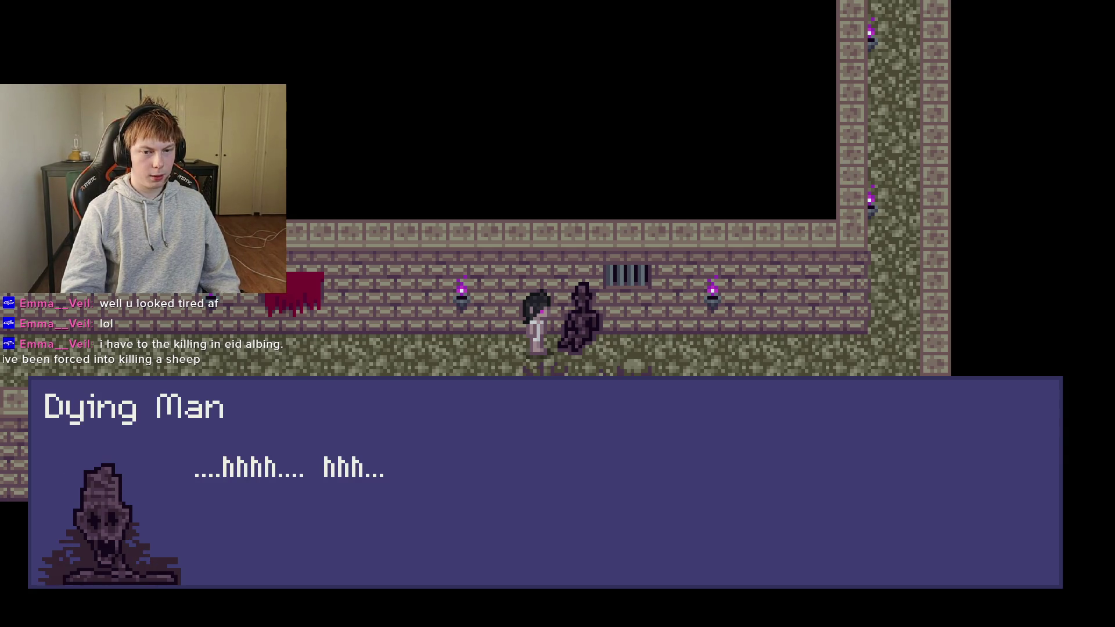
key(z)
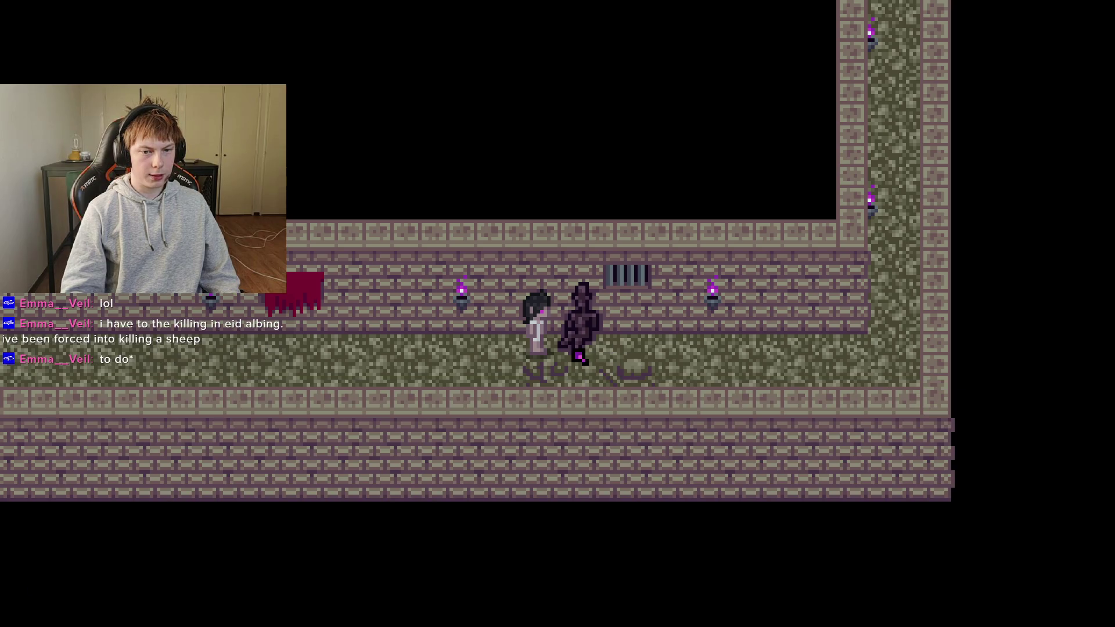
key(Down)
key(Right)
key(Up)
key(Left)
key(Up)
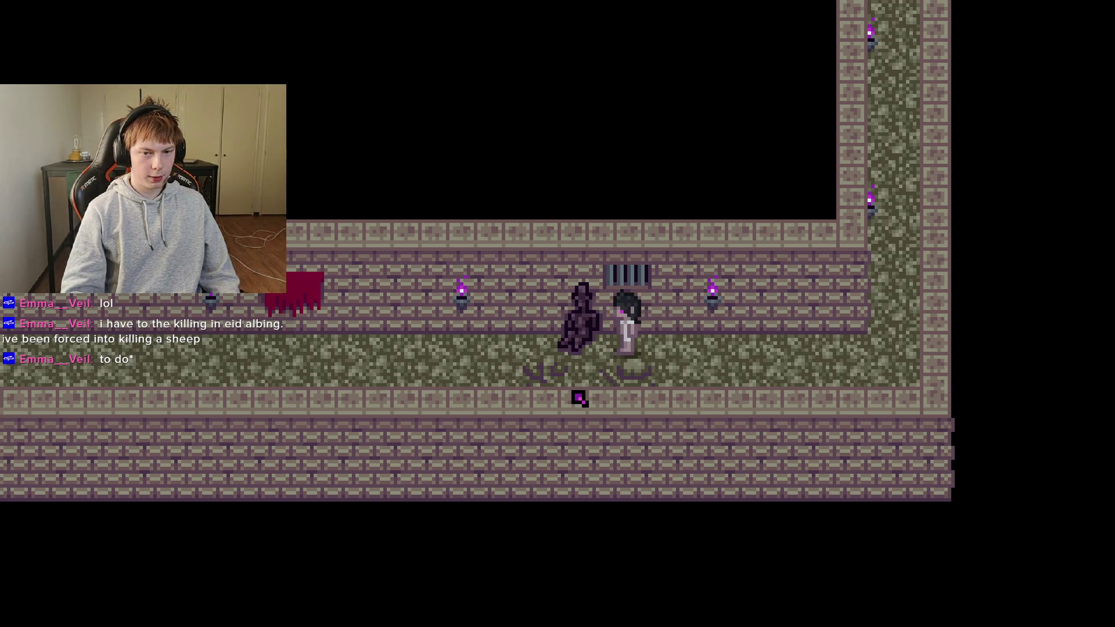
key(Left)
key(Down)
key(Right)
key(Up)
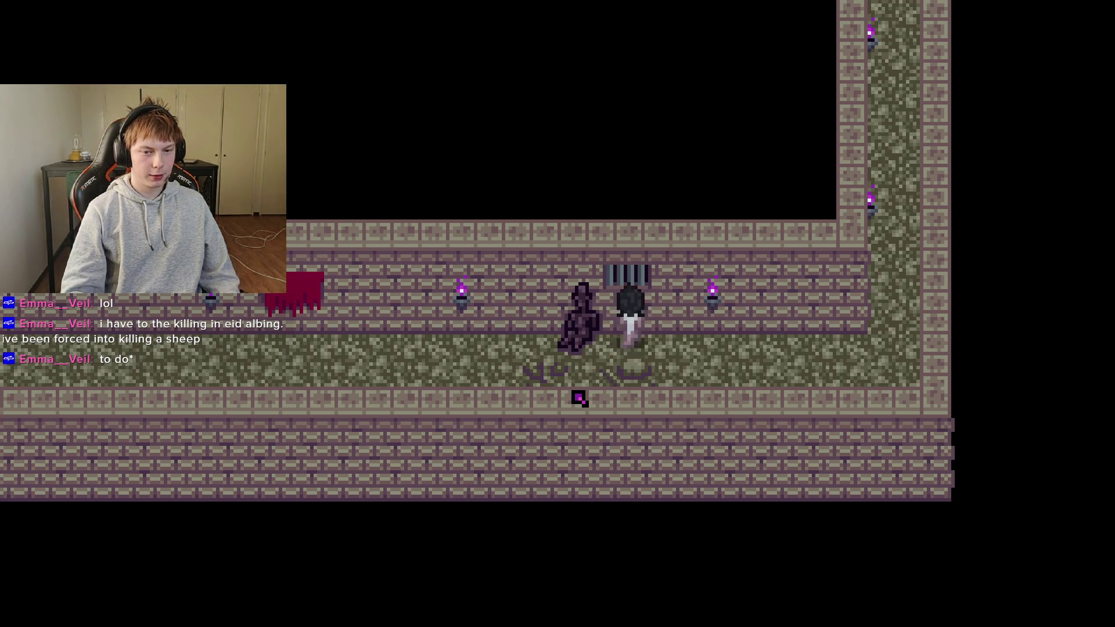
key(Right)
key(Right)
key(Right)
key(Right)
key(Right)
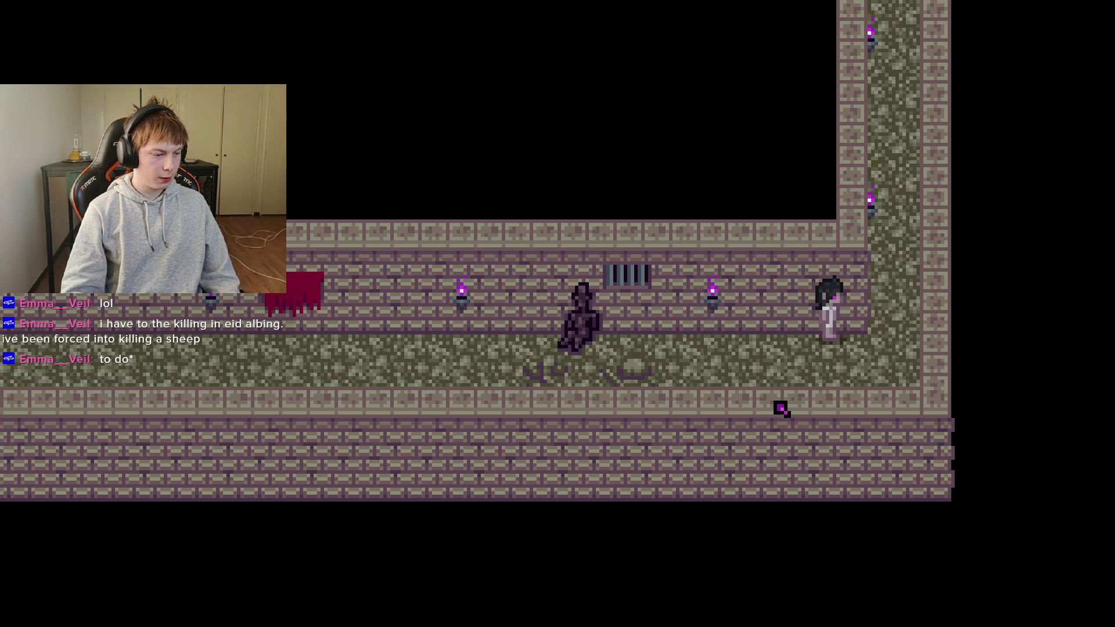
key(Left)
key(Left)
key(Left)
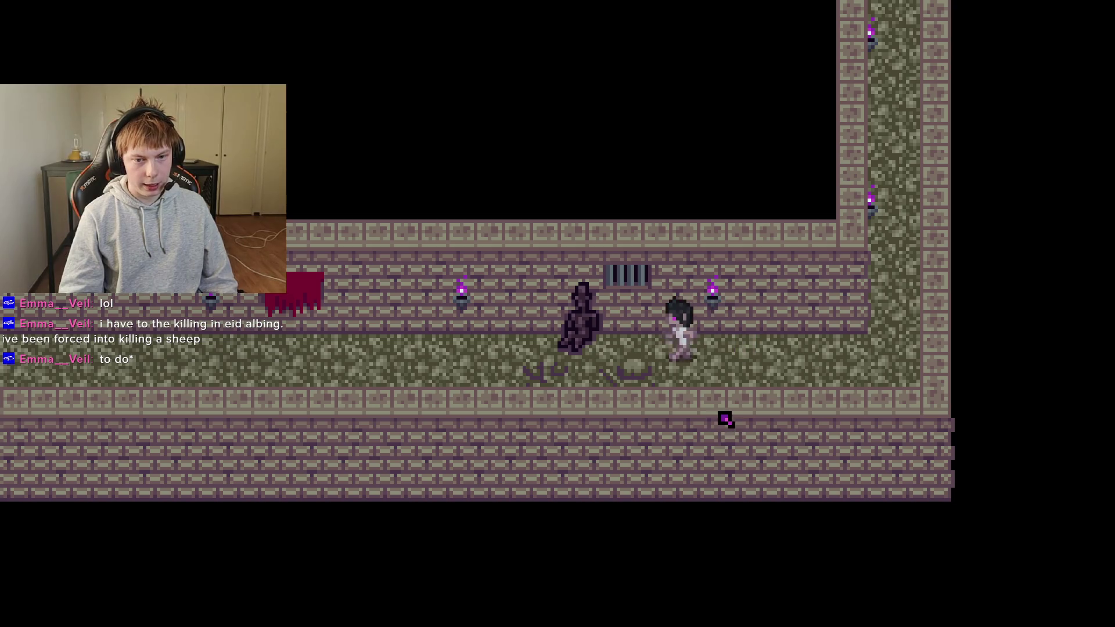
key(z)
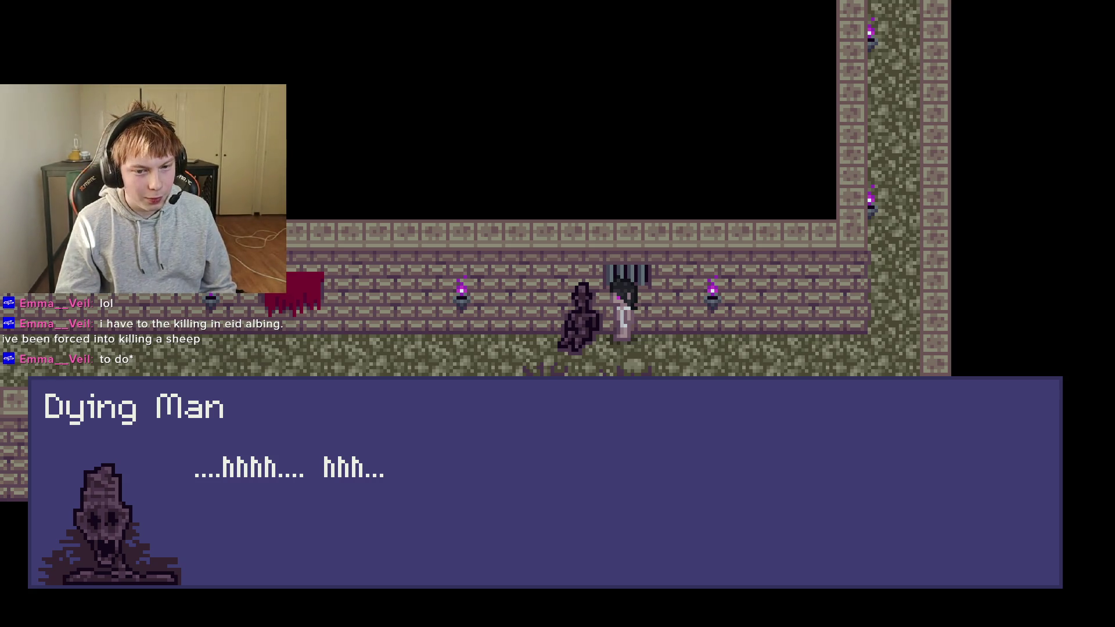
key(z)
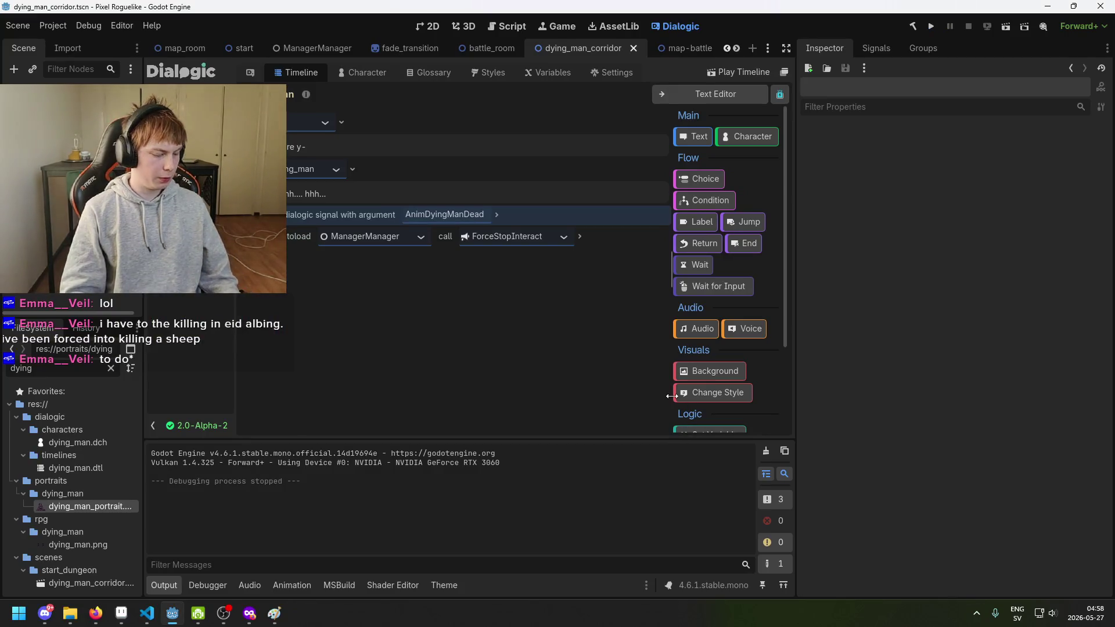
Stop the test run and select the AnimDyingManDead signal event in the dying_man timeline.
key(ctrl+s)
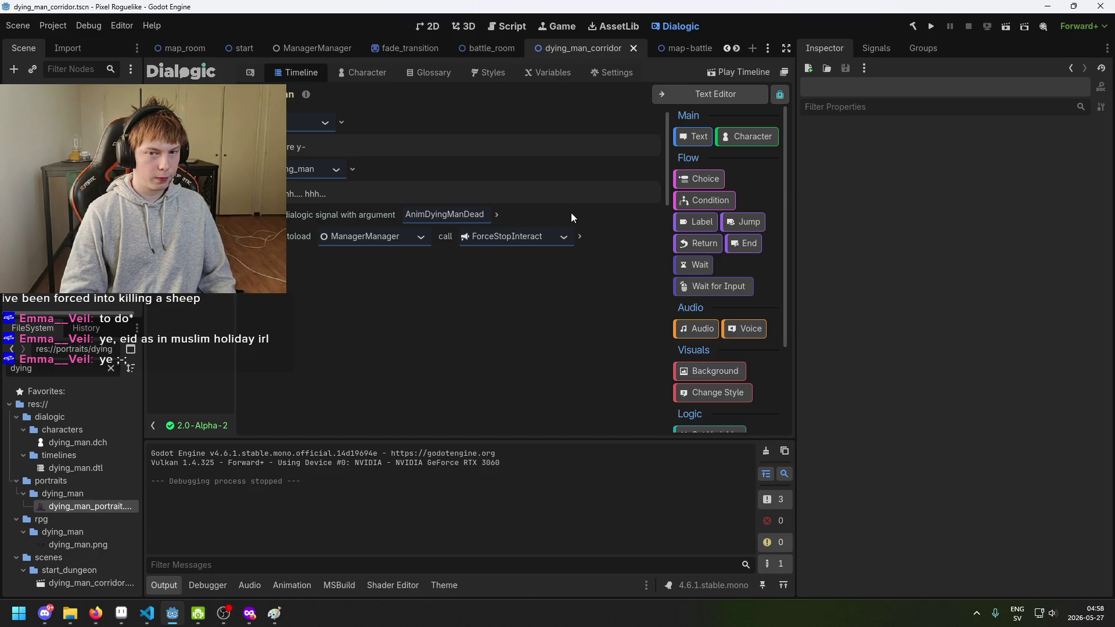
click(95, 613)
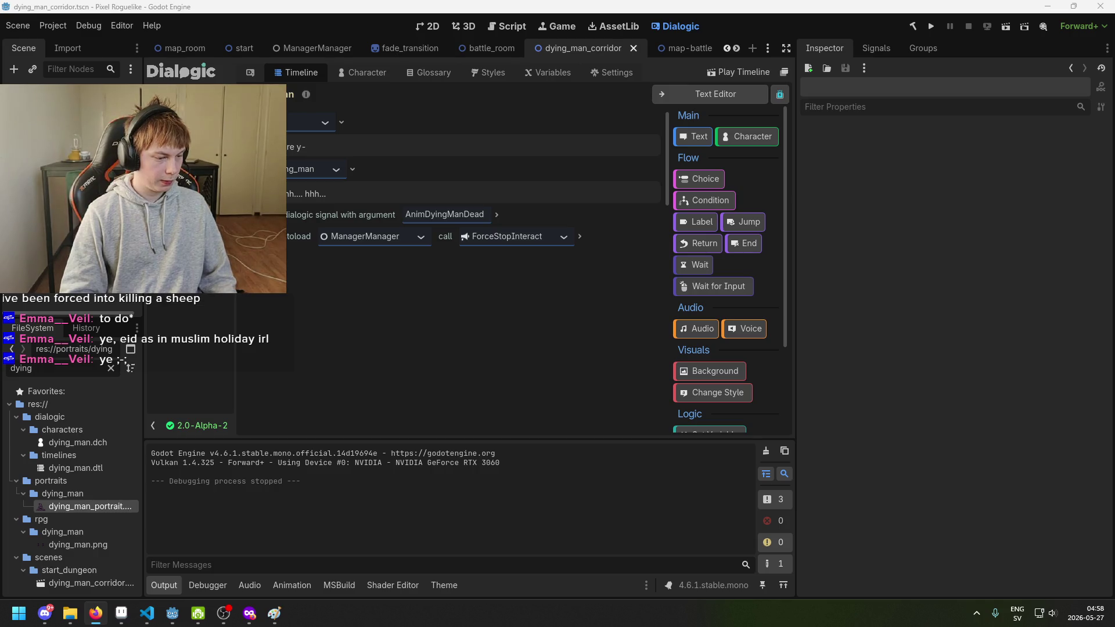
click(267, 329)
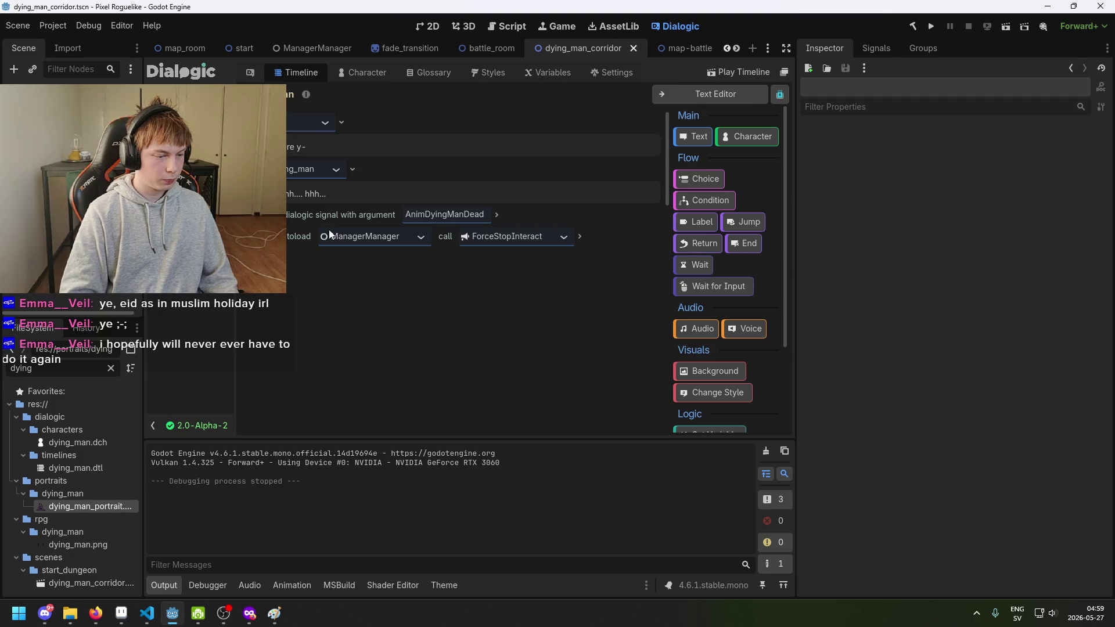
click(381, 224)
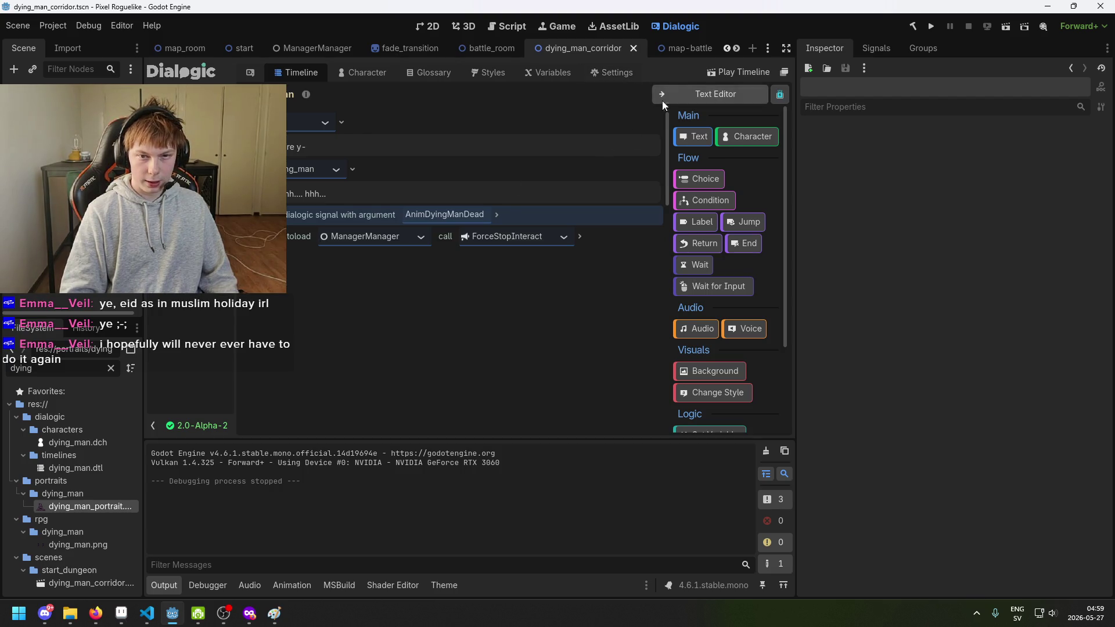
scroll(714, 355, down, 3)
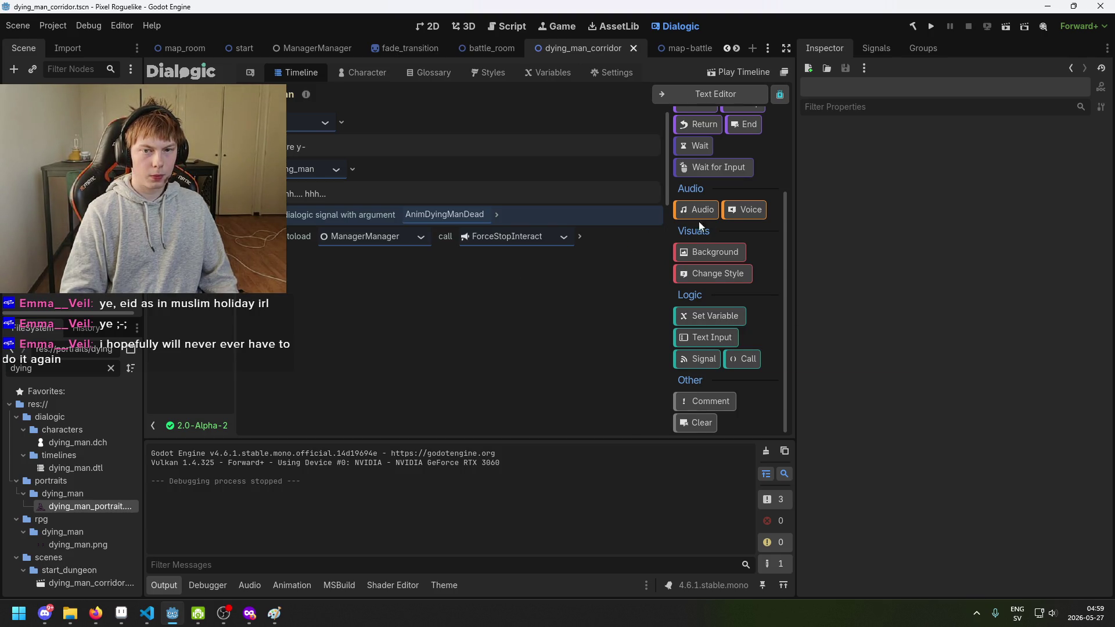
scroll(687, 225, up, 3)
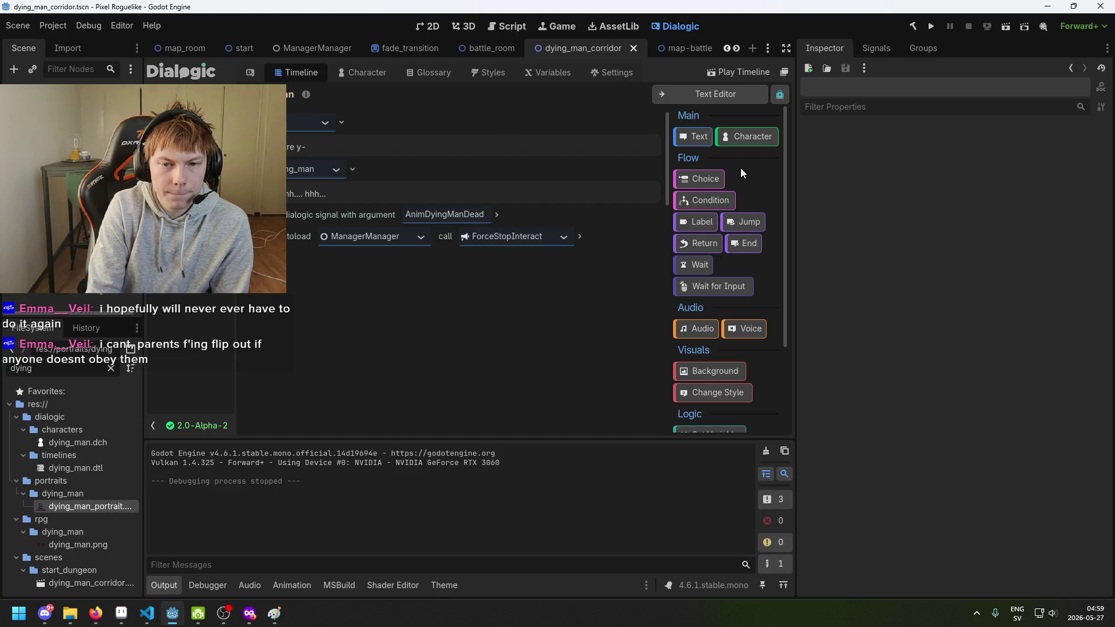
scroll(730, 174, down, 3)
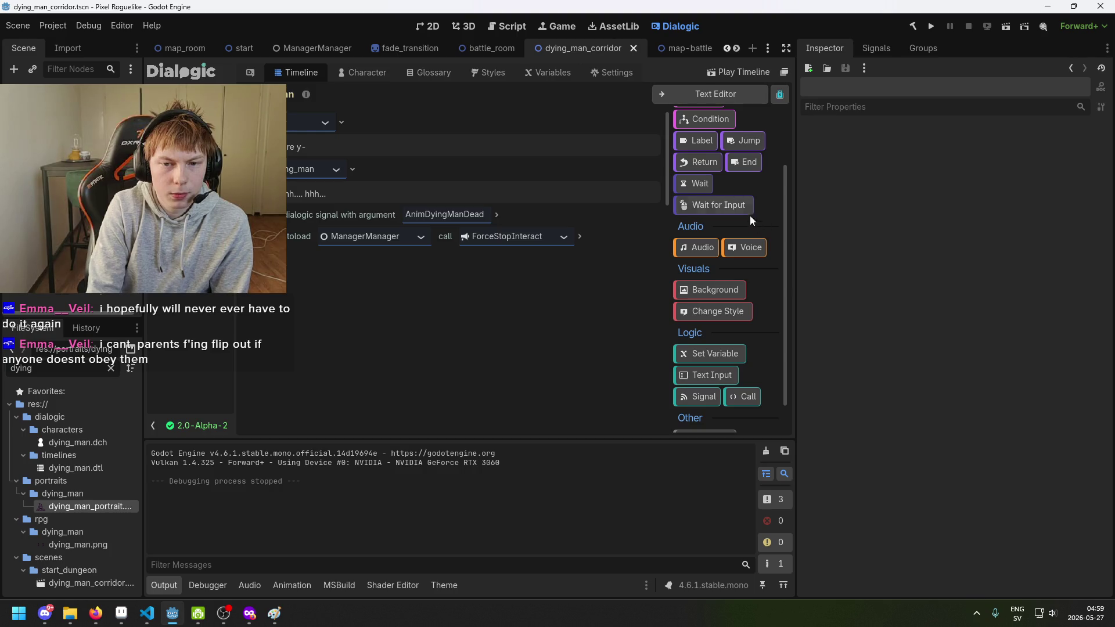
scroll(729, 249, down, 2)
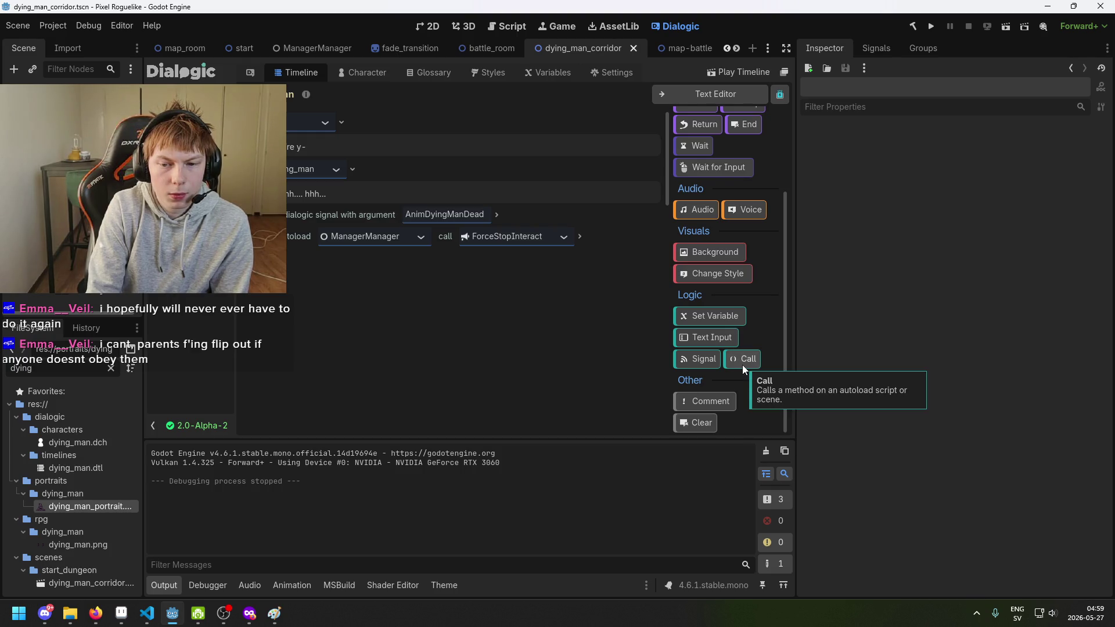
scroll(720, 334, up, 5)
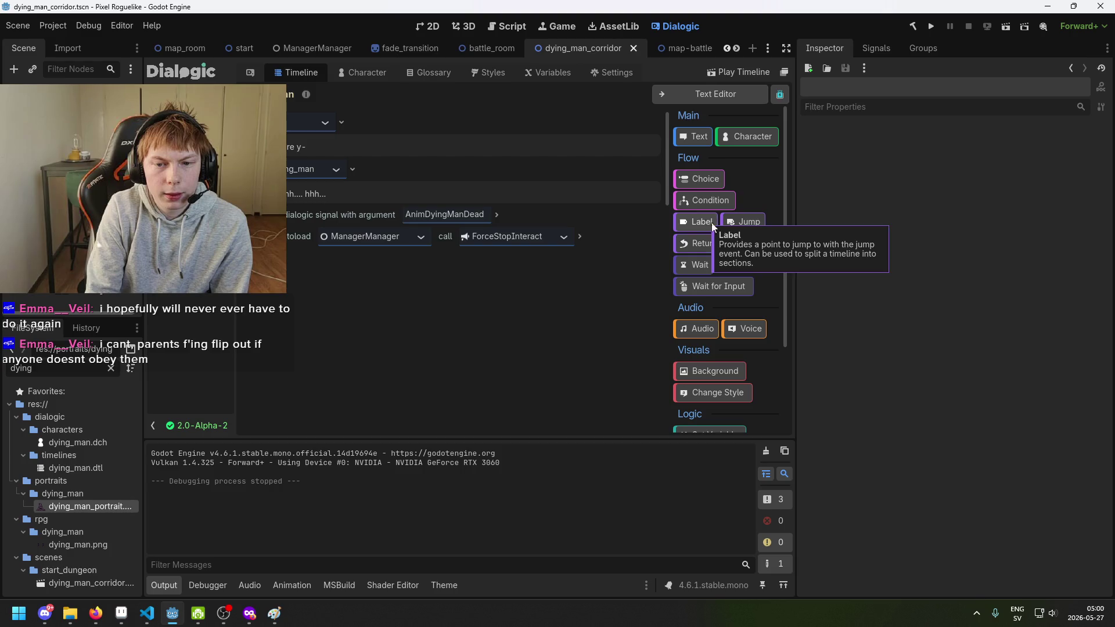
Insert a condition at the top of the dying_man timeline and make its left value a Bool.
mouse_move(717, 207)
mouse_down()
mouse_move(402, 83)
mouse_move(383, 102)
mouse_move(403, 113)
mouse_up()
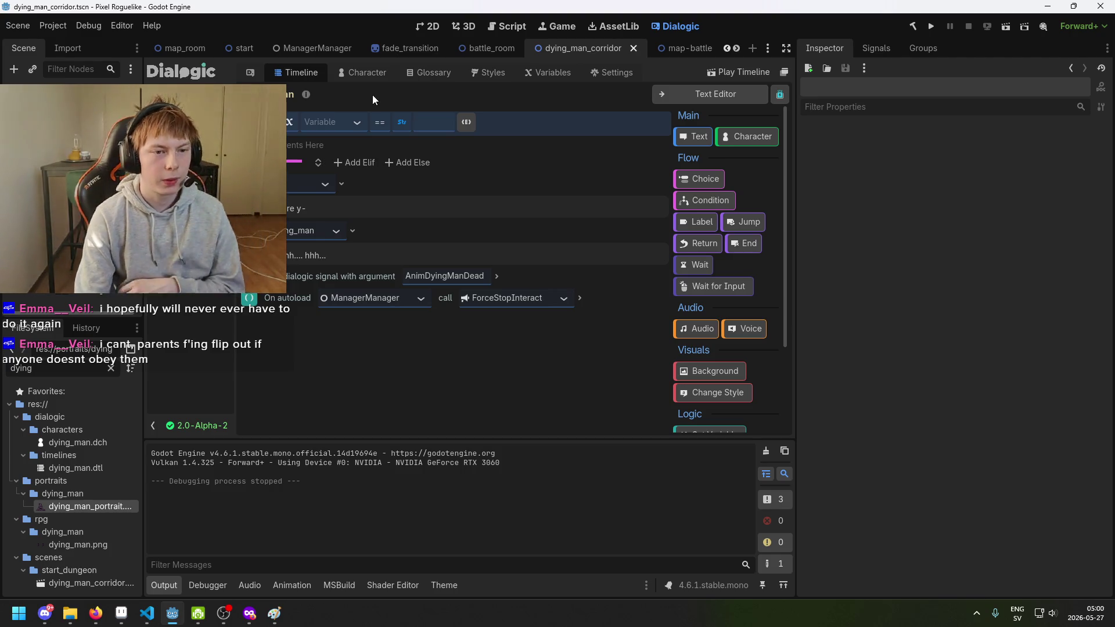
click(348, 121)
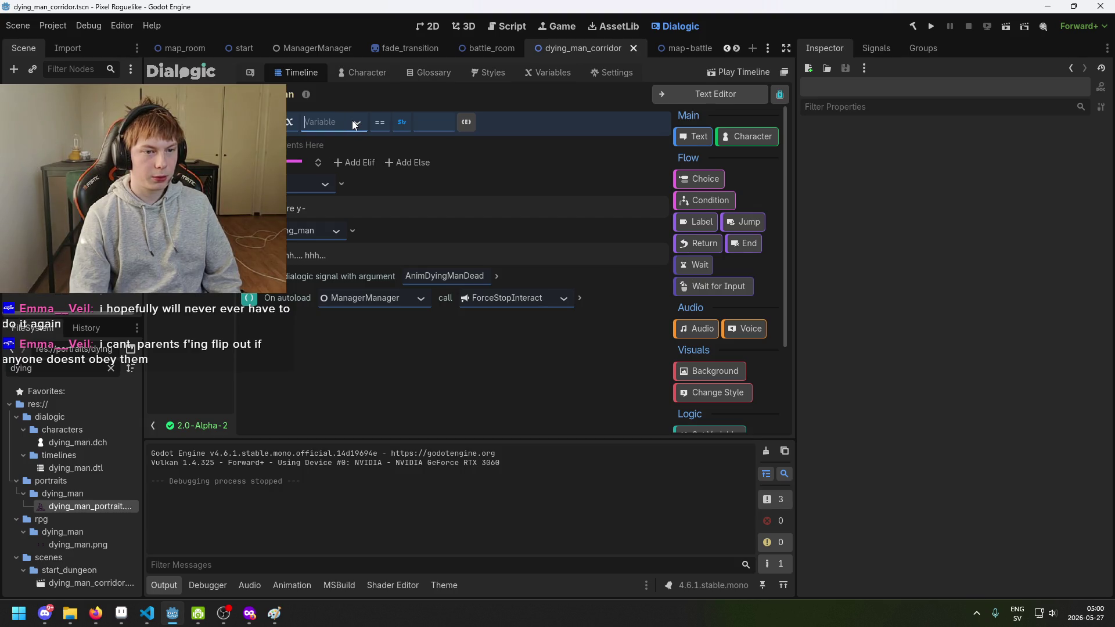
click(296, 122)
click(296, 122)
click(296, 122)
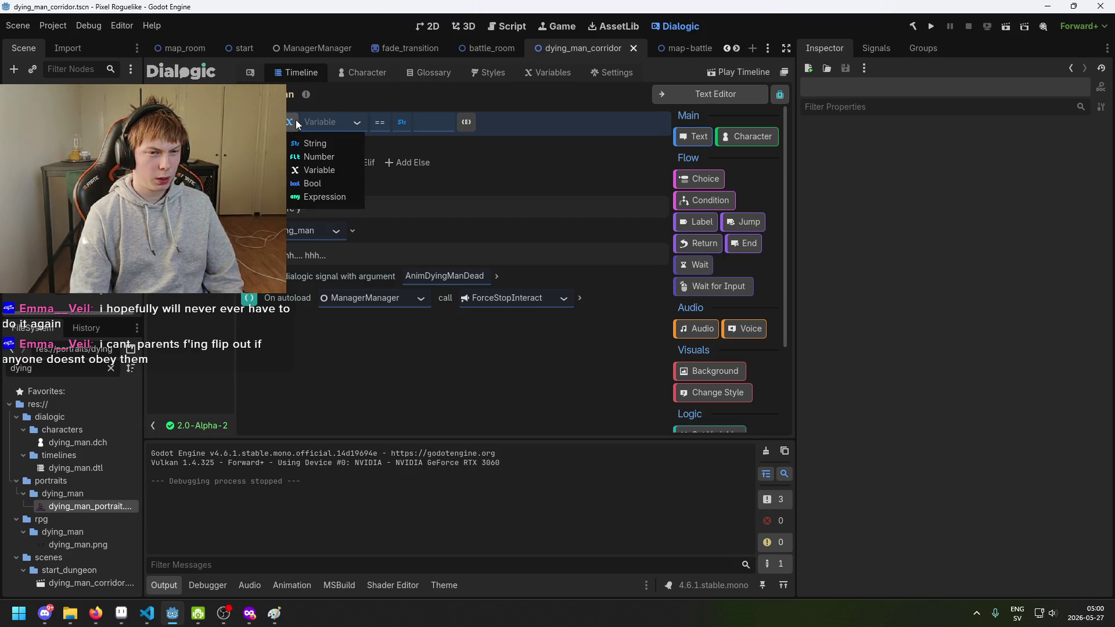
click(316, 184)
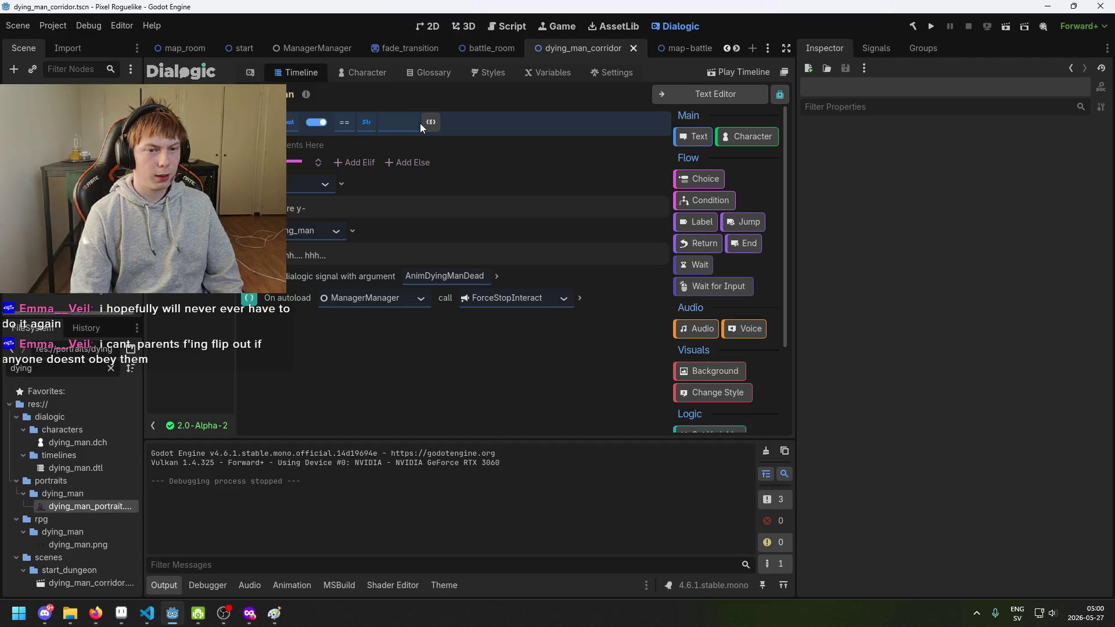
Explore the comparison operators and toggle the condition between its text and simple editor forms.
click(350, 122)
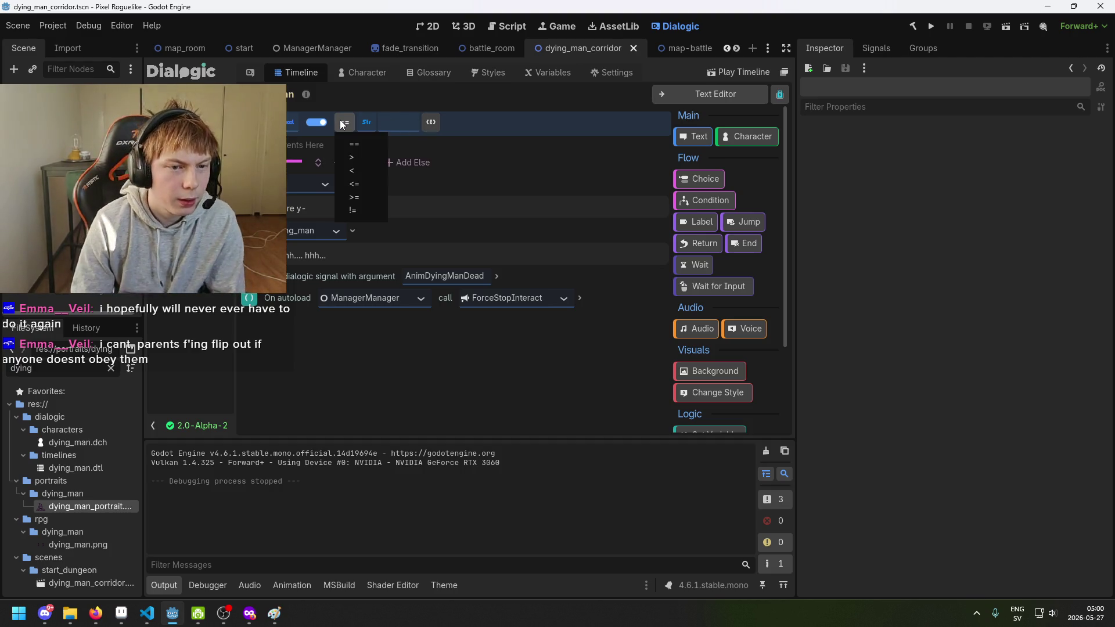
click(400, 122)
click(288, 123)
click(288, 123)
click(361, 125)
click(428, 122)
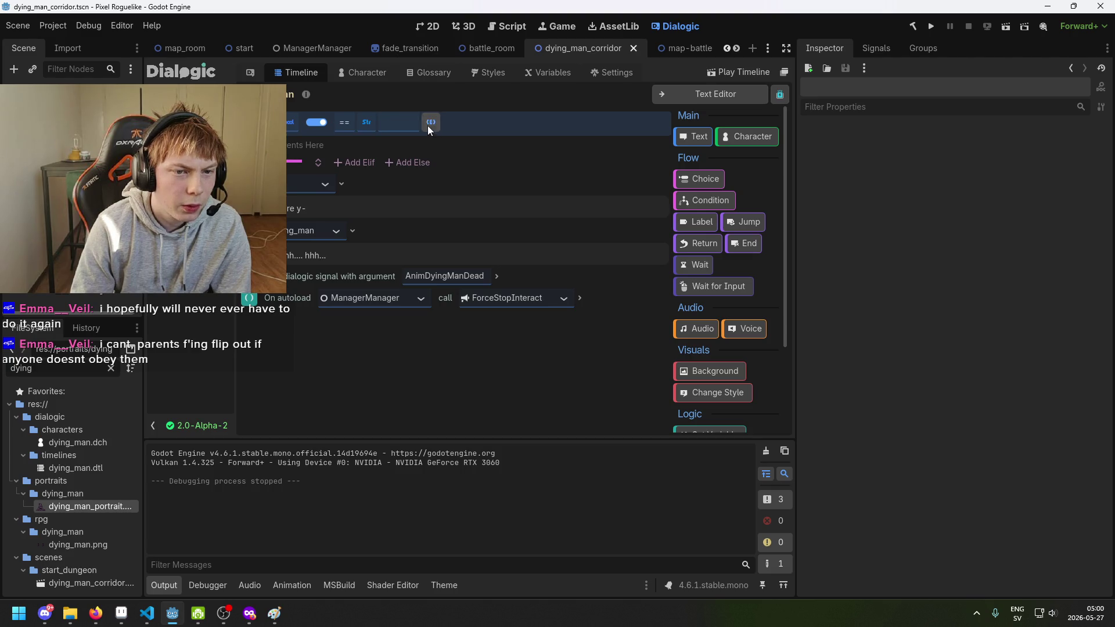
click(328, 123)
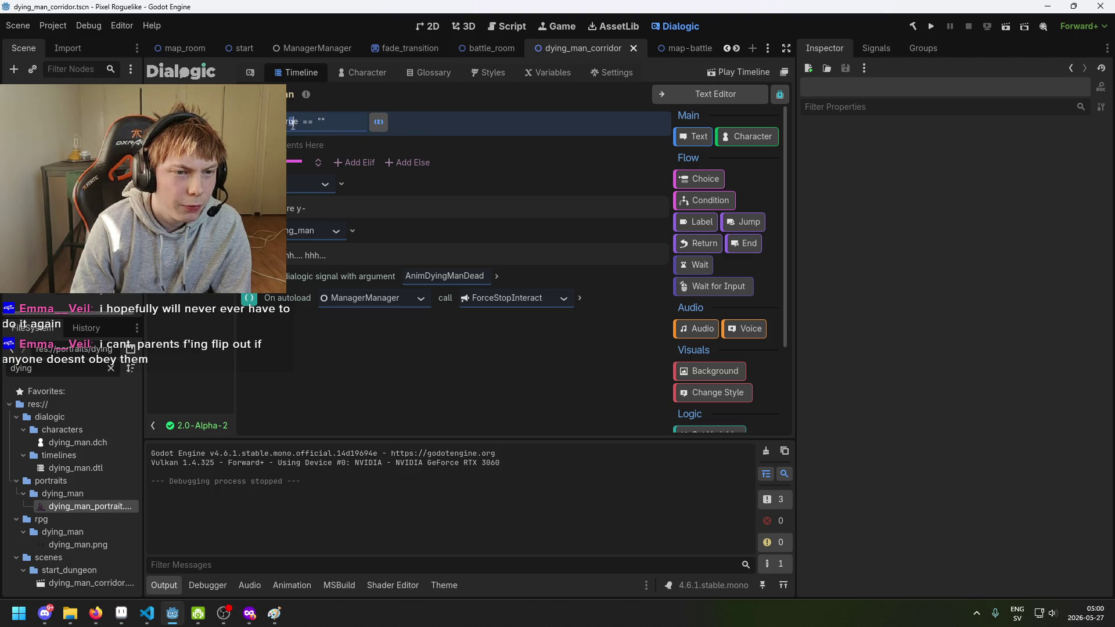
click(379, 122)
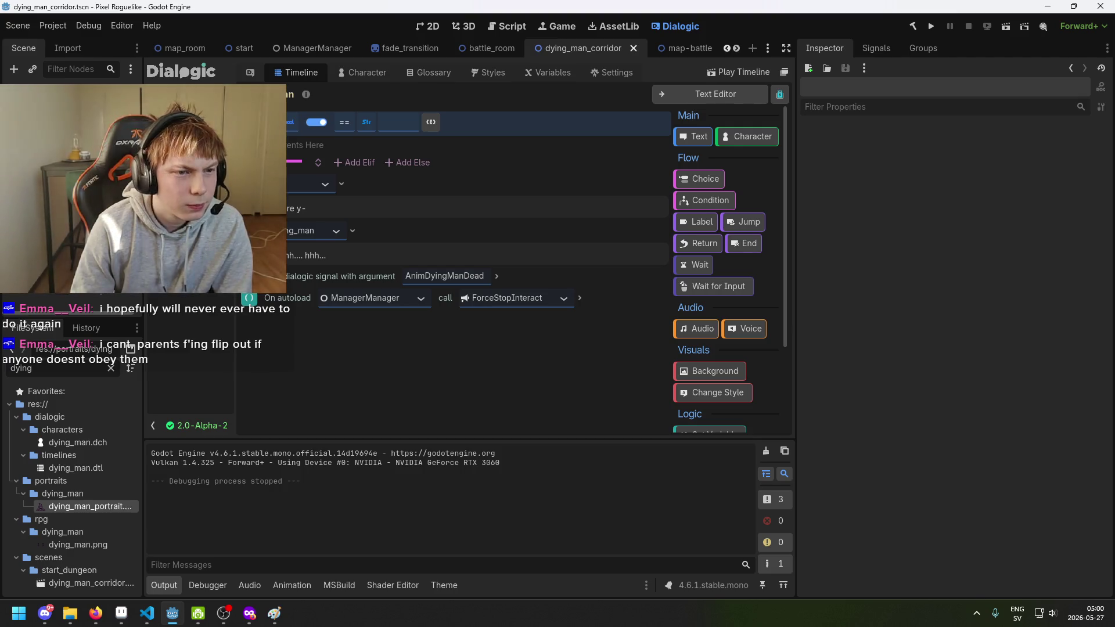
Change the condition's left value type to a variable reference.
click(289, 123)
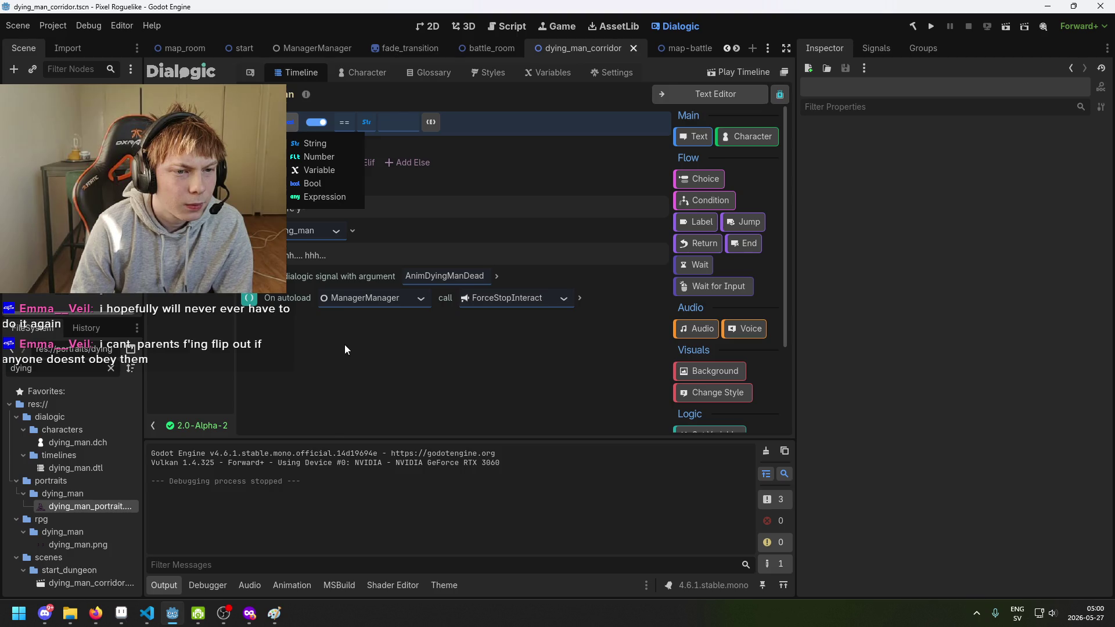
click(350, 360)
click(289, 122)
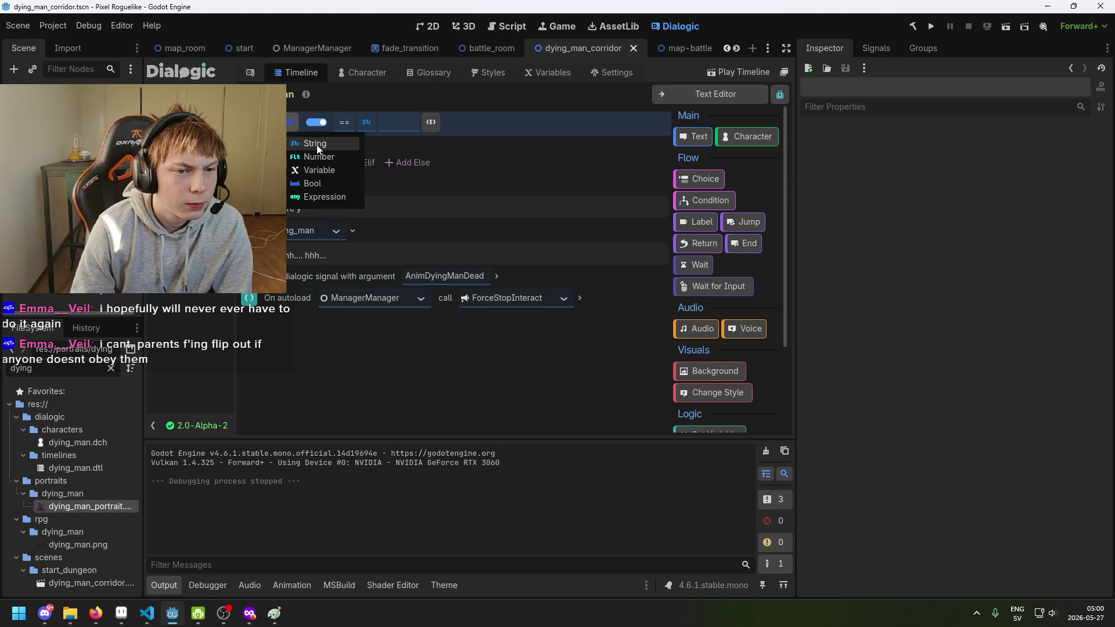
click(317, 146)
click(290, 122)
click(319, 157)
click(291, 122)
click(299, 181)
click(291, 122)
click(308, 168)
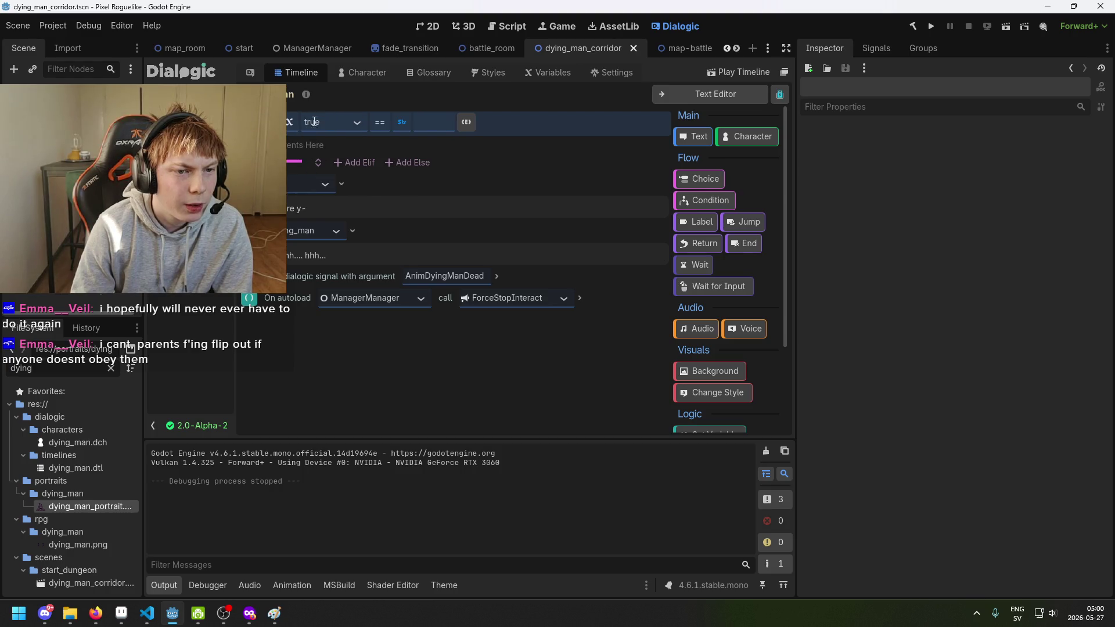
Pick HasMap as the condition's variable, then view the Dialogic Variables page.
click(357, 123)
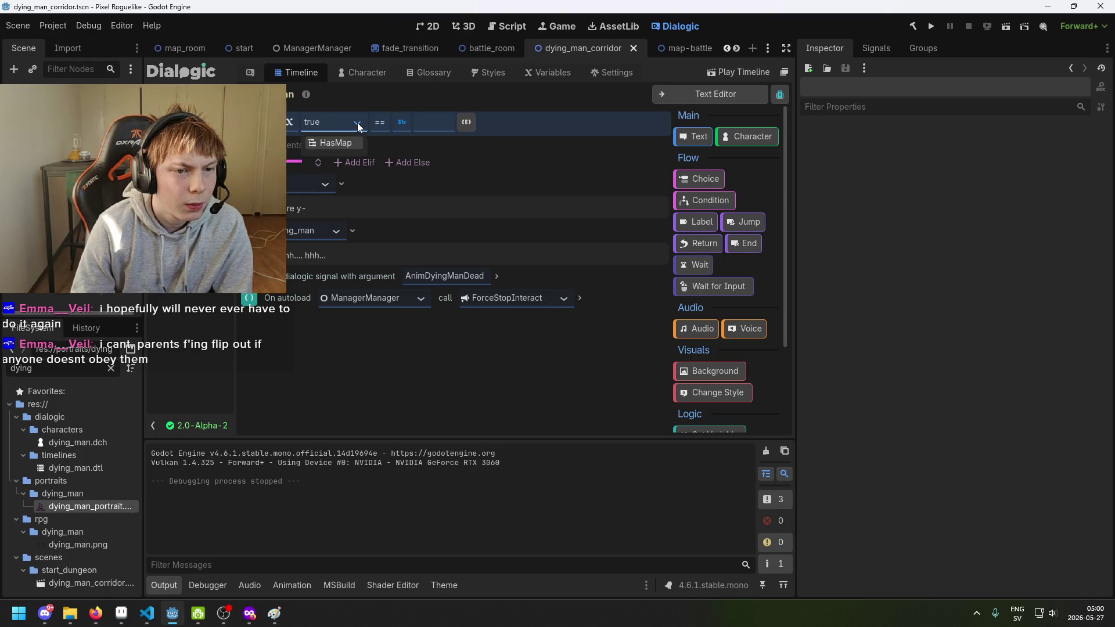
click(286, 124)
key(Escape)
click(353, 120)
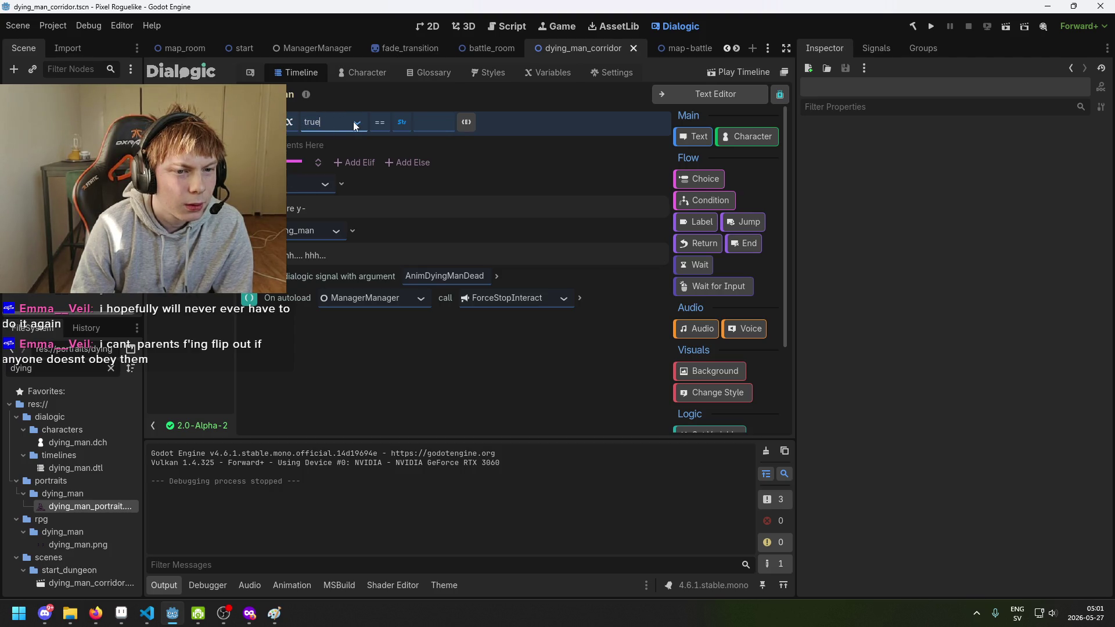
click(347, 140)
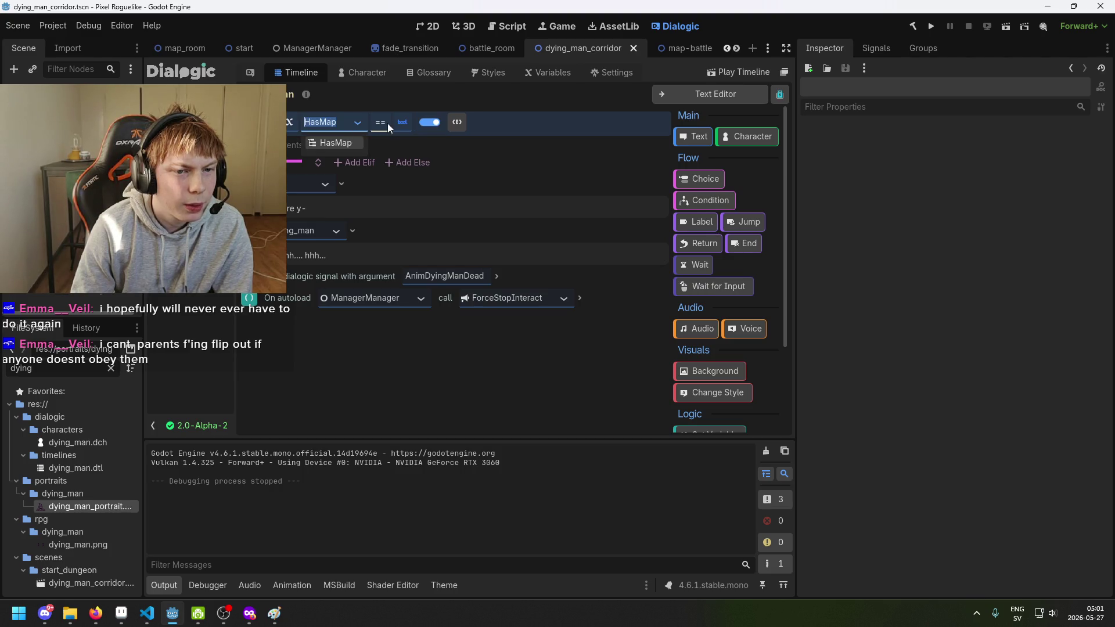
click(333, 102)
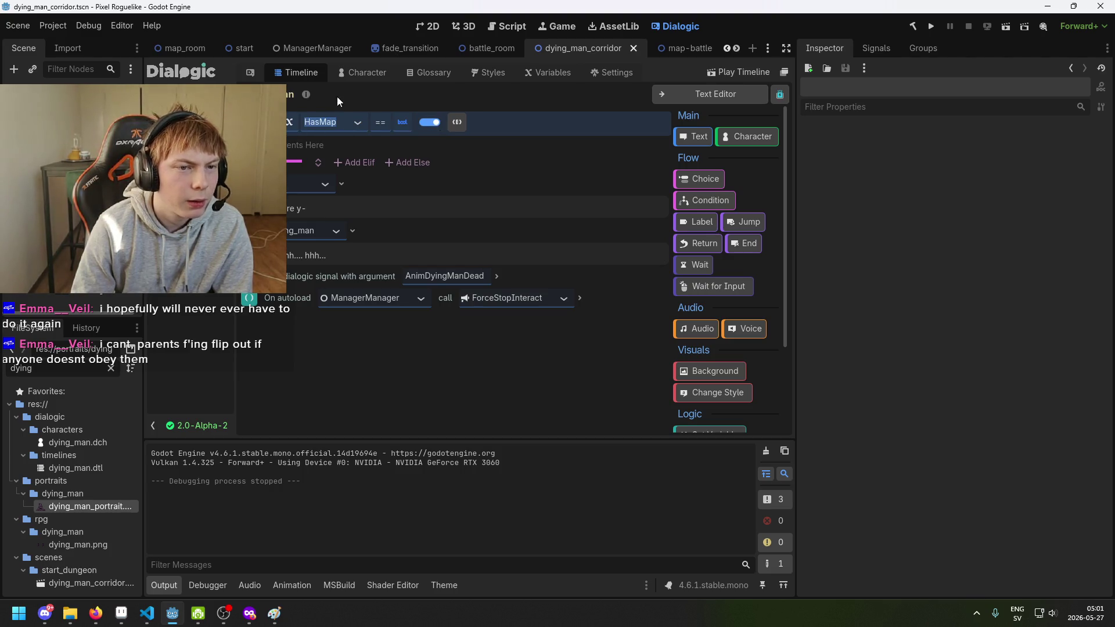
click(549, 74)
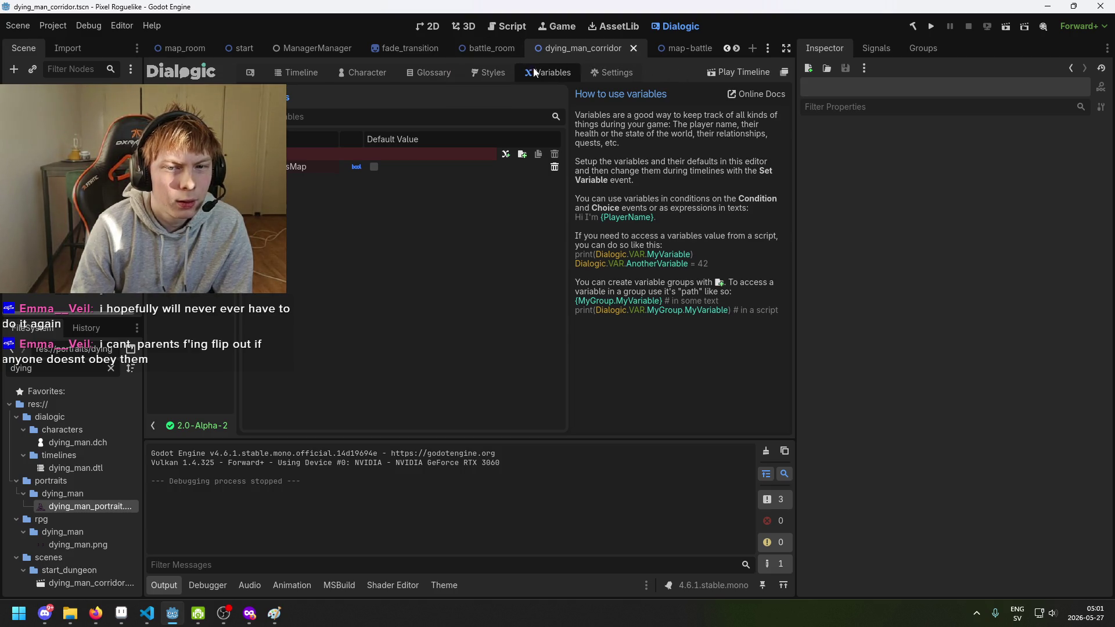
Review the condition's variable and value type options, then return to the Variables page.
click(303, 71)
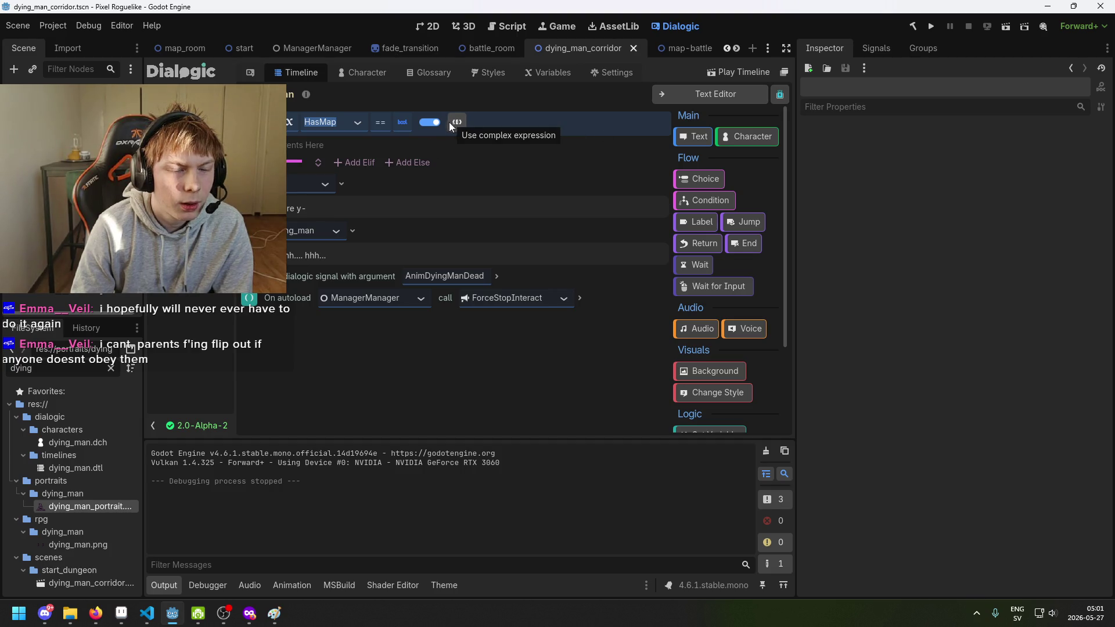
click(354, 121)
click(290, 123)
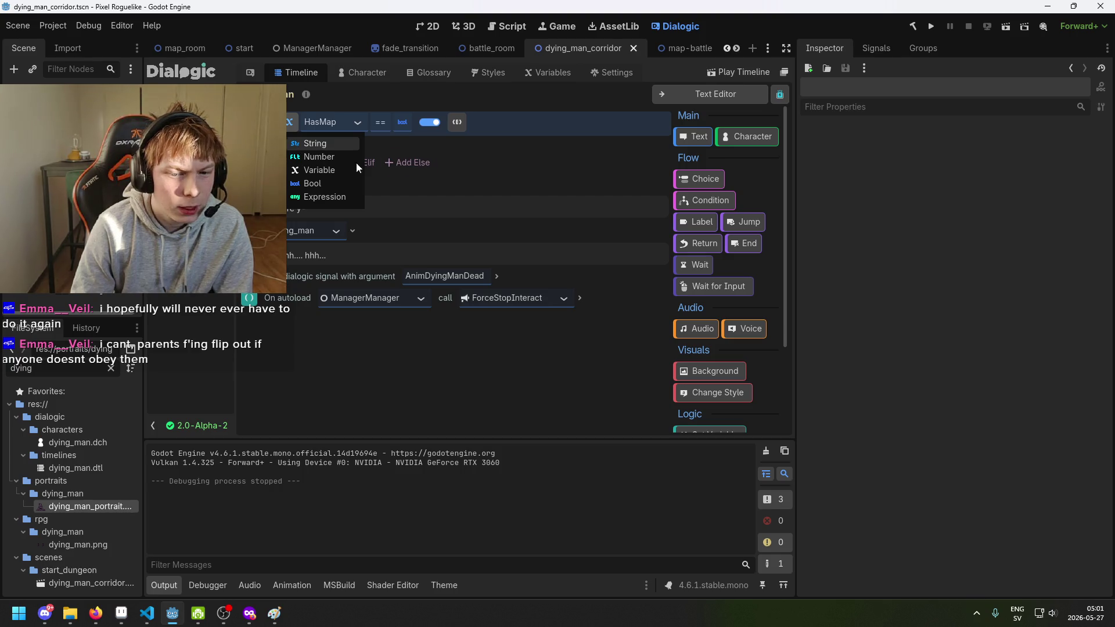
scroll(740, 306, down, 3)
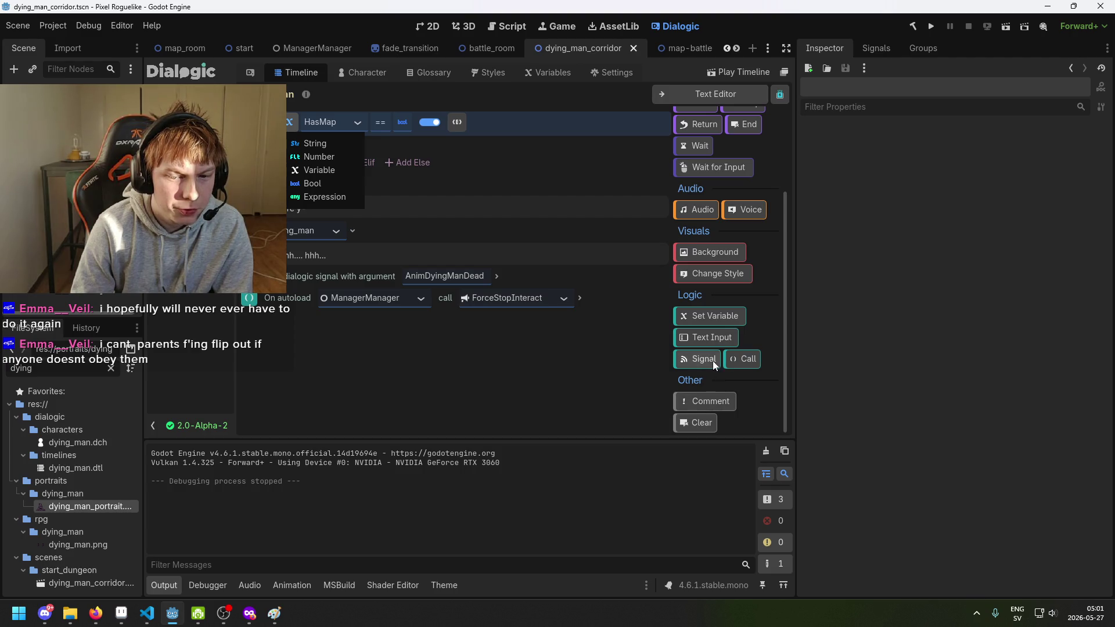
click(556, 71)
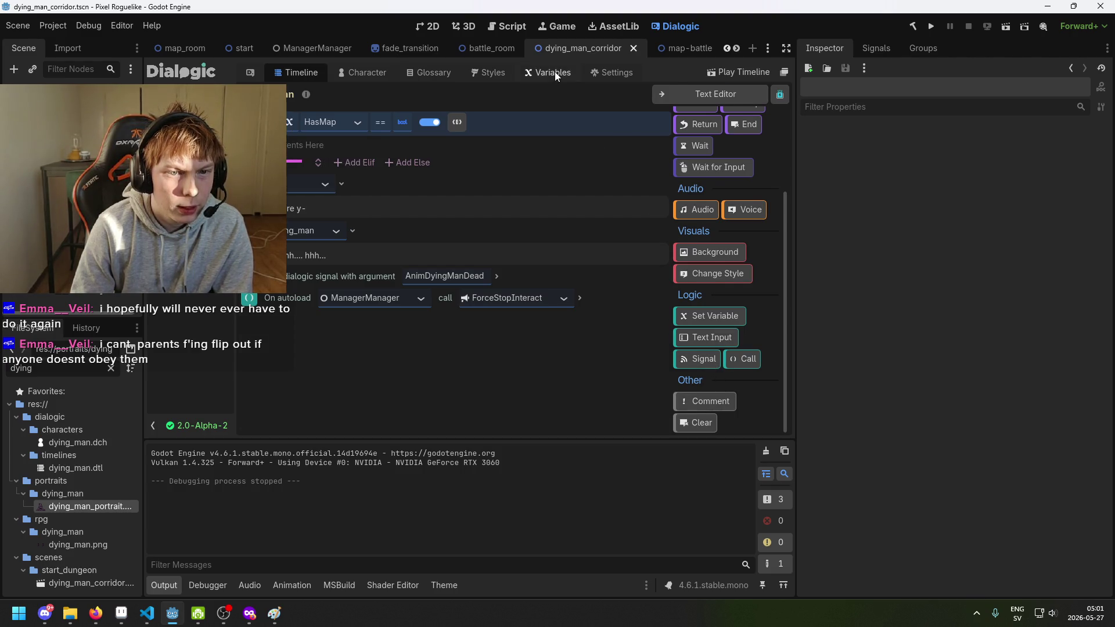
click(556, 72)
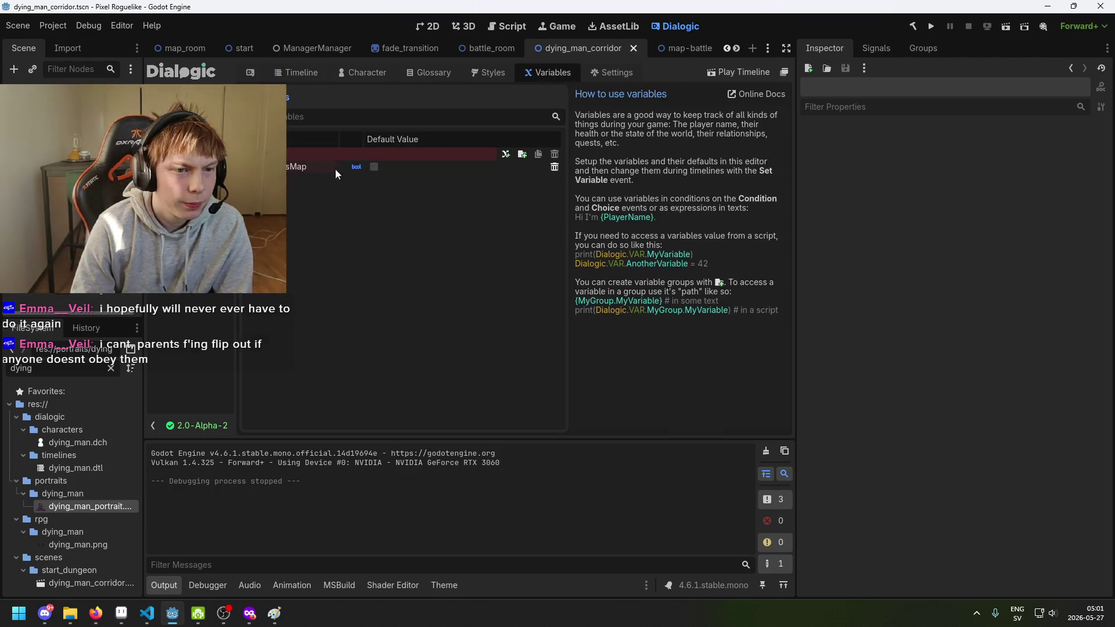
Add a new variable named DyingManDead and save the scene with Ctrl+S.
click(505, 154)
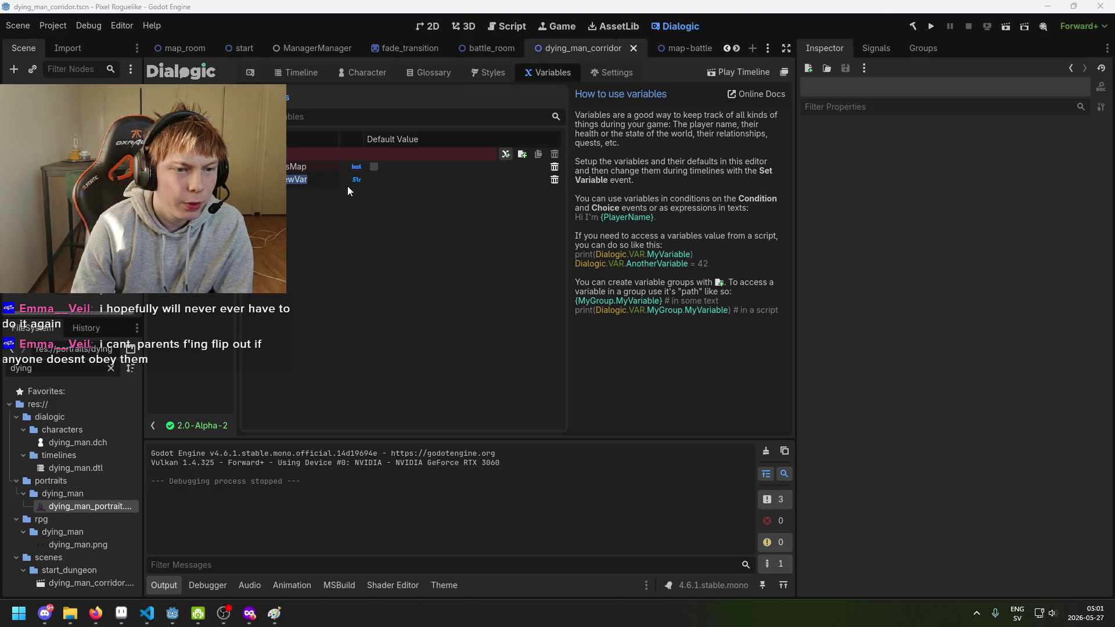
text(DyingMan)
text(Dead)
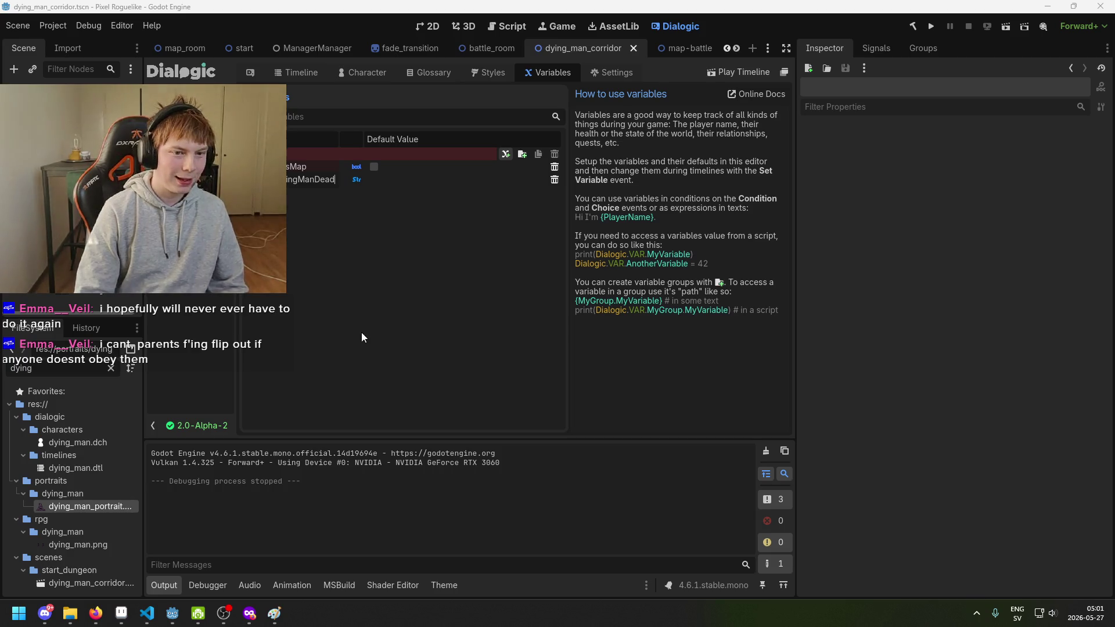
key(Return)
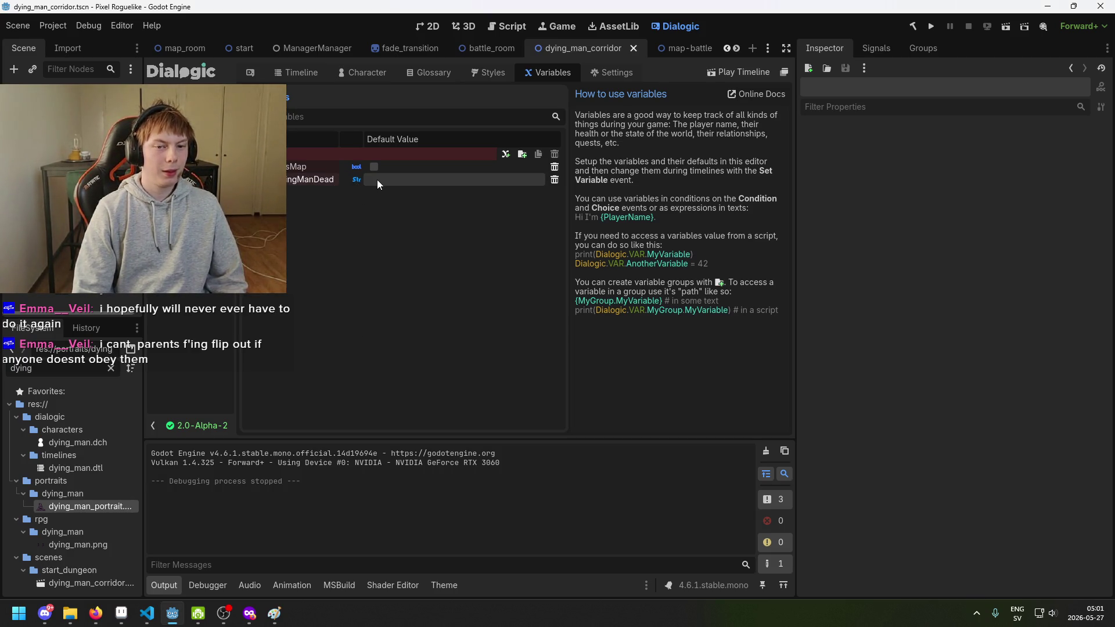
key(ctrl+s)
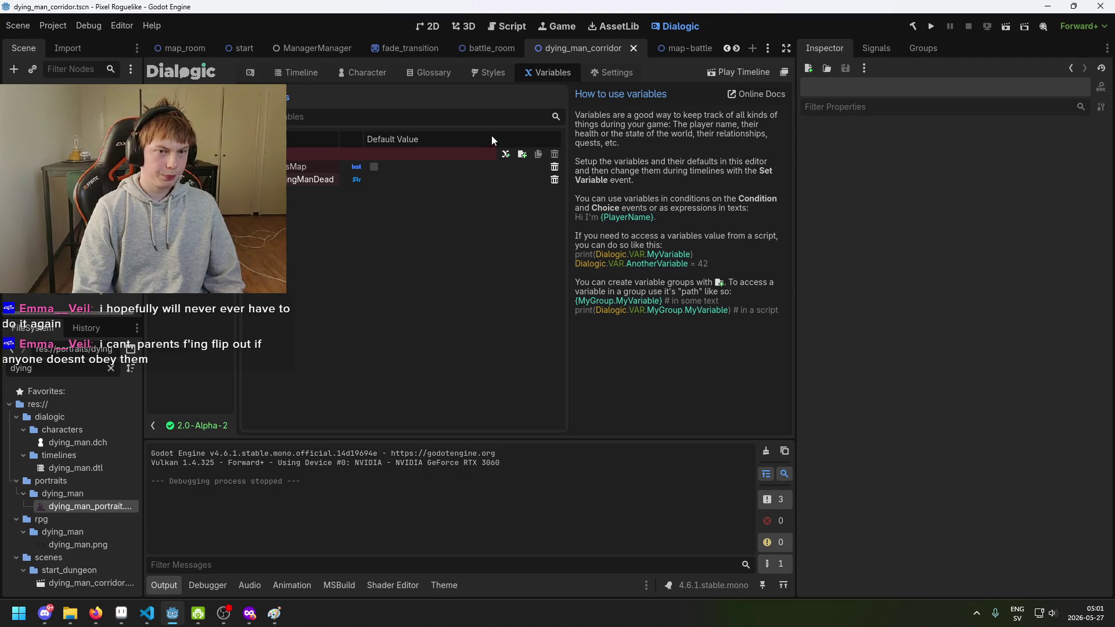
click(374, 75)
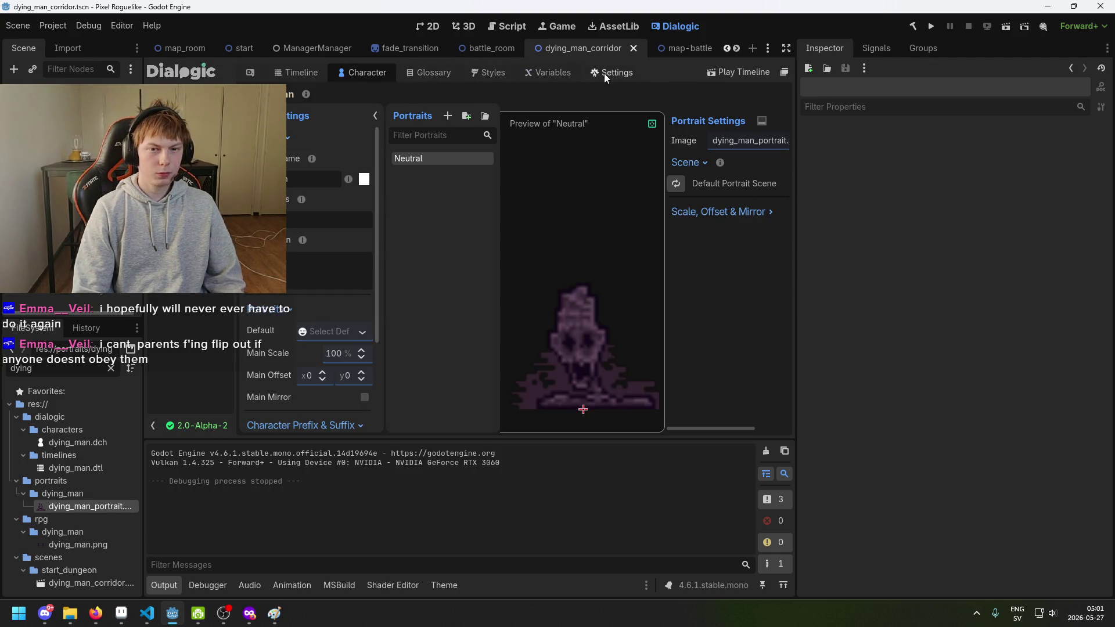
Switch the timeline condition's variable from HasMap to DyingManDead.
click(539, 76)
click(308, 75)
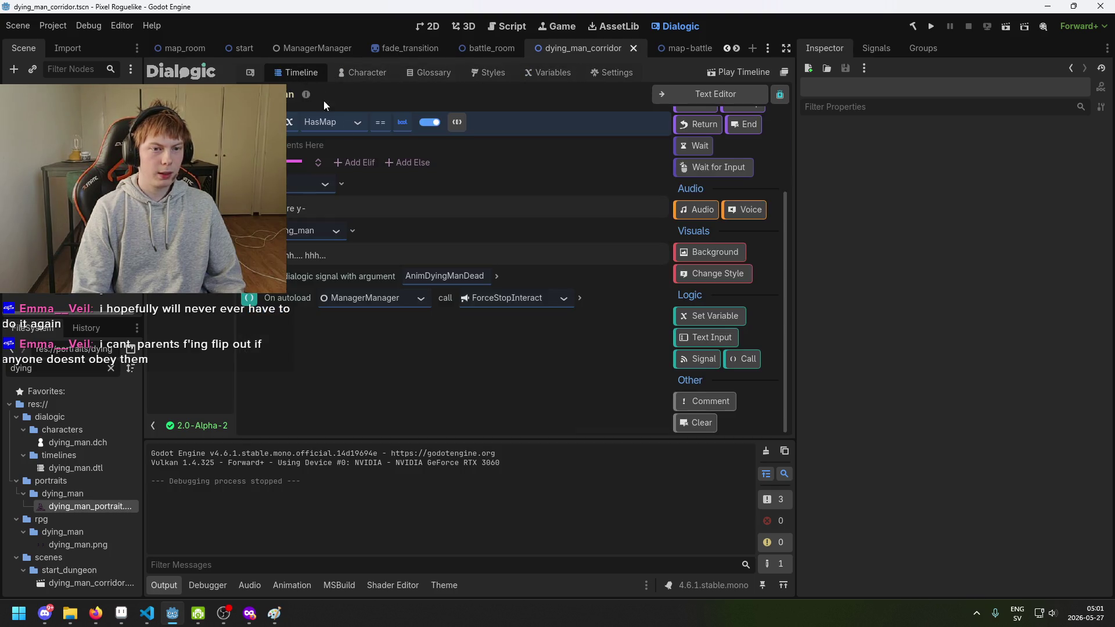
click(357, 123)
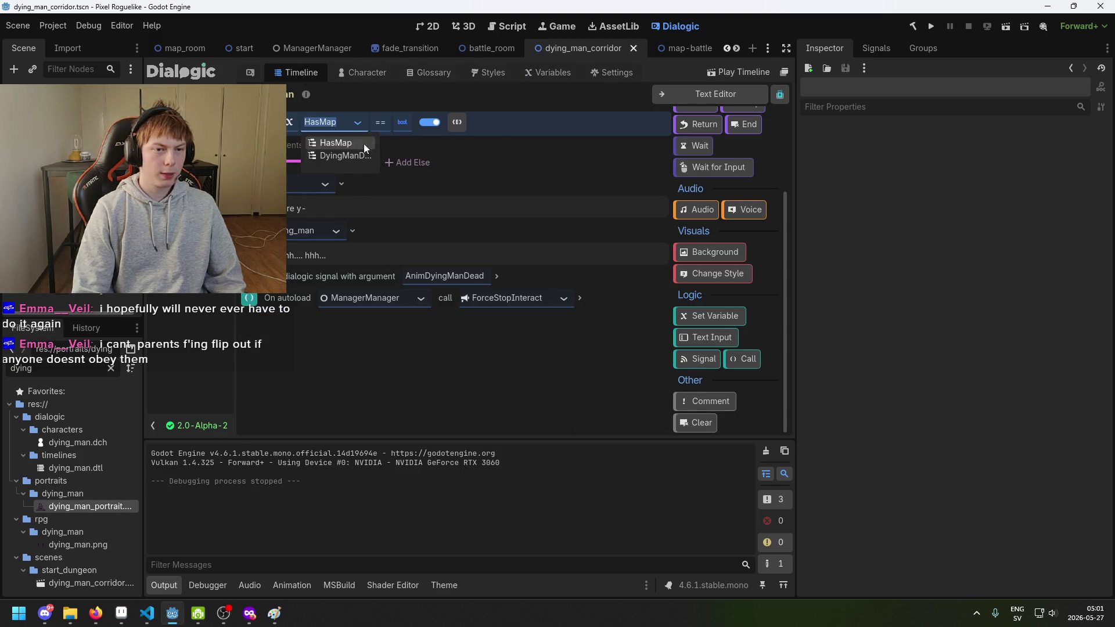
click(358, 154)
click(381, 123)
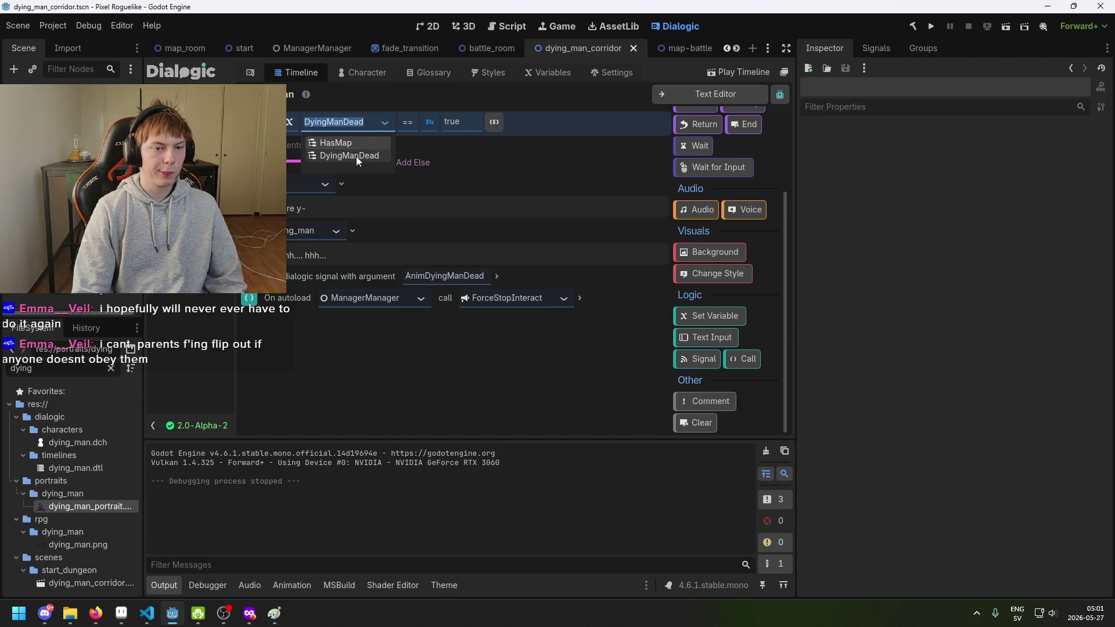
click(381, 338)
Bring up Firefox and start typing the search 'dialogic how to check if'.
scroll(723, 176, up, 3)
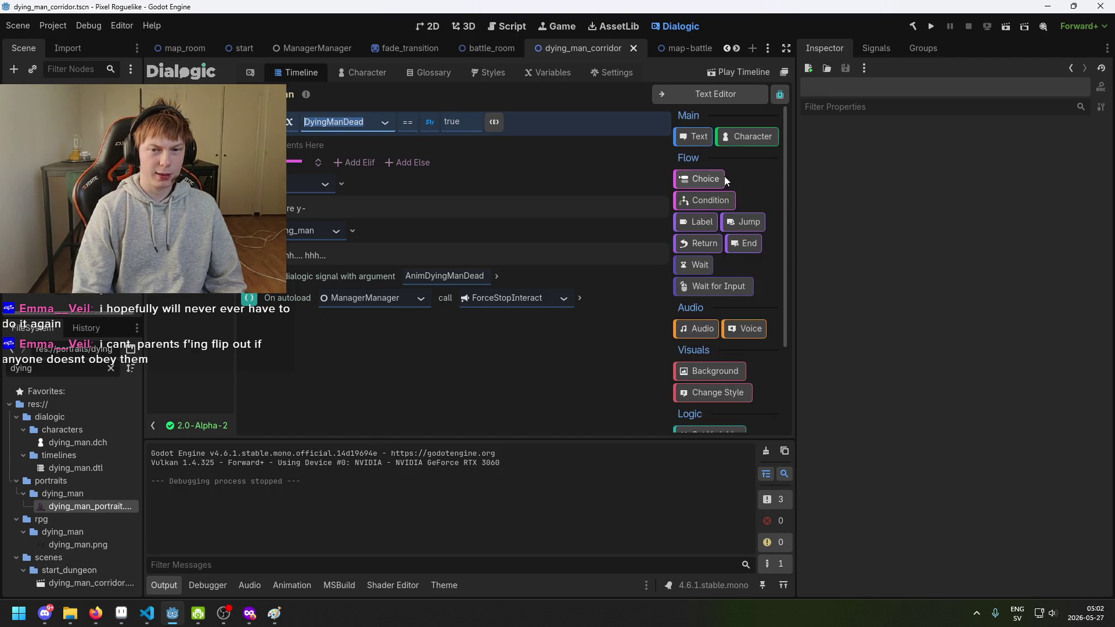
scroll(749, 138, down, 3)
scroll(712, 270, up, 3)
scroll(721, 326, down, 3)
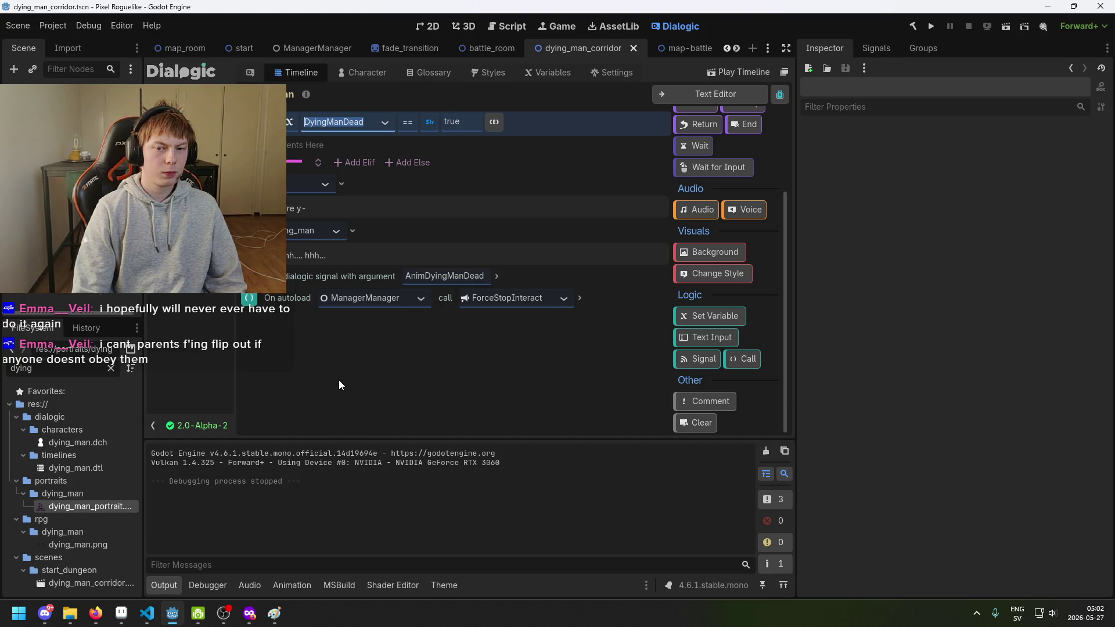
scroll(749, 329, up, 5)
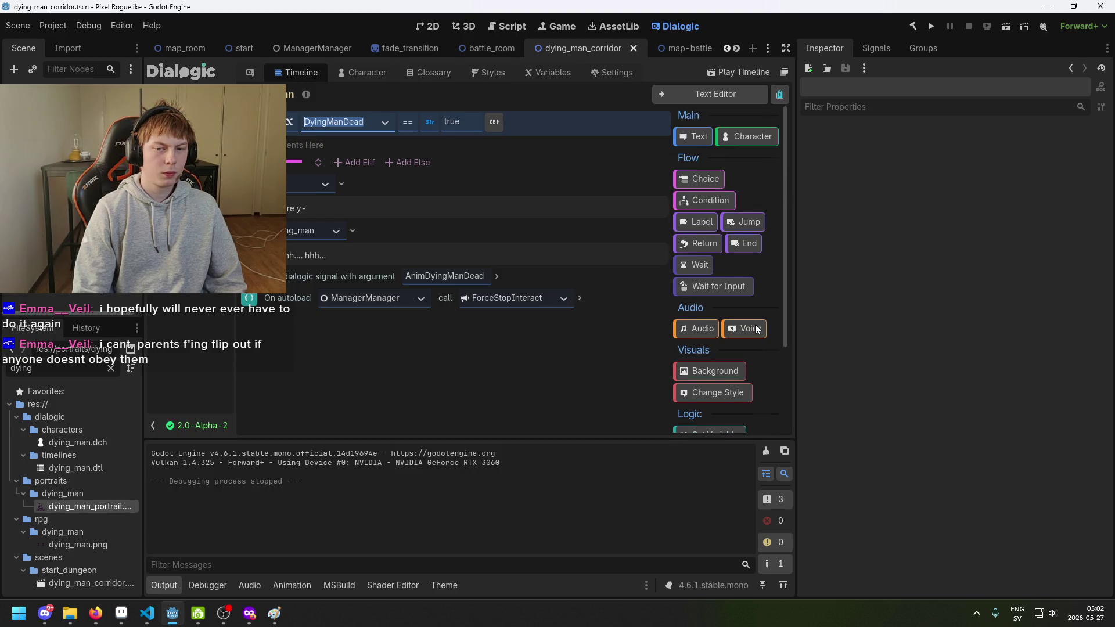
scroll(751, 325, down, 5)
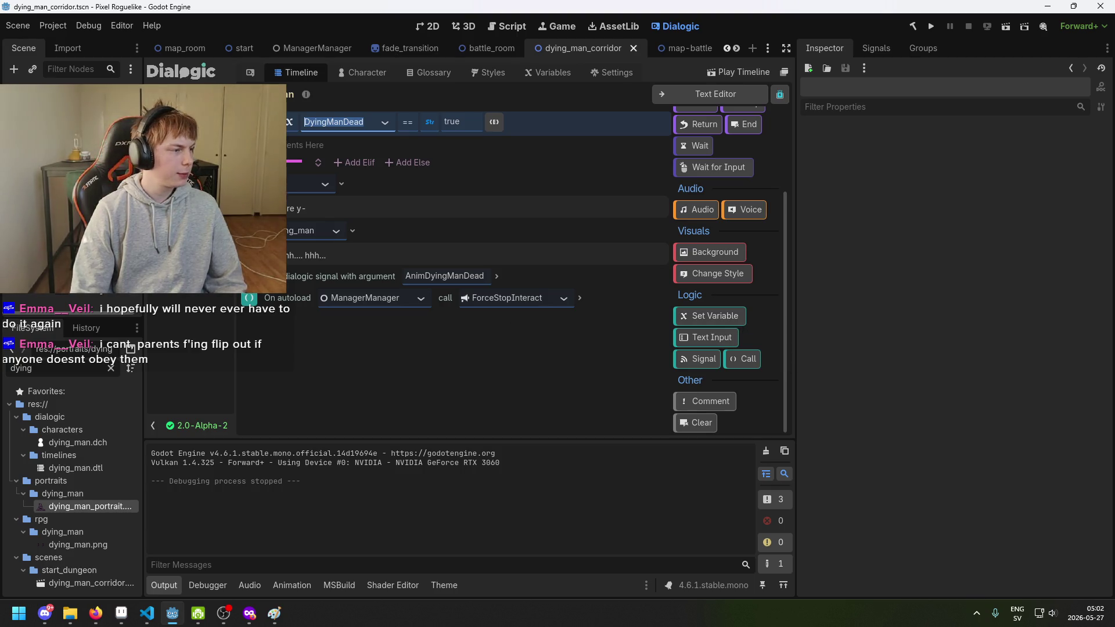
drag(726, 0, 737, 4)
text(dialogic how to check if)
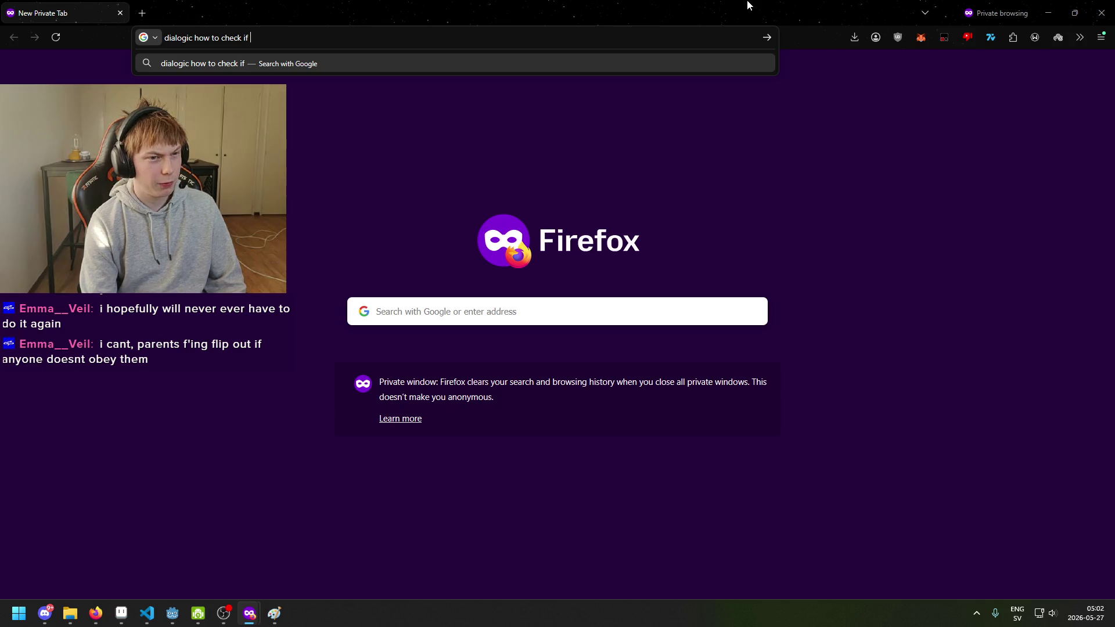
Search 'dialogic how to new interaction if tree has been done', read the expanded AI overview, then minimize Firefox.
key(ctrl+BackSpace)
key(ctrl+BackSpace)
key(ctrl+BackSpace)
text(to )
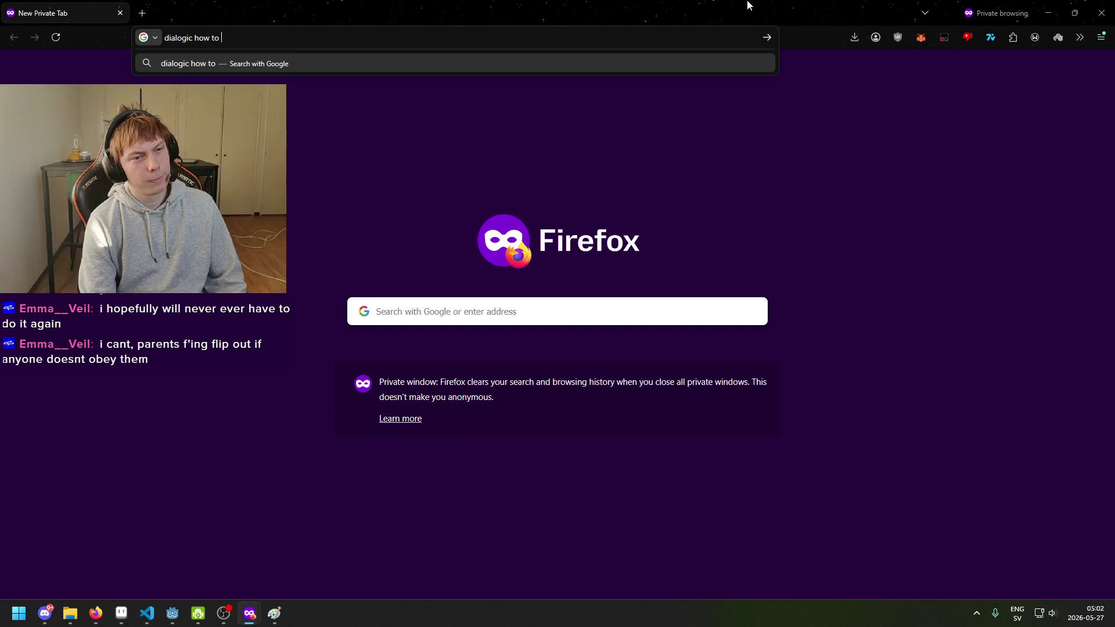
text(new interac)
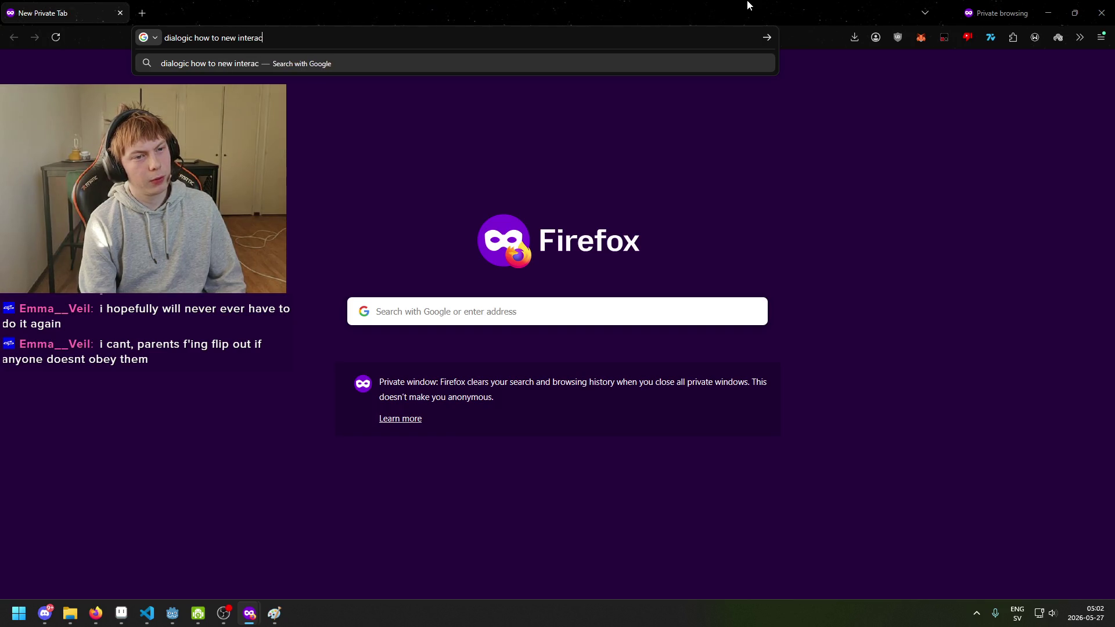
text(tion if tree has be)
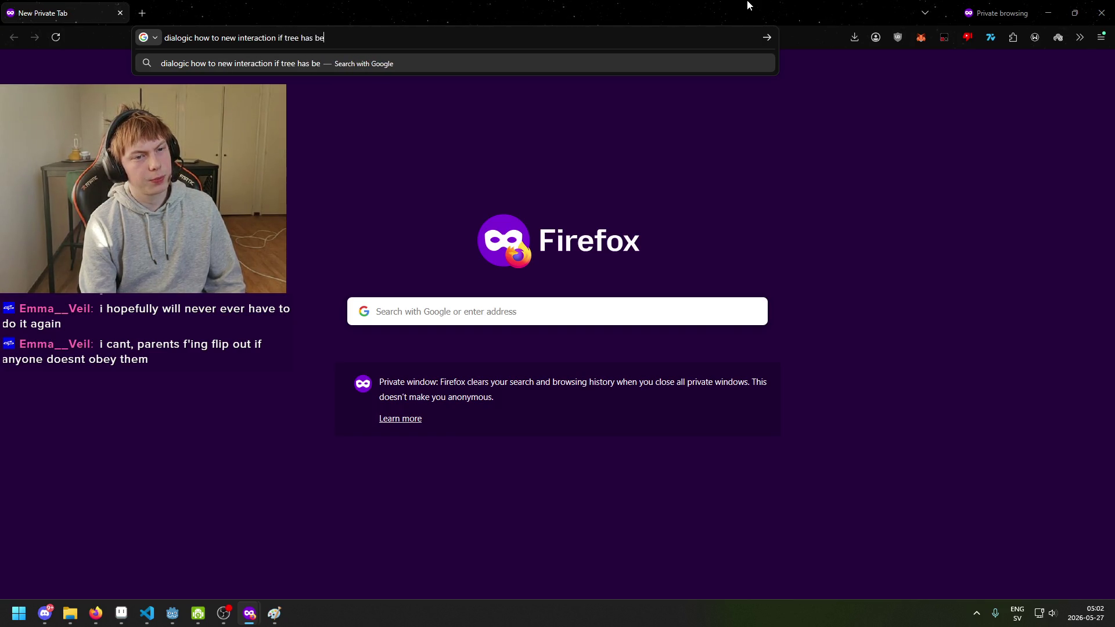
text(en done)
key(Return)
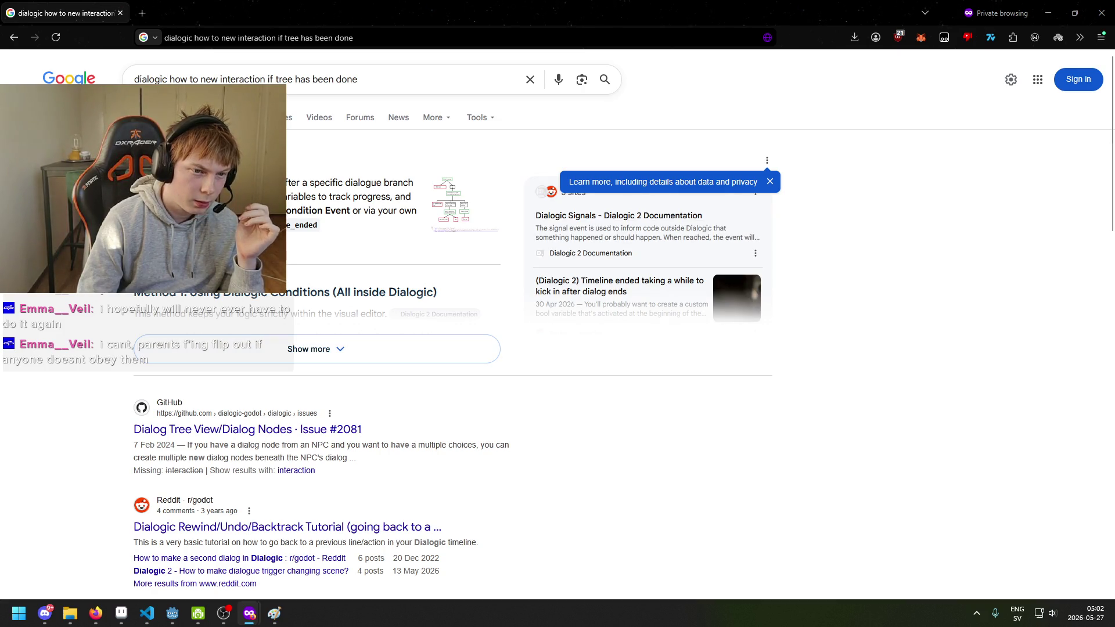
click(346, 350)
scroll(378, 360, down, 10)
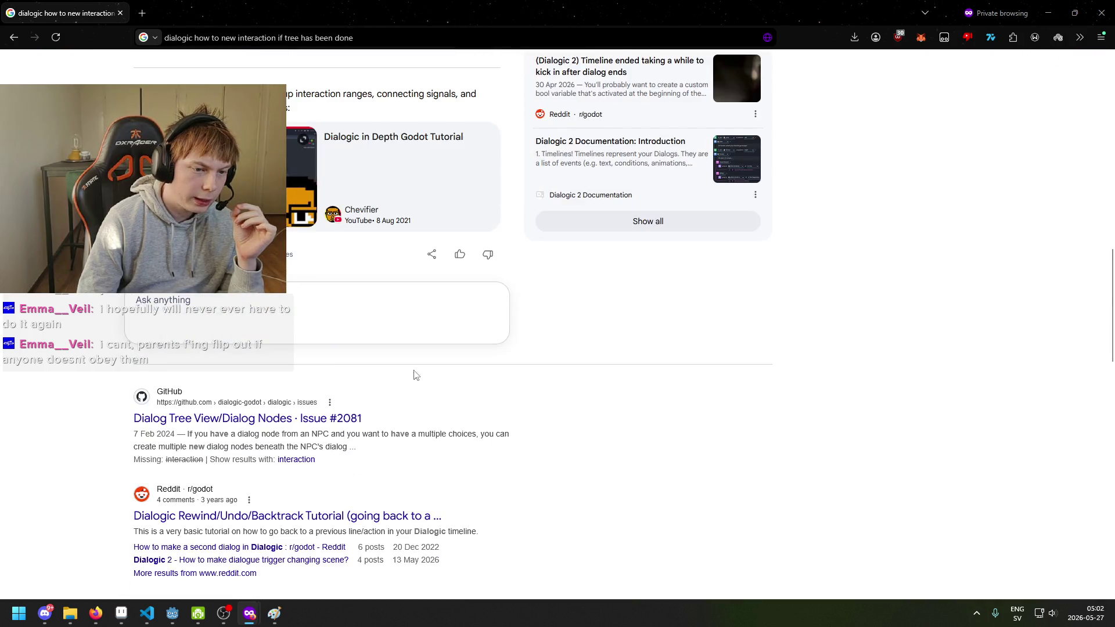
scroll(442, 383, down, 5)
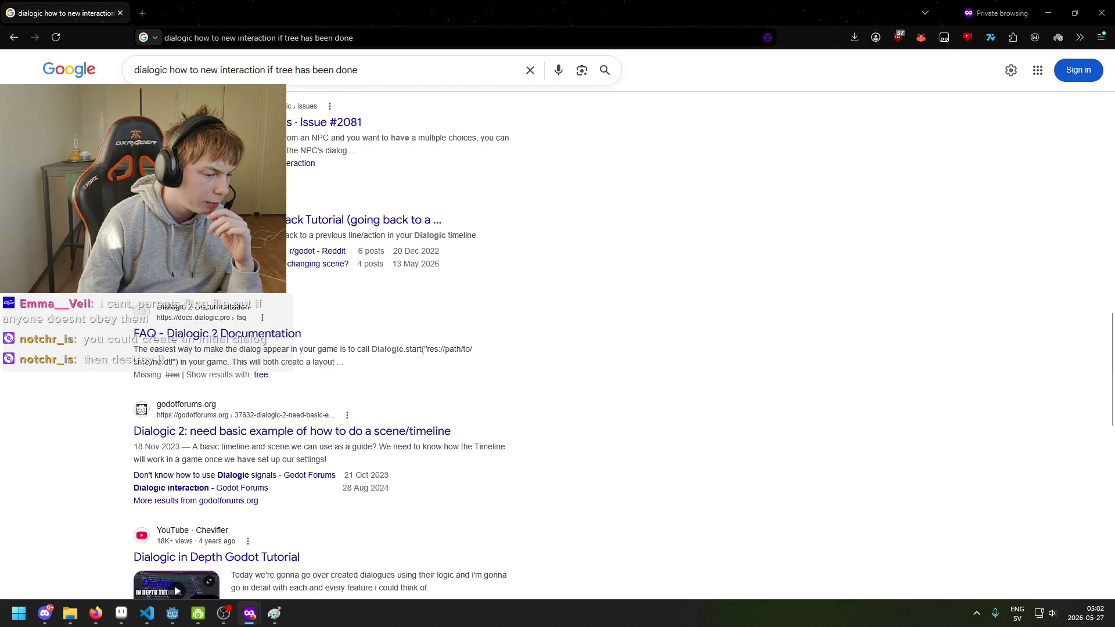
click(1039, 17)
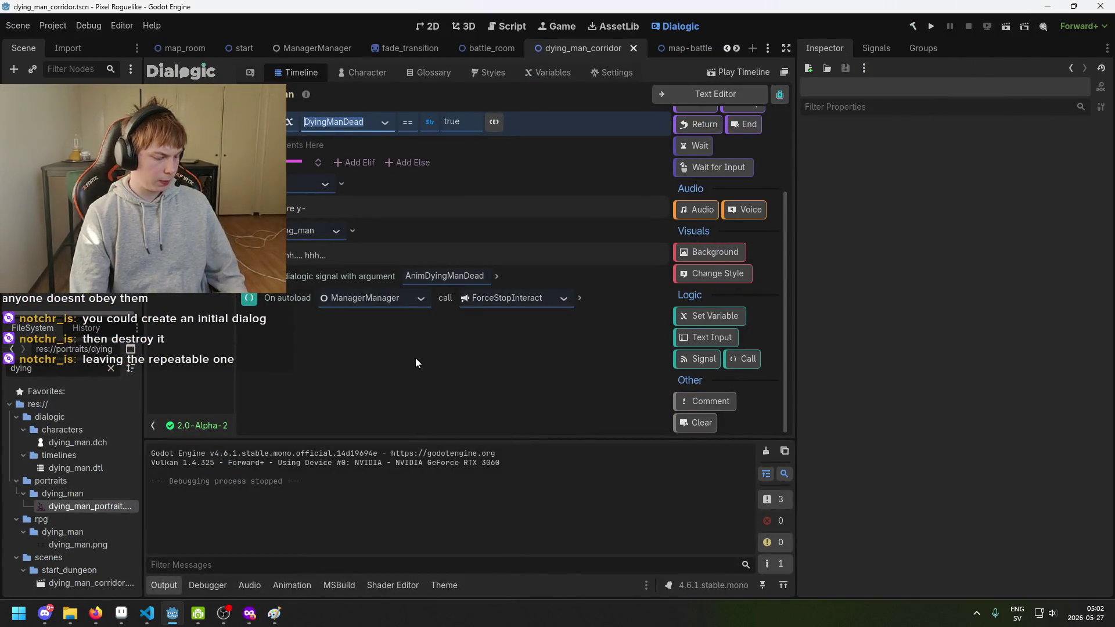
Confirm the condition keeps DyingManDead, check the Variables page, and reopen the condition's variable list.
click(386, 123)
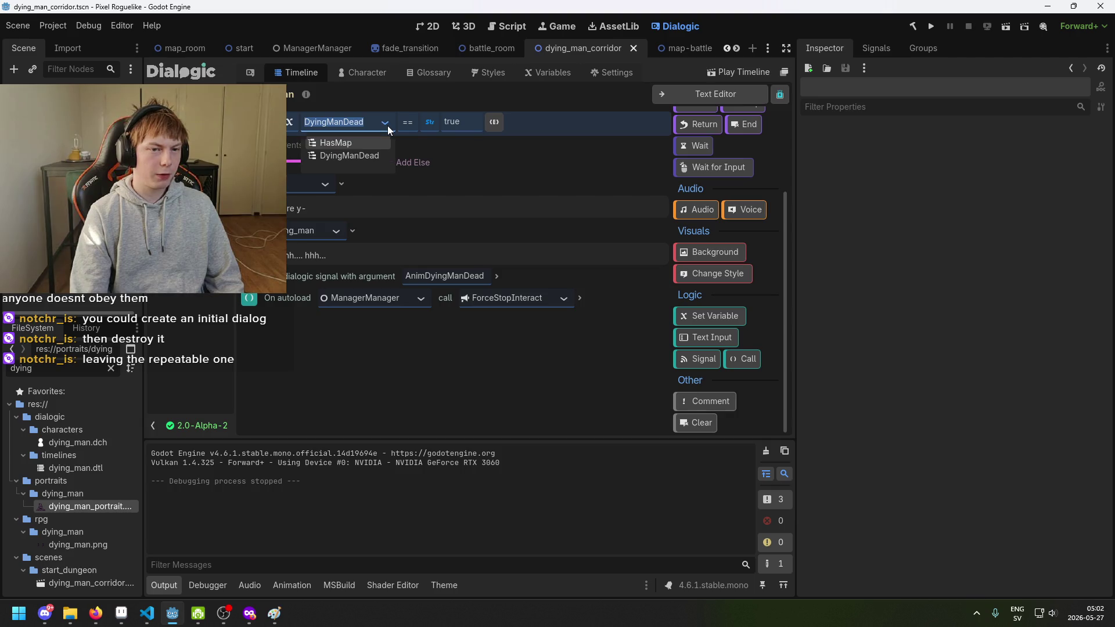
click(390, 121)
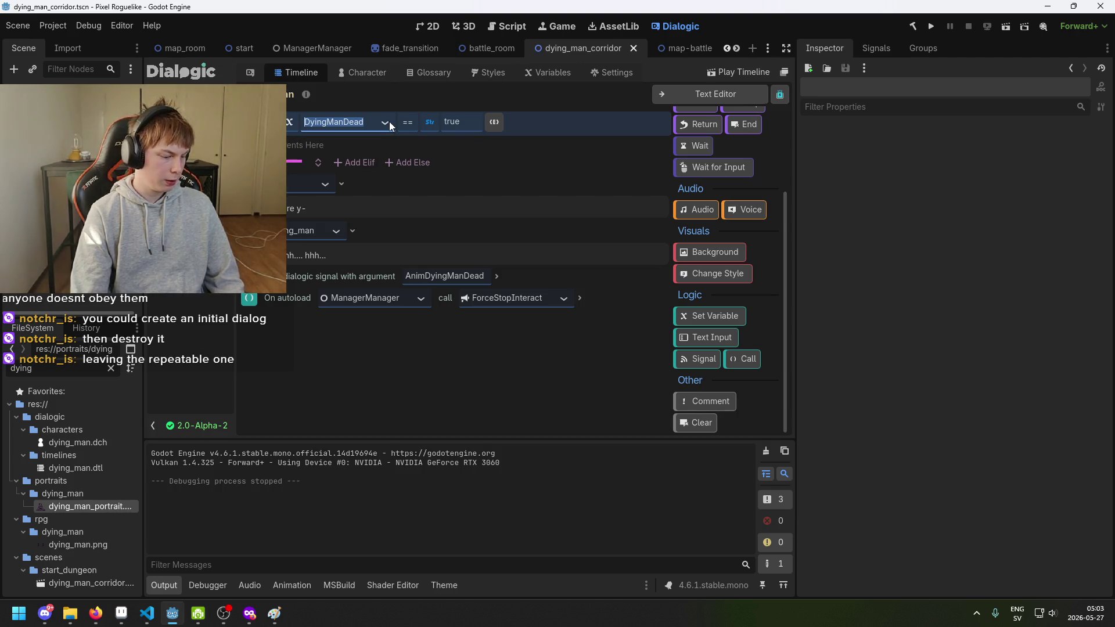
click(389, 121)
click(445, 142)
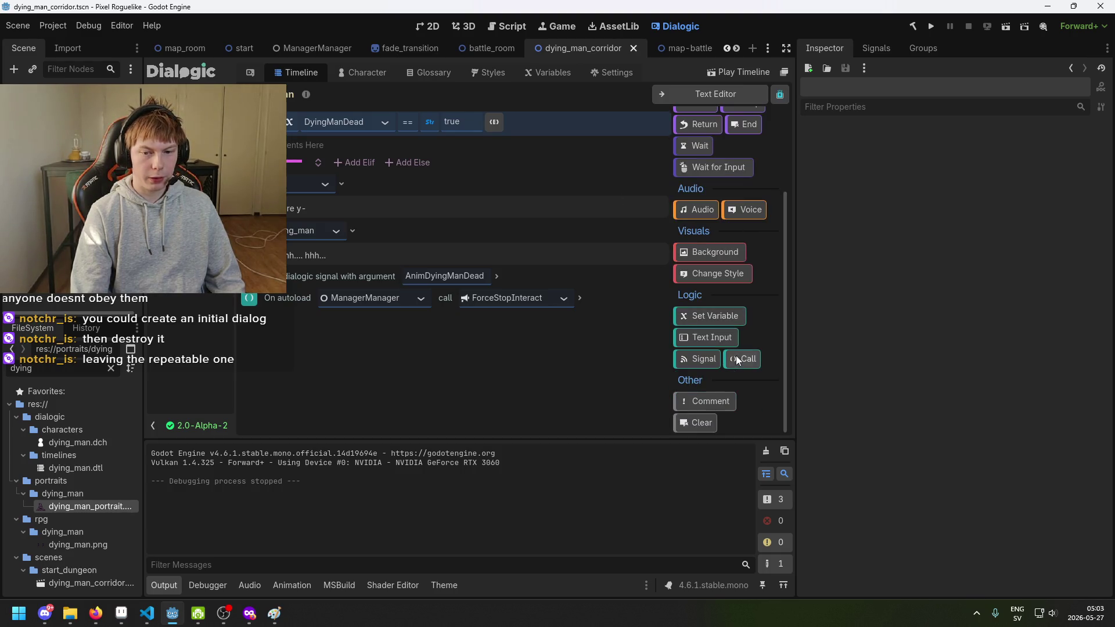
scroll(714, 296, up, 2)
scroll(713, 295, up, 2)
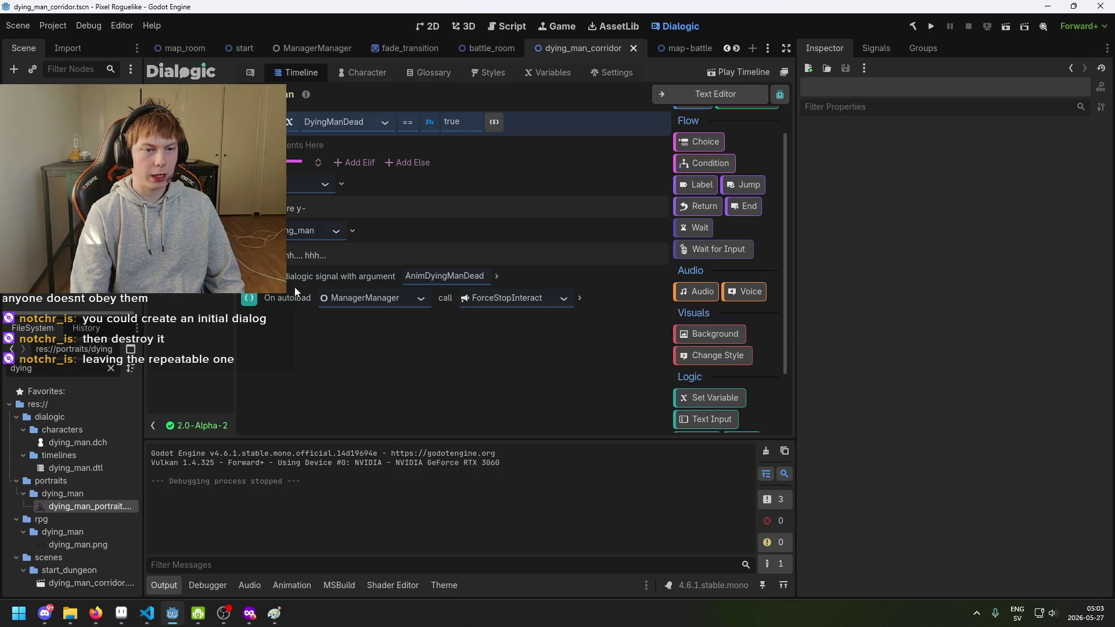
scroll(704, 239, up, 2)
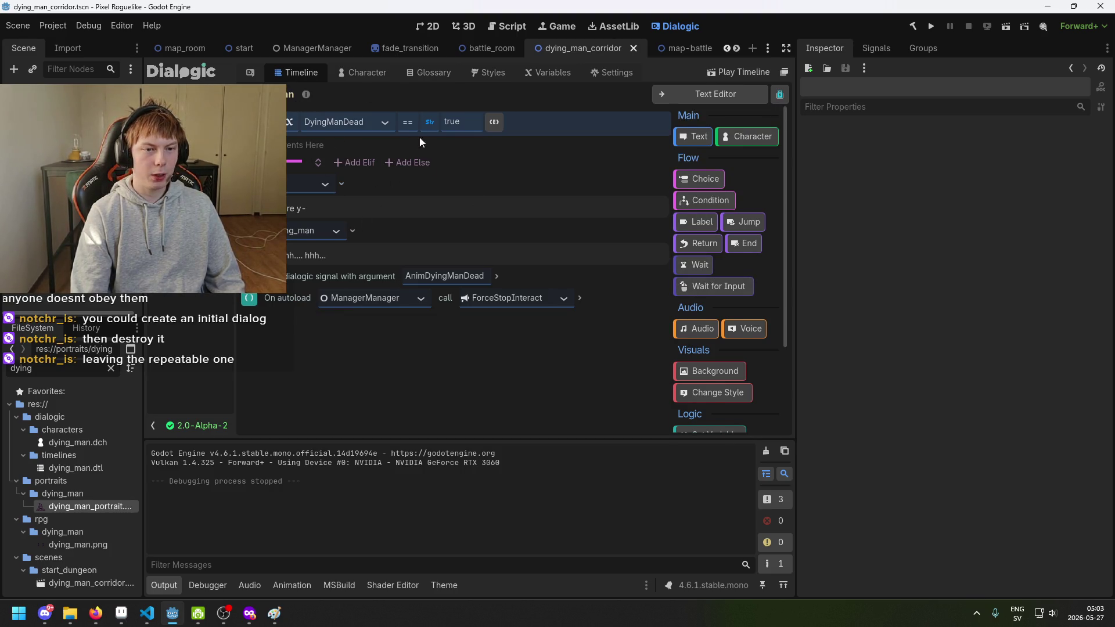
click(542, 75)
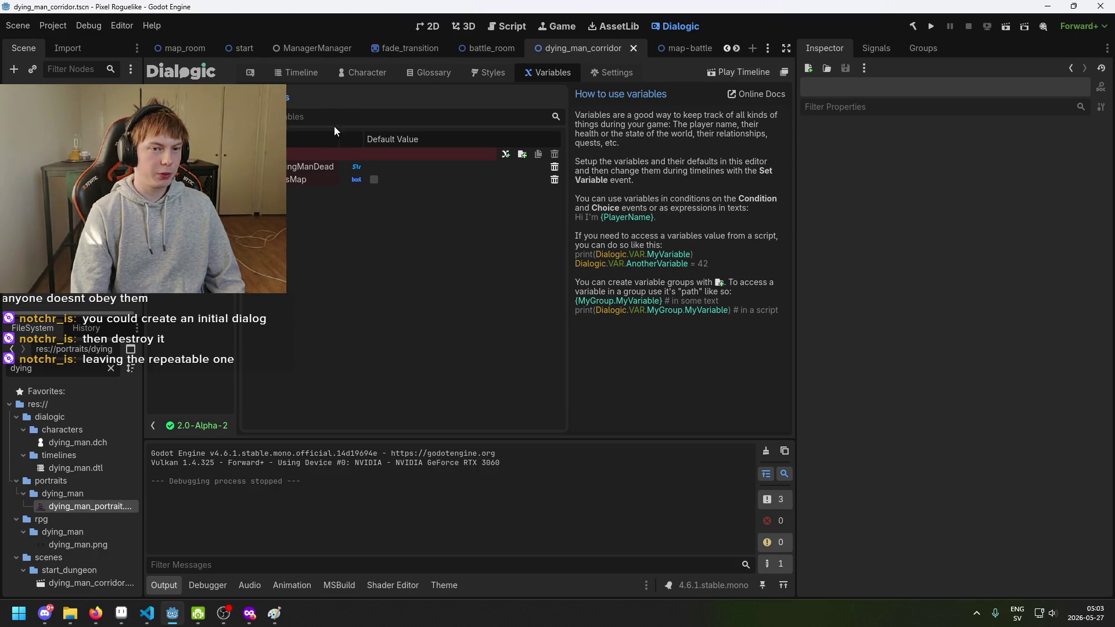
click(289, 73)
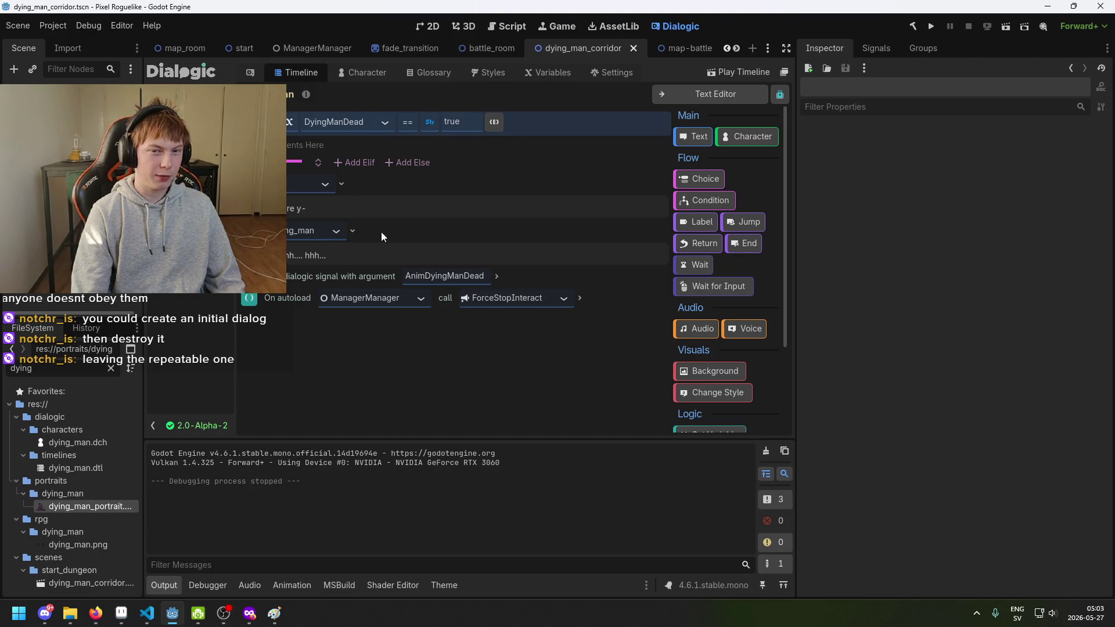
click(380, 123)
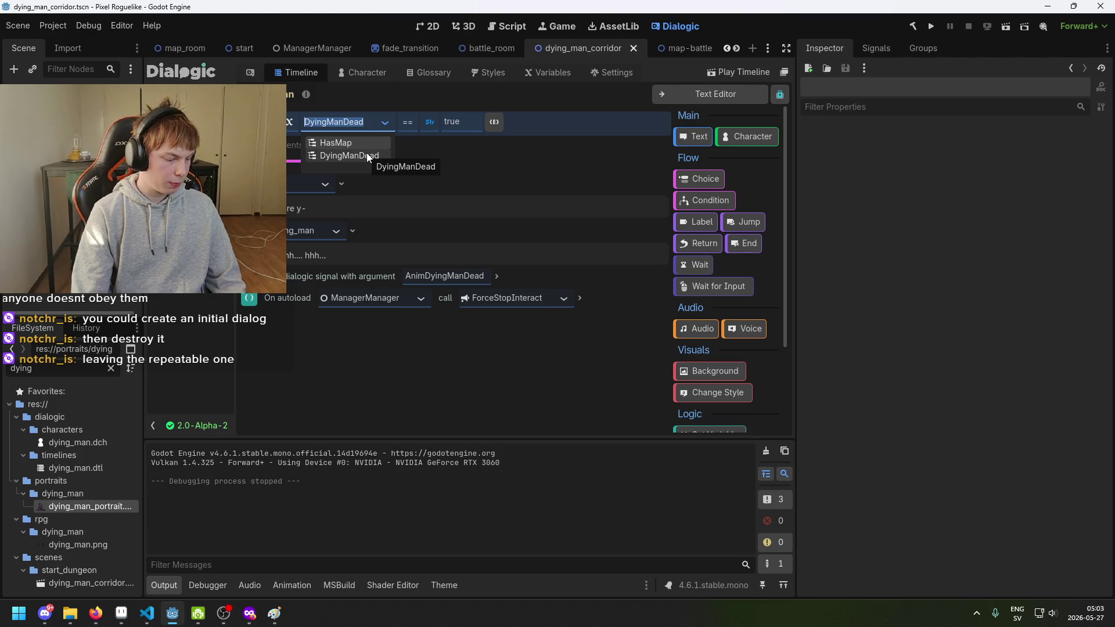
click(402, 364)
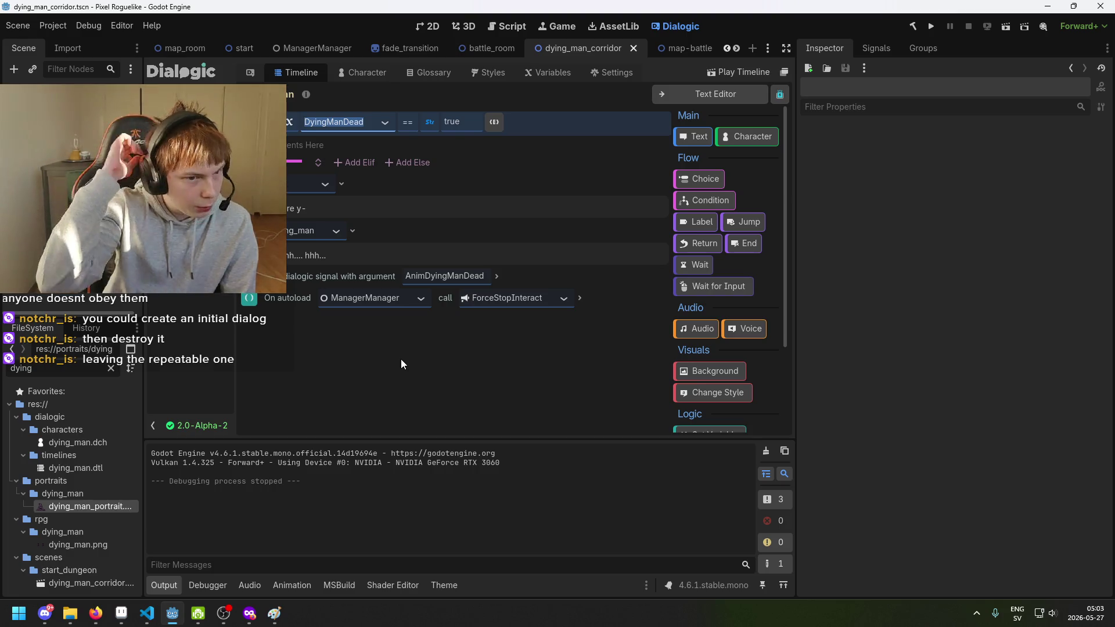
click(302, 135)
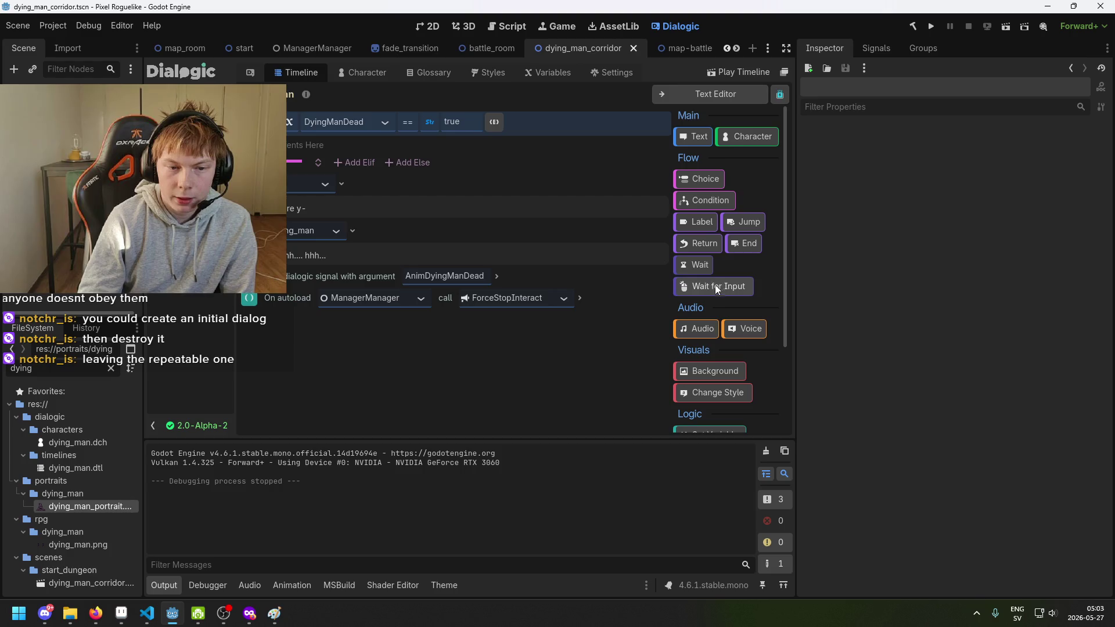
drag(307, 208, 273, 208)
click(308, 208)
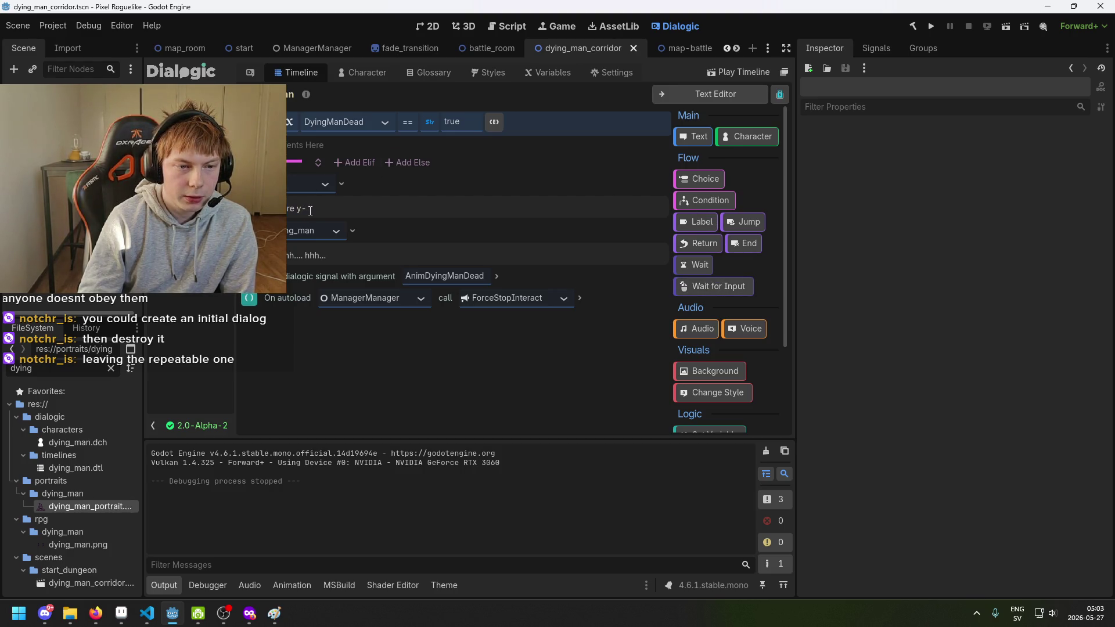
drag(327, 256, 273, 256)
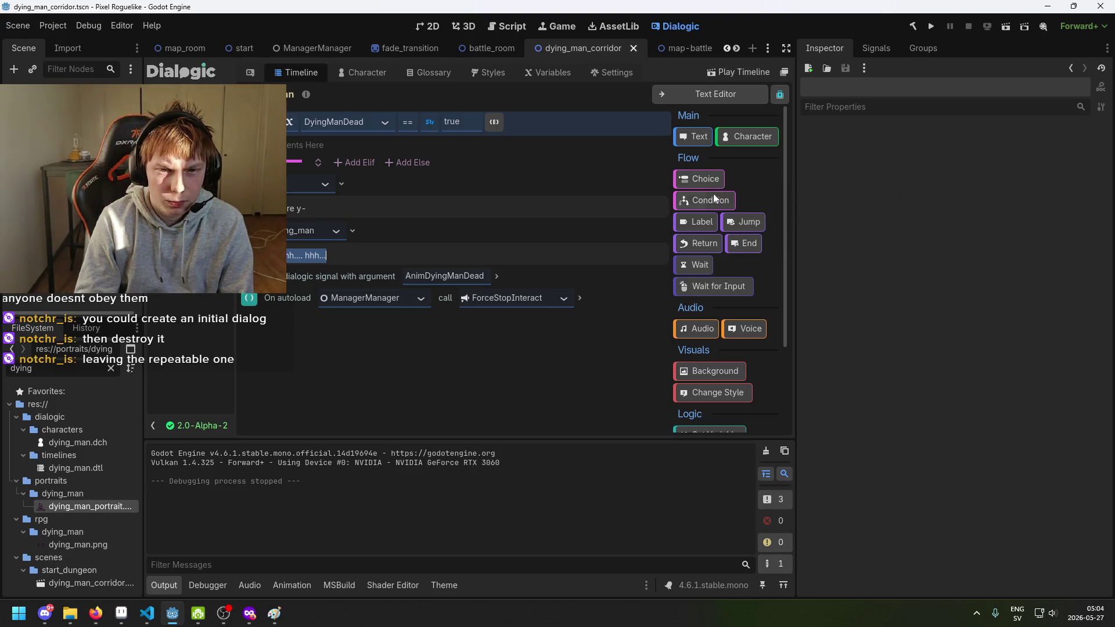
scroll(702, 287, down, 2)
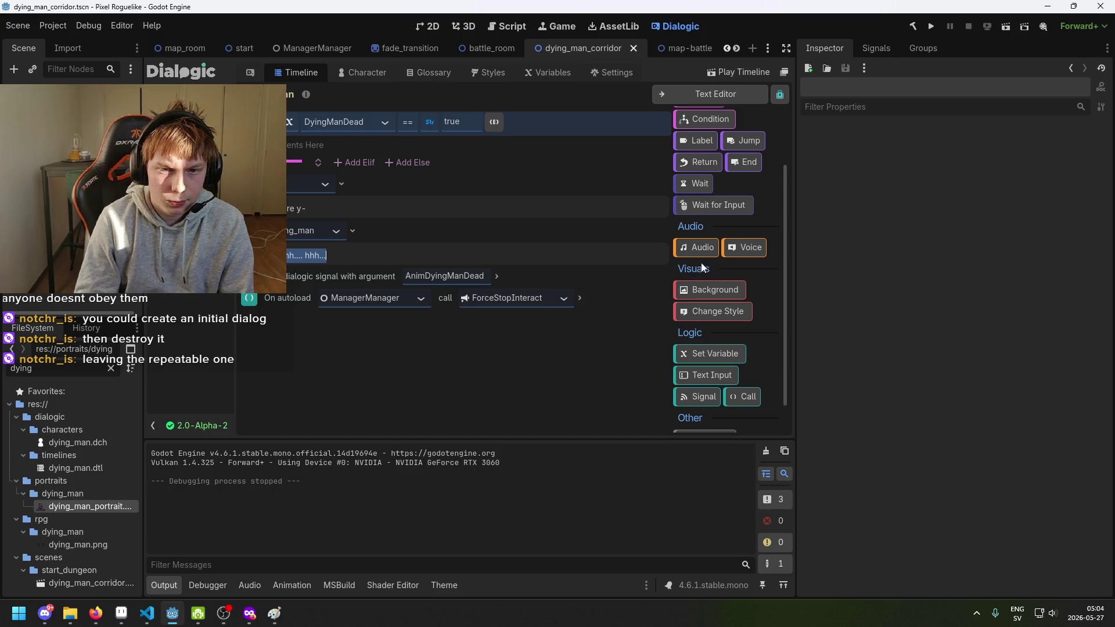
scroll(700, 264, up, 2)
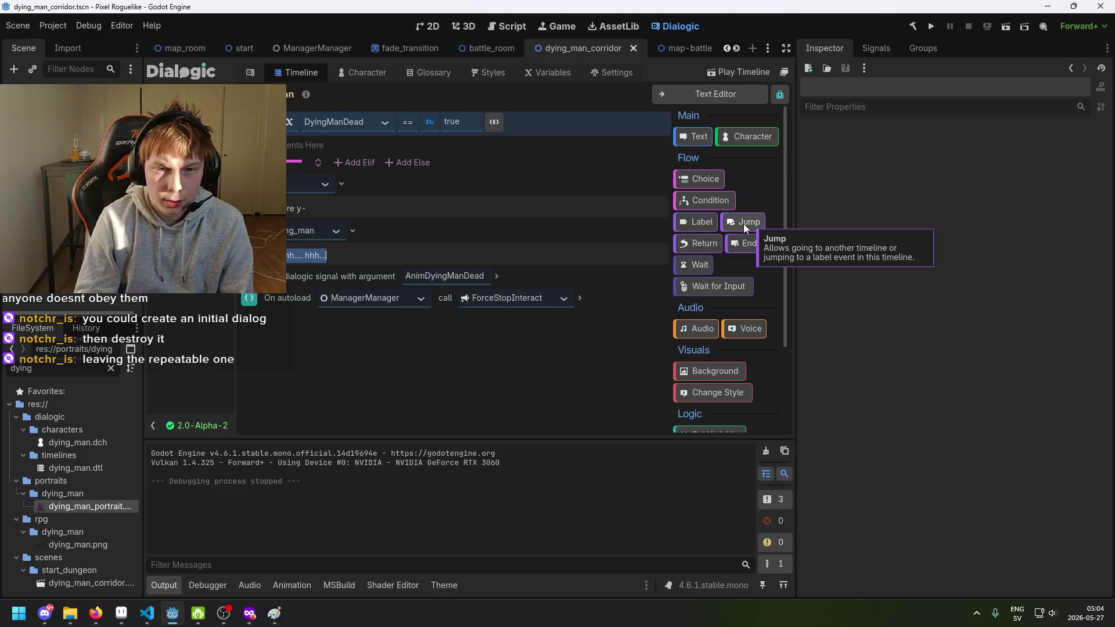
mouse_move(250, 614)
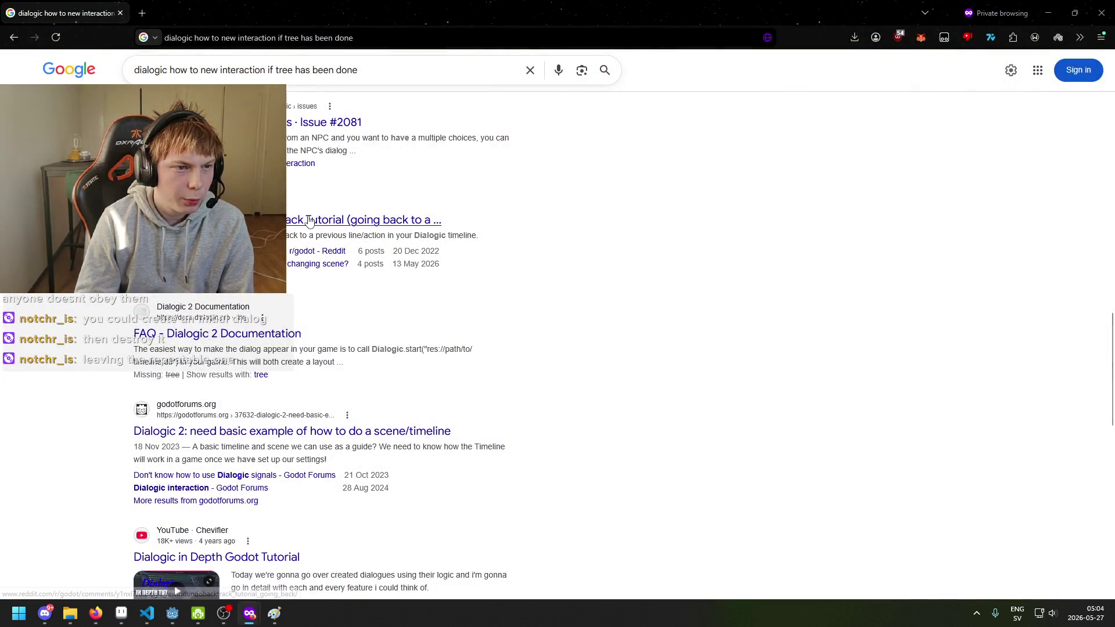
Open the Dialogic FAQ result in a background tab.
click(767, 559)
scroll(347, 176, up, 5)
scroll(383, 226, down, 6)
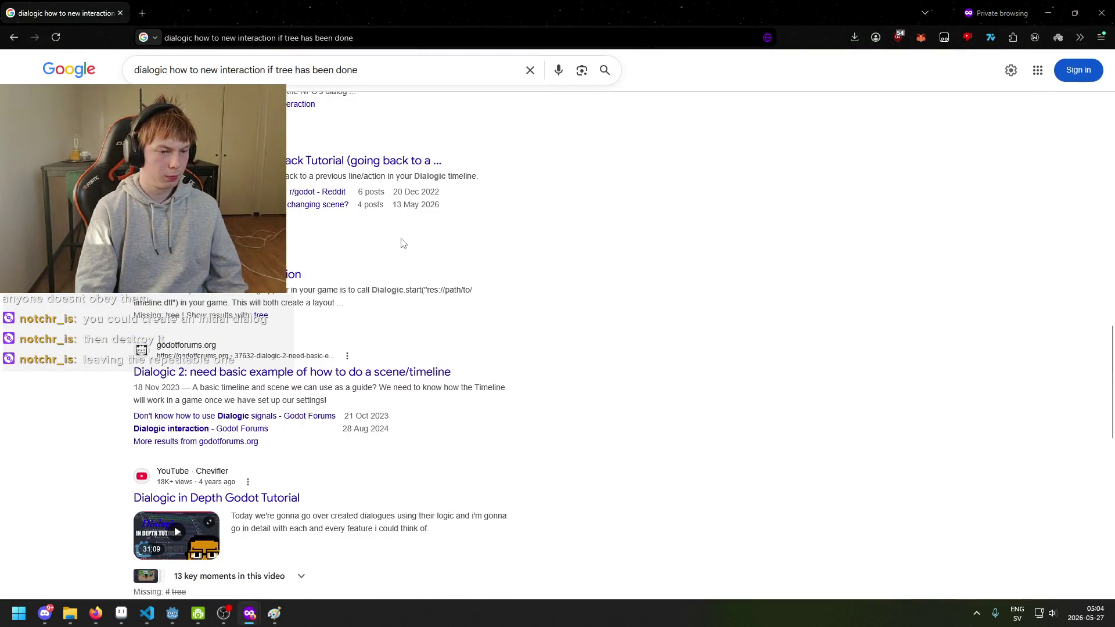
scroll(323, 217, up, 1)
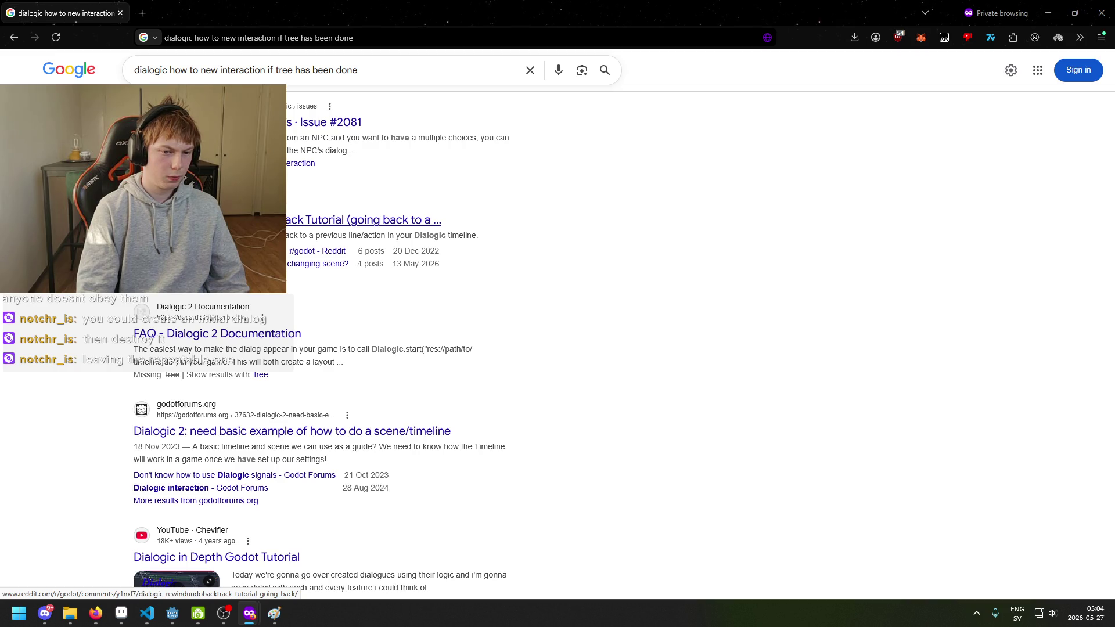
middle_click(244, 333)
Search 'dialogic how to check if timeline has been done'.
mouse_move(357, 70)
mouse_down()
mouse_move(298, 96)
mouse_move(152, 72)
mouse_up()
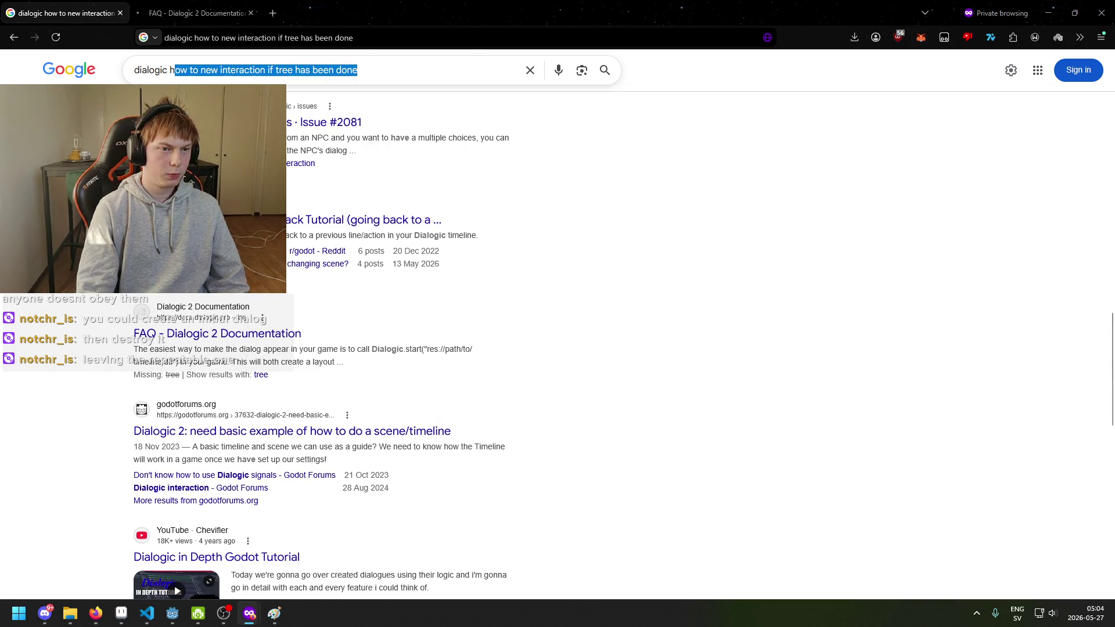
text(how to make)
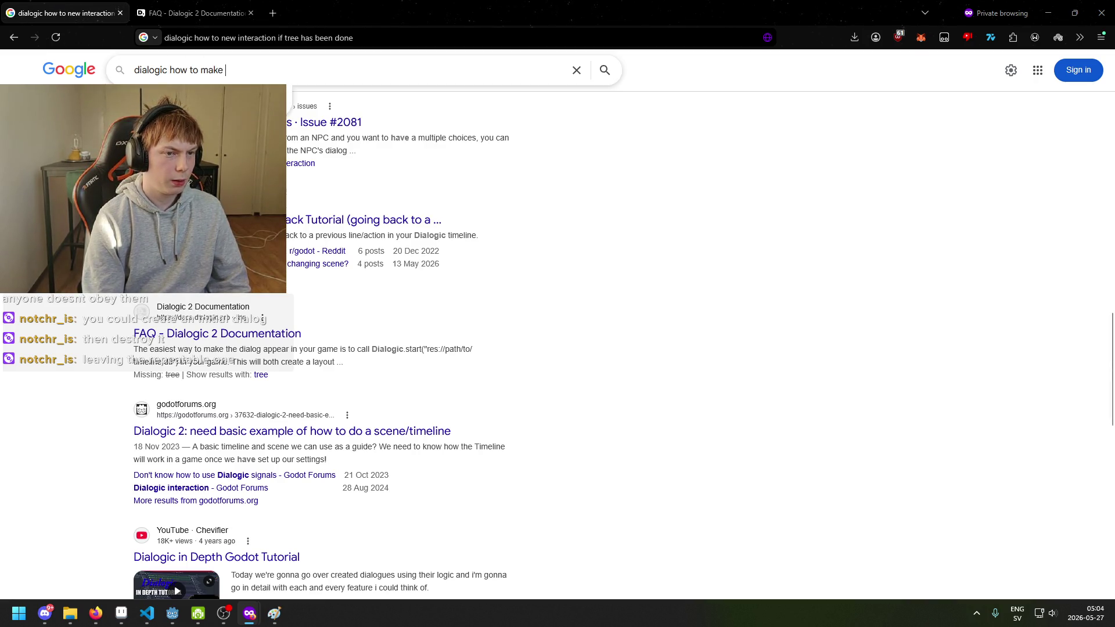
key(BackSpace)
key(BackSpace)
key(BackSpace)
text(to chje)
key(BackSpace)
key(BackSpace)
text(eck if )
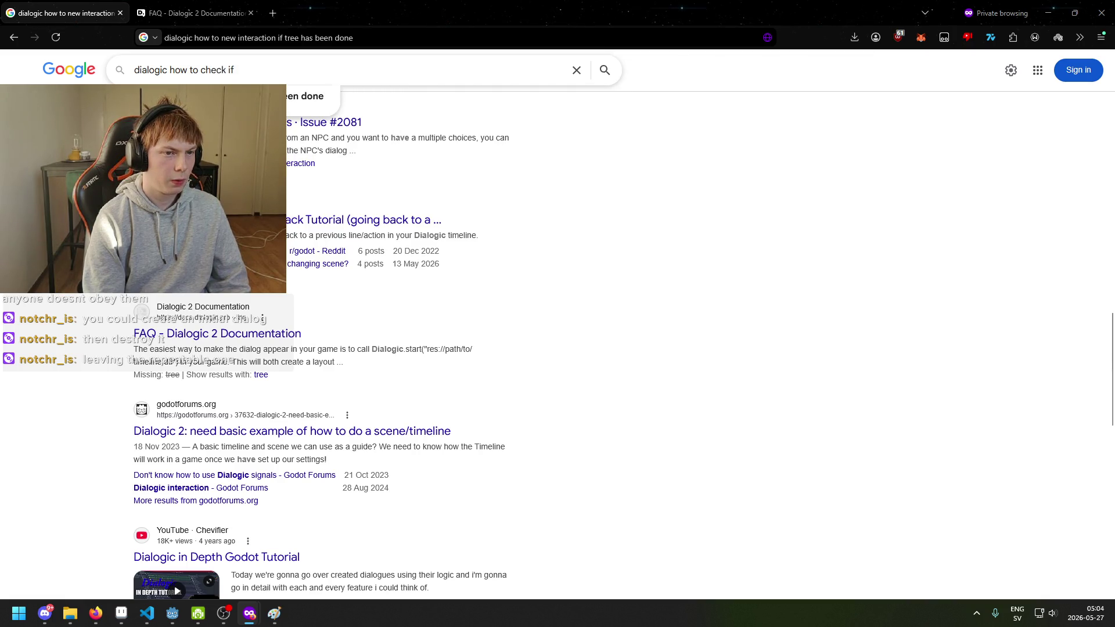
text(timeline has)
key(Down)
key(Return)
Refine the search to 'dialogic how to check if timeline has already played', then return to Godot.
right_click(250, 180)
key(Escape)
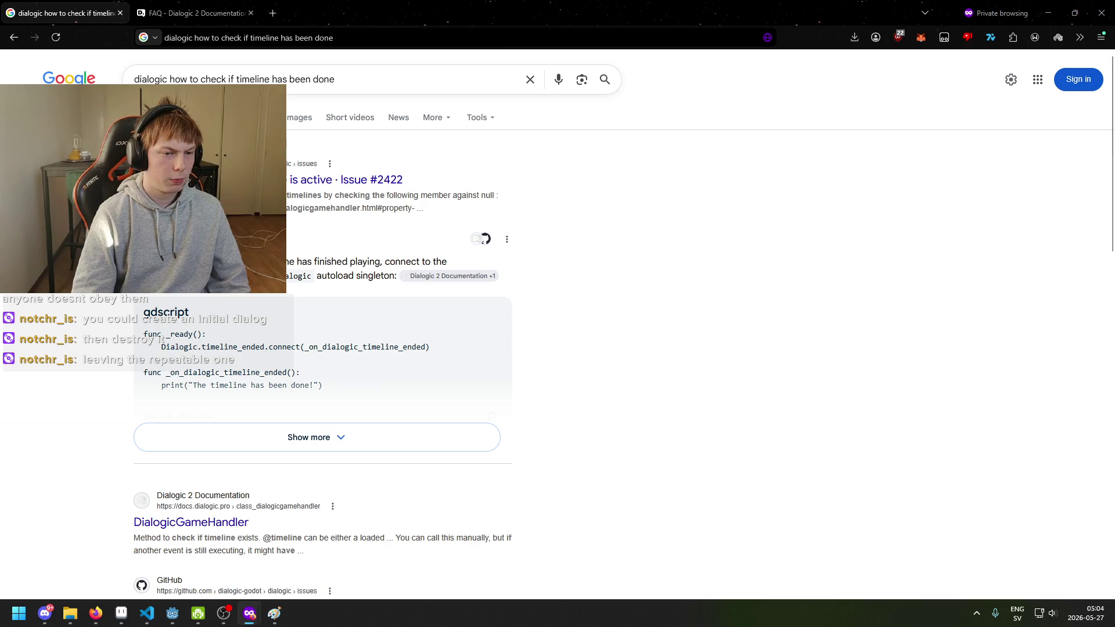
click(366, 80)
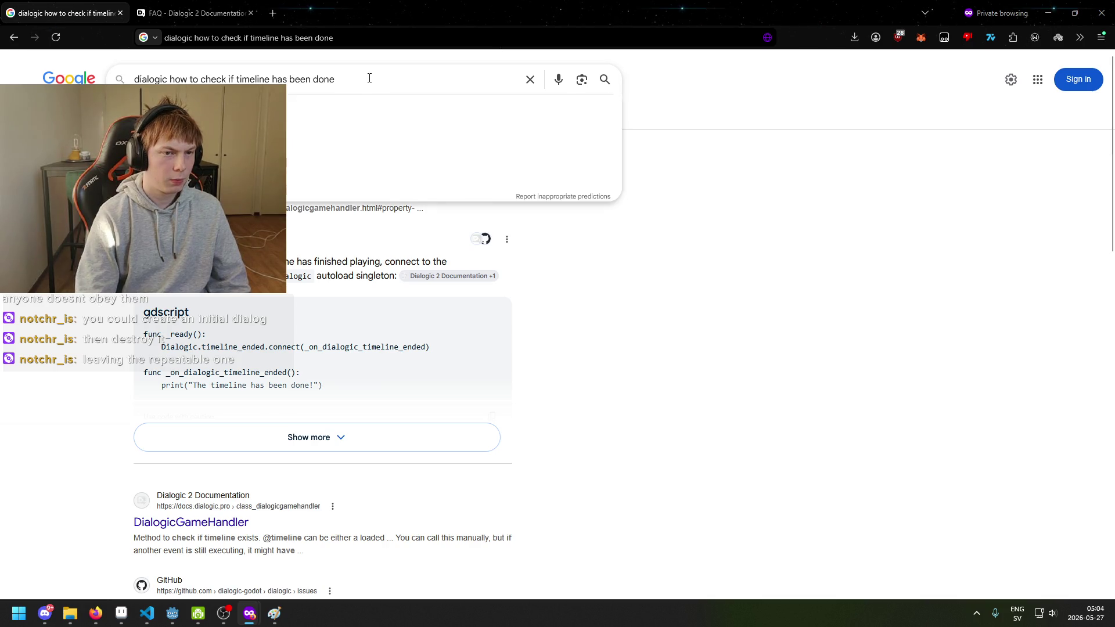
key(BackSpace)
key(BackSpace)
key(BackSpace)
text(already played)
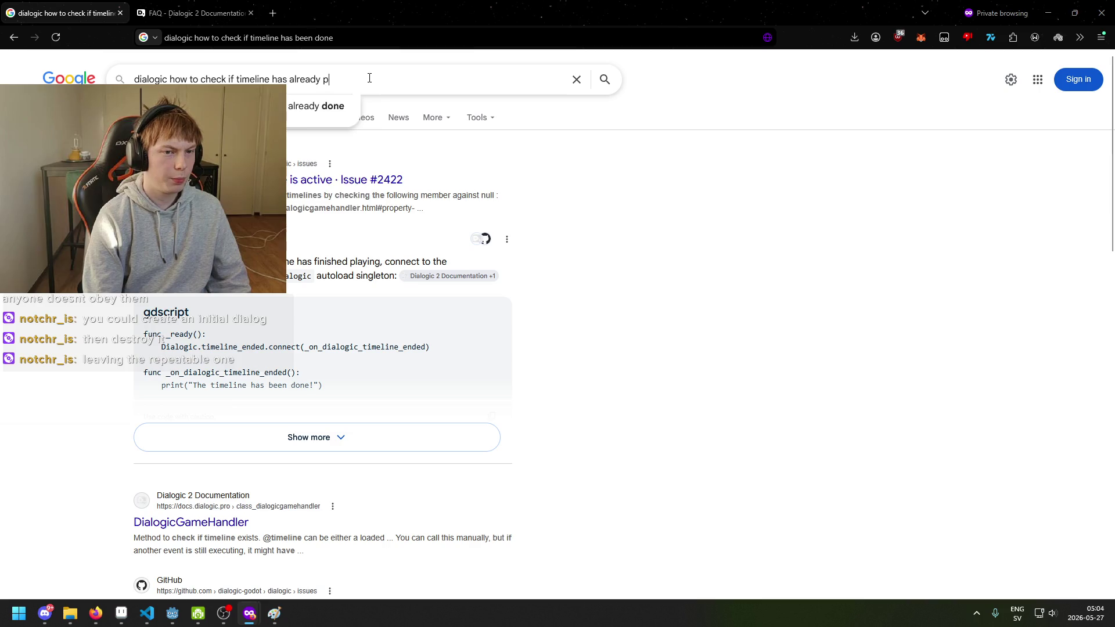
key(Return)
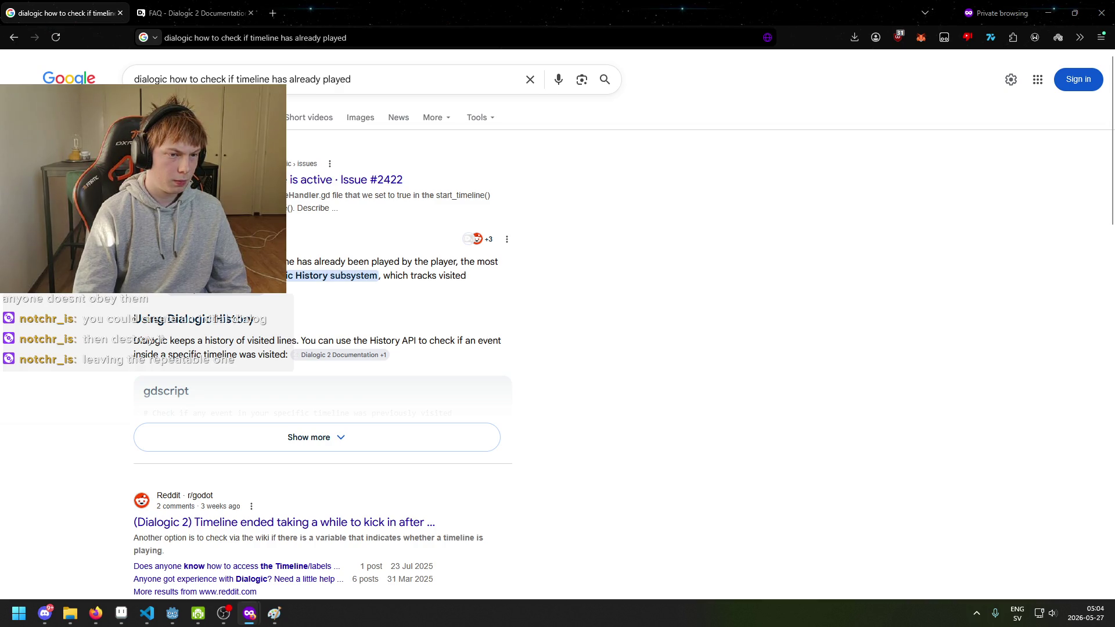
scroll(558, 340, down, 2)
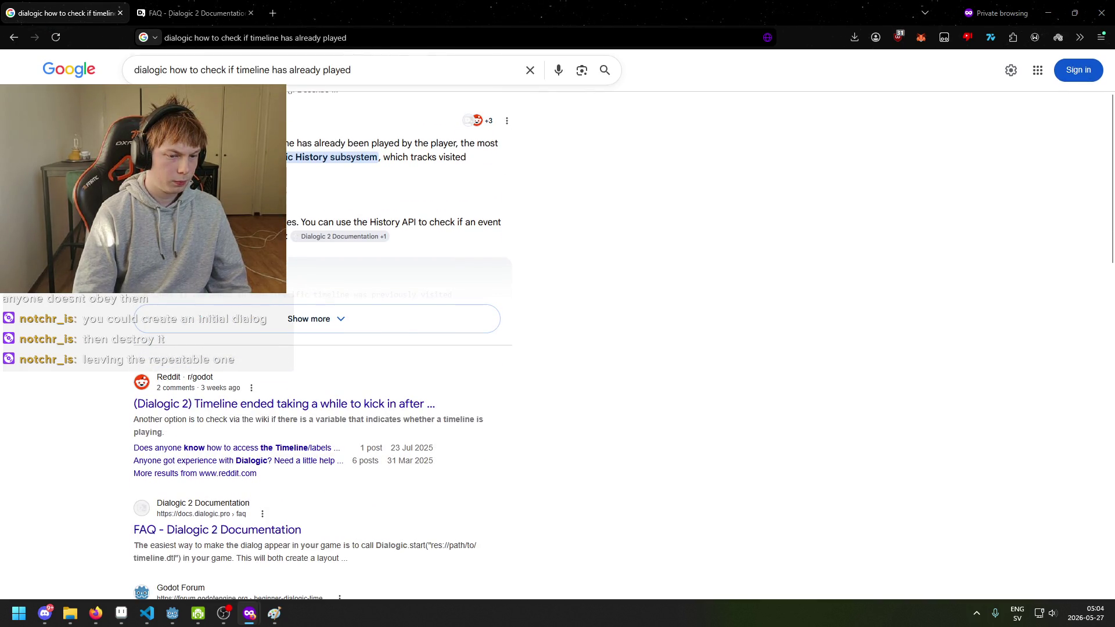
scroll(558, 340, down, 3)
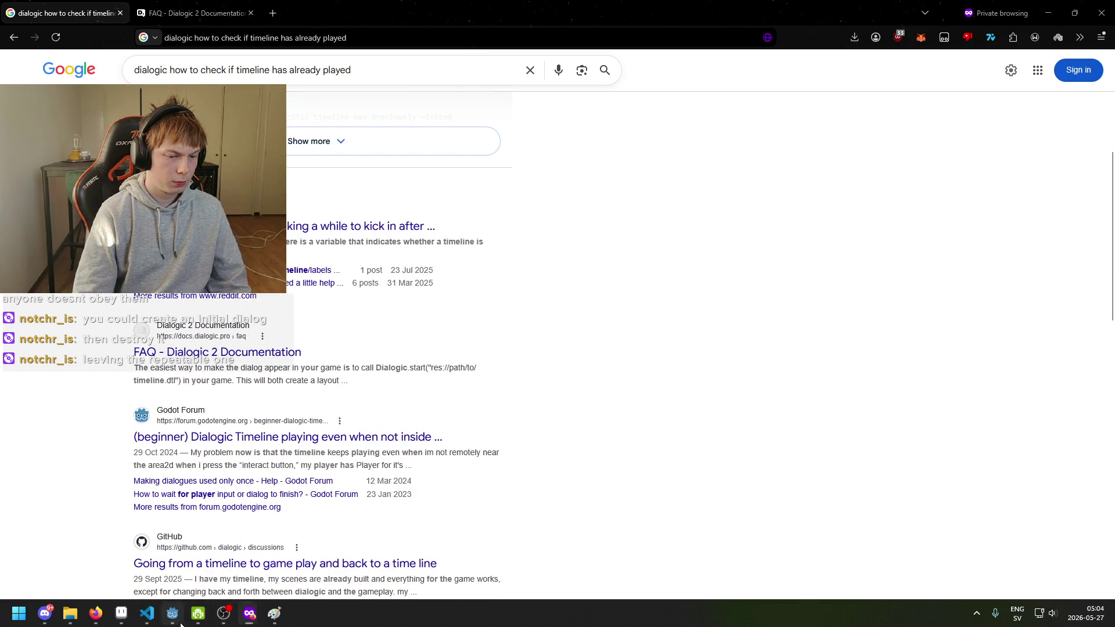
click(173, 613)
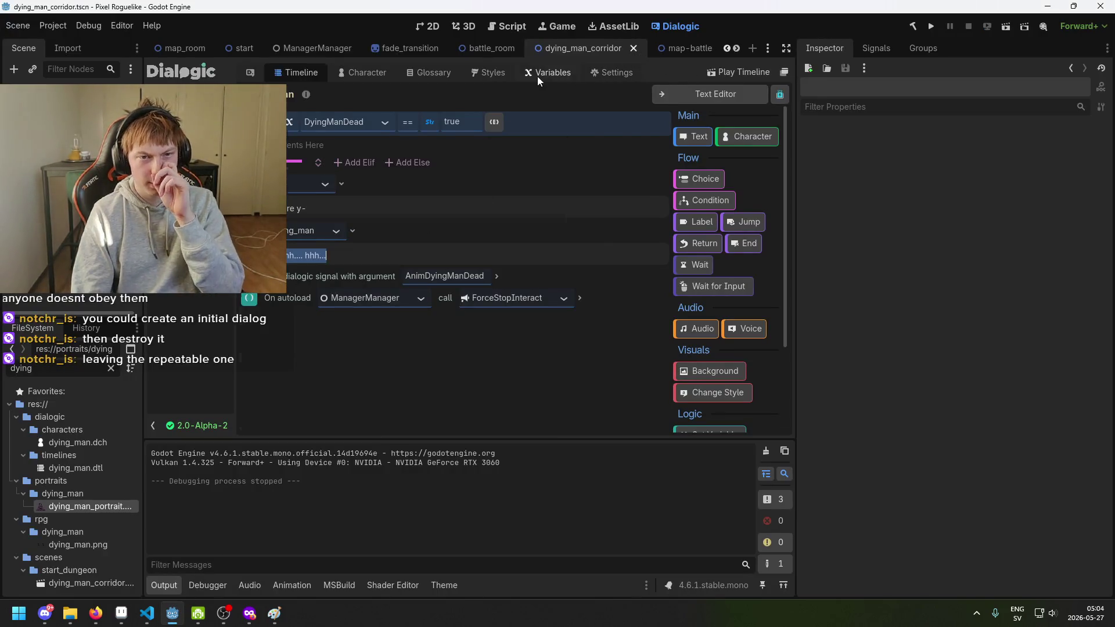
Look over the Dialogic Variables and Timeline pages, then switch to the dying_man_corridor 2D view.
click(538, 74)
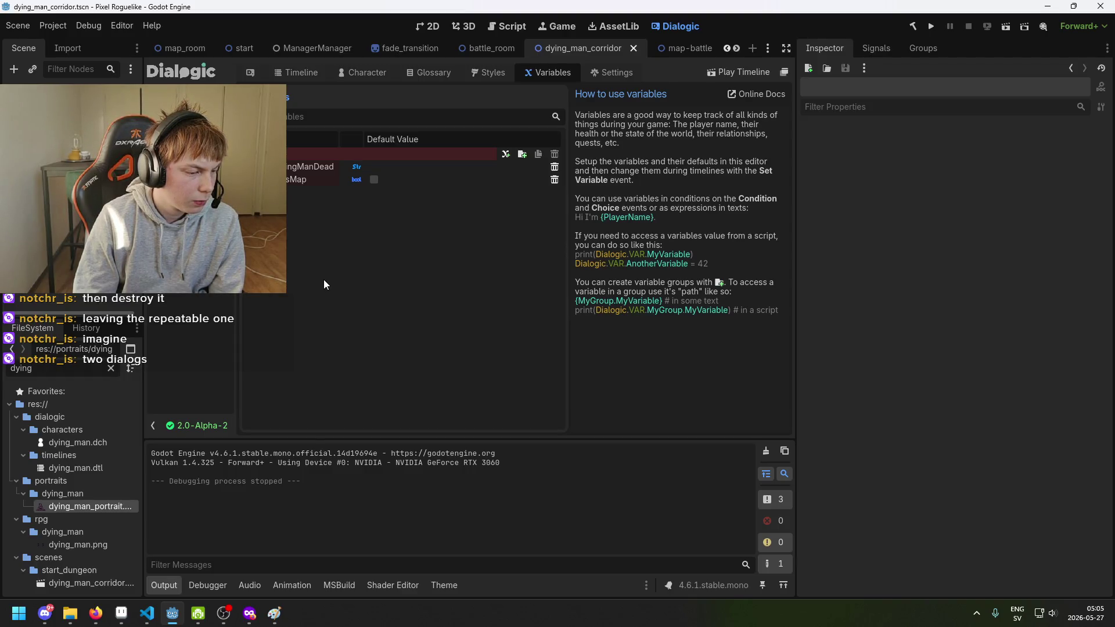
click(320, 73)
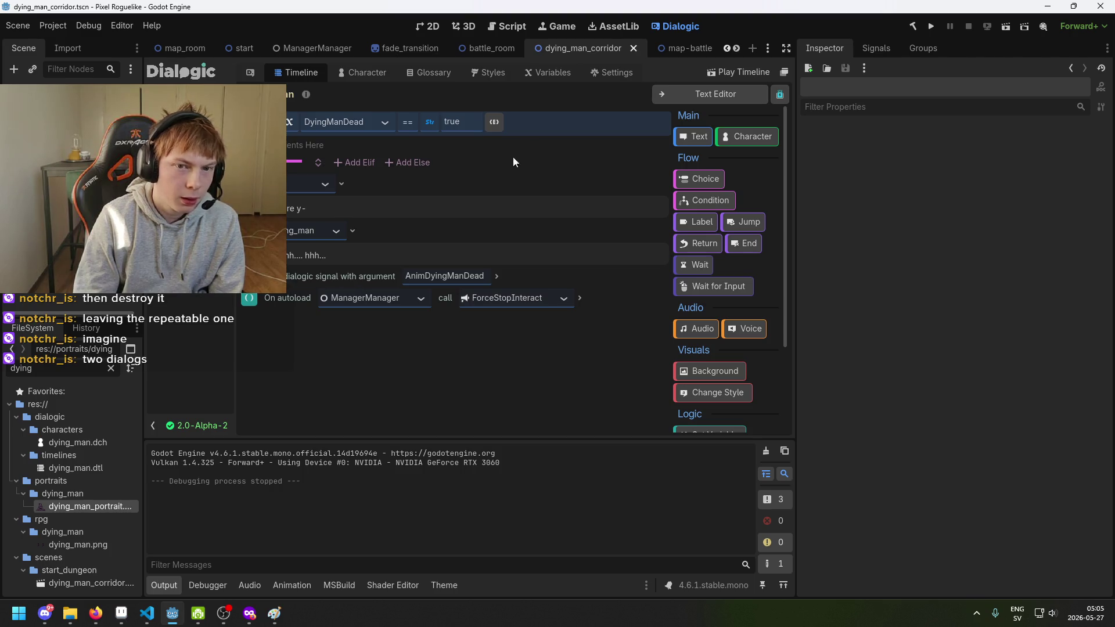
click(548, 72)
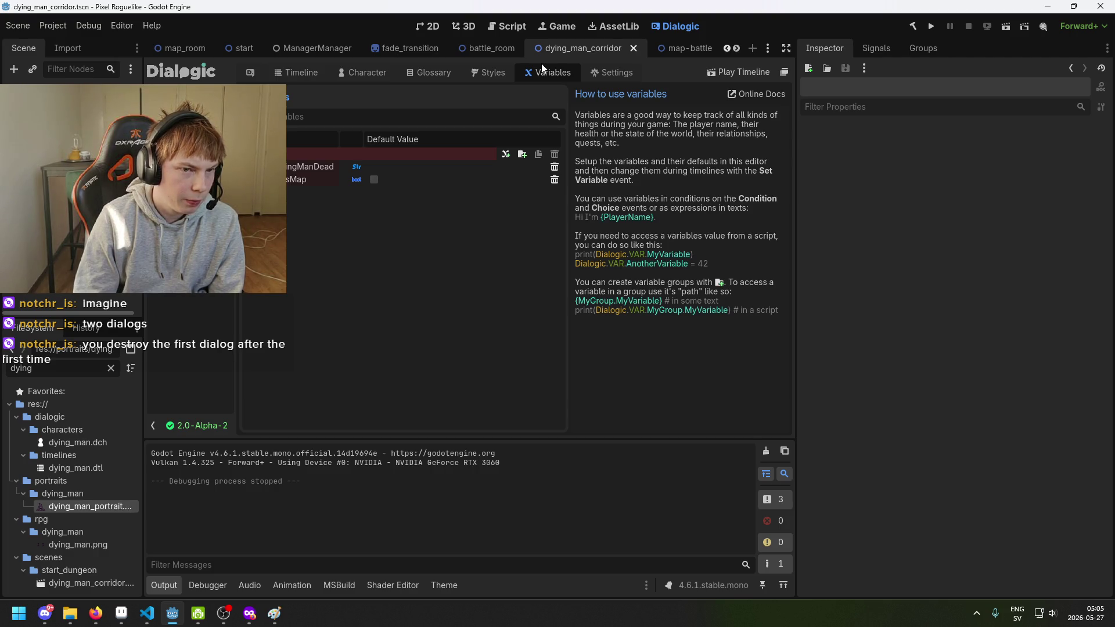
click(427, 30)
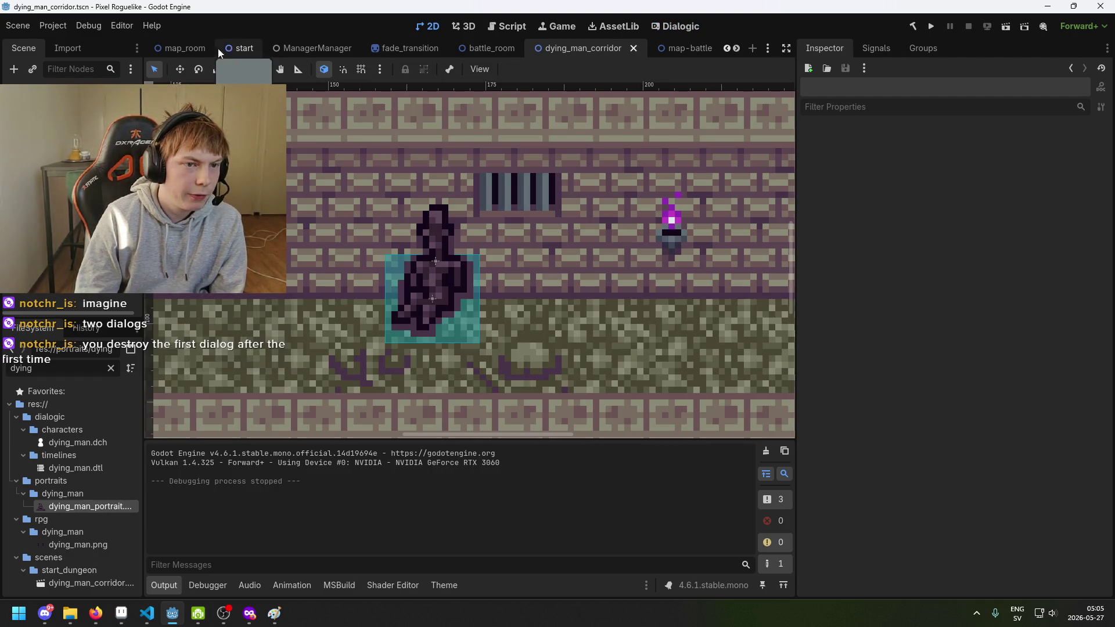
Browse map_room and battle_room, then select the Dying Man node in dying_man_corridor and open Interactable.cs.
click(178, 50)
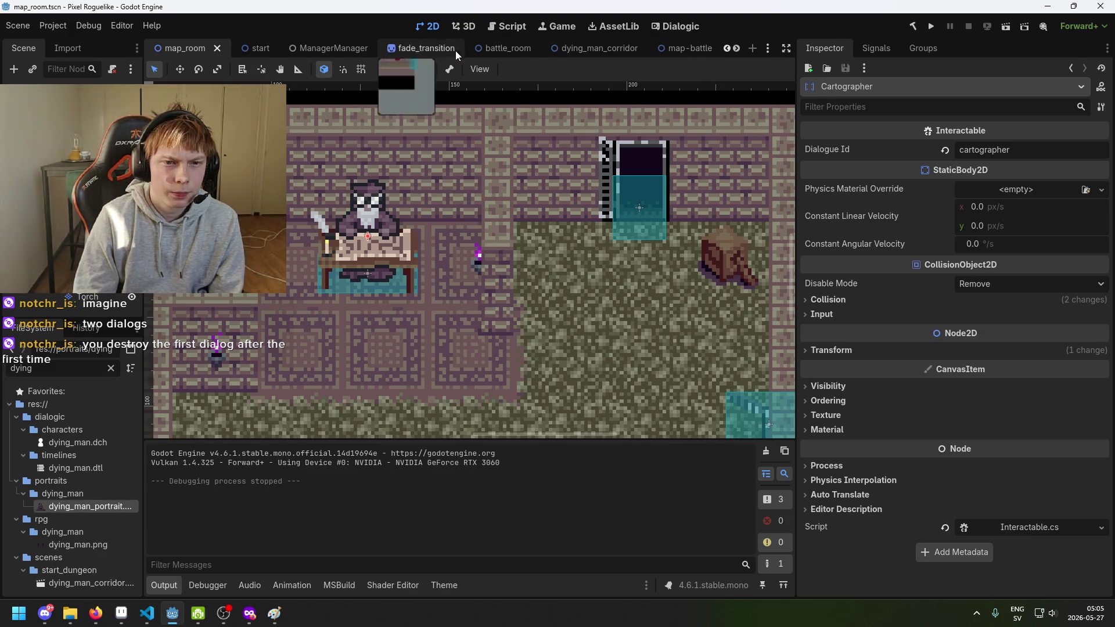
click(489, 45)
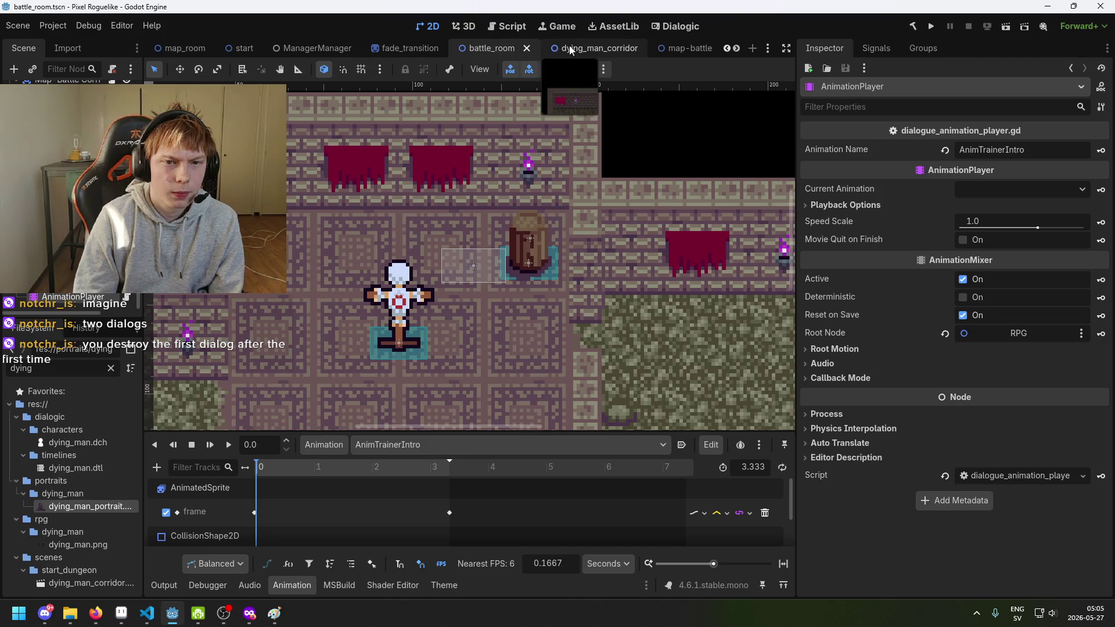
click(584, 49)
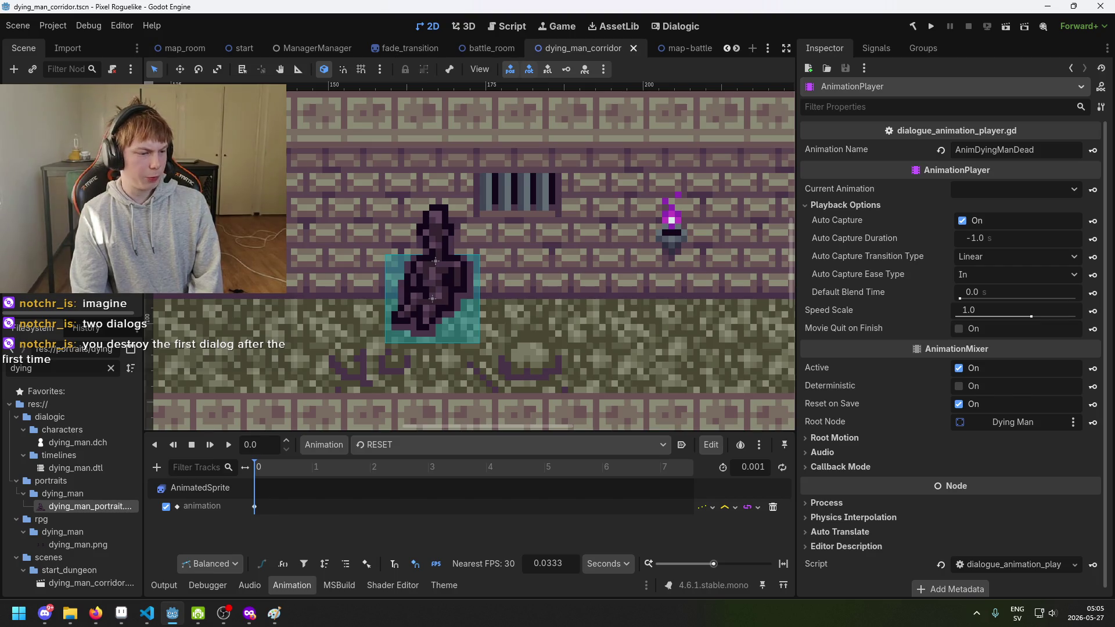
click(434, 273)
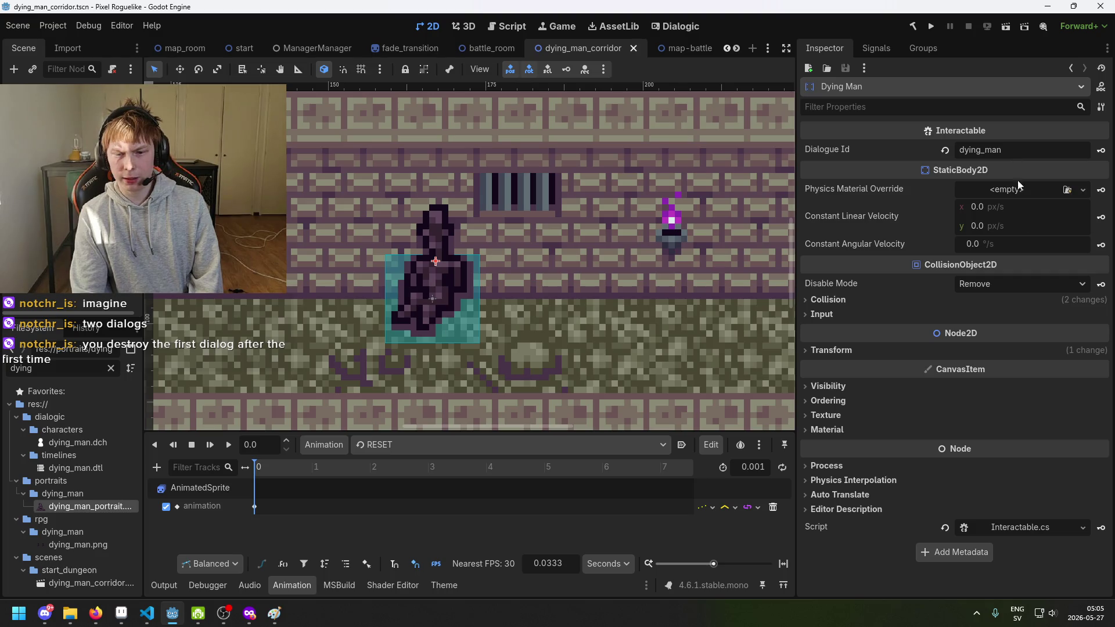
click(1047, 526)
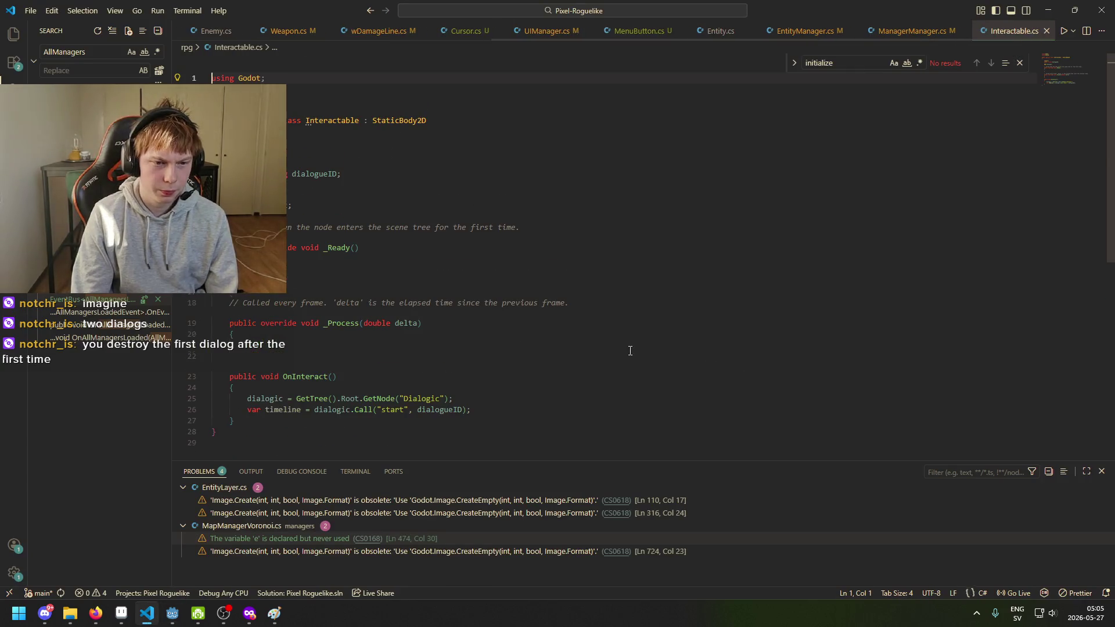
scroll(386, 319, down, 2)
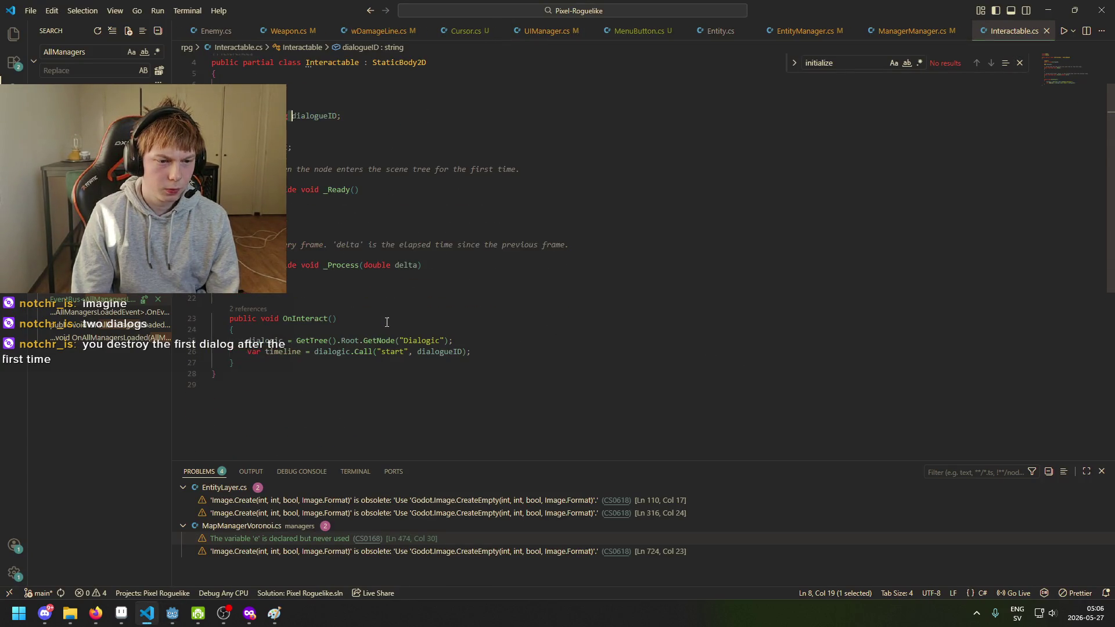
click(236, 340)
key(End)
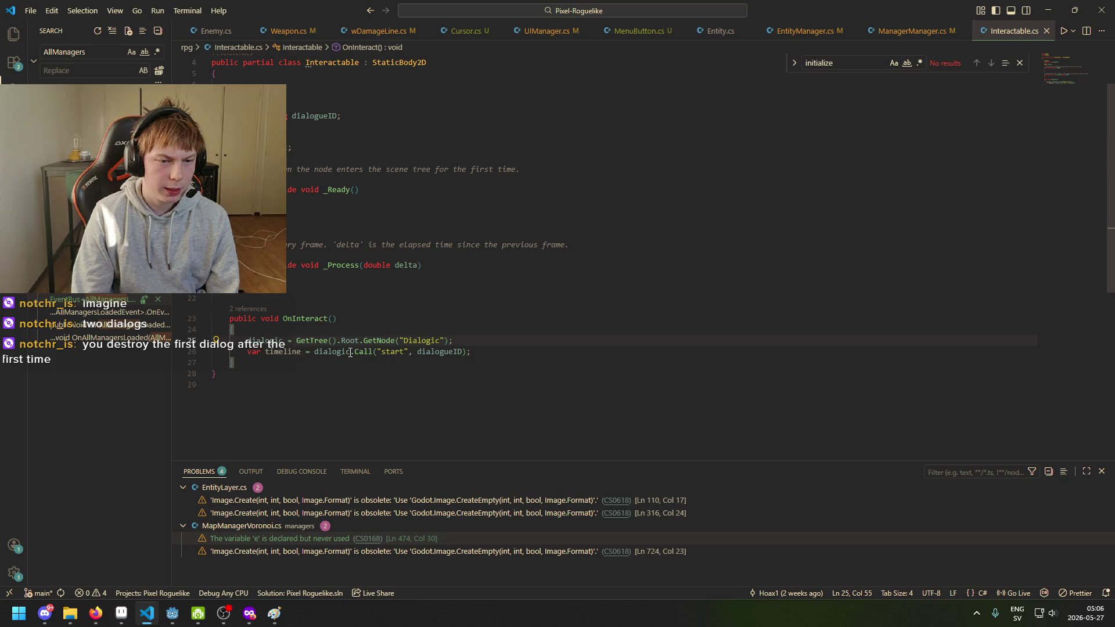
drag(373, 352, 384, 352)
click(463, 353)
key(End)
scroll(464, 356, up, 1)
click(323, 146)
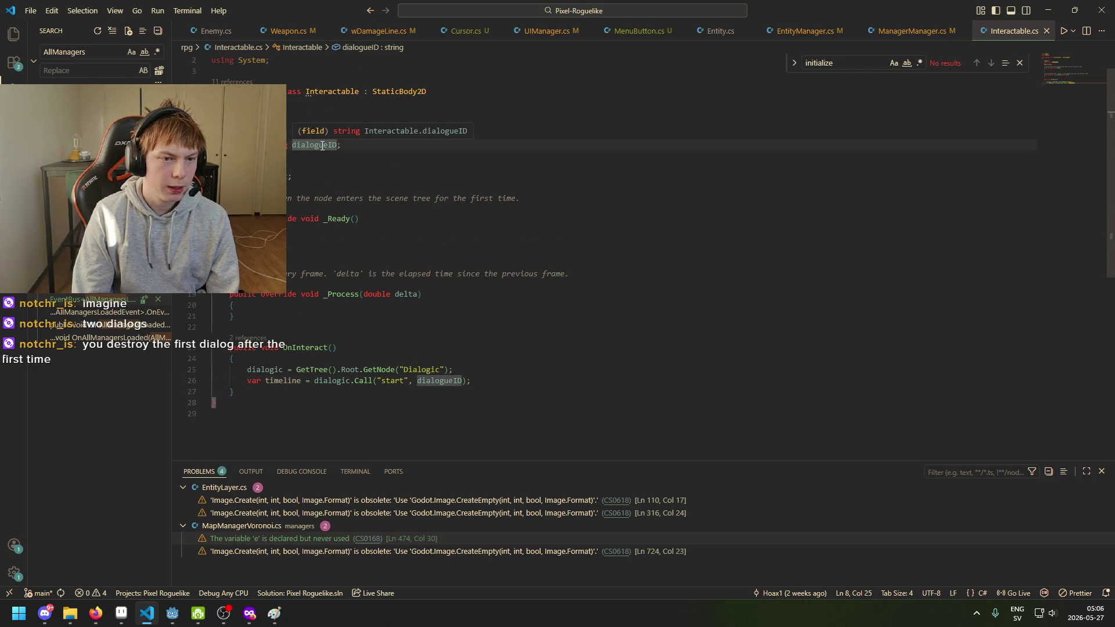
key(End)
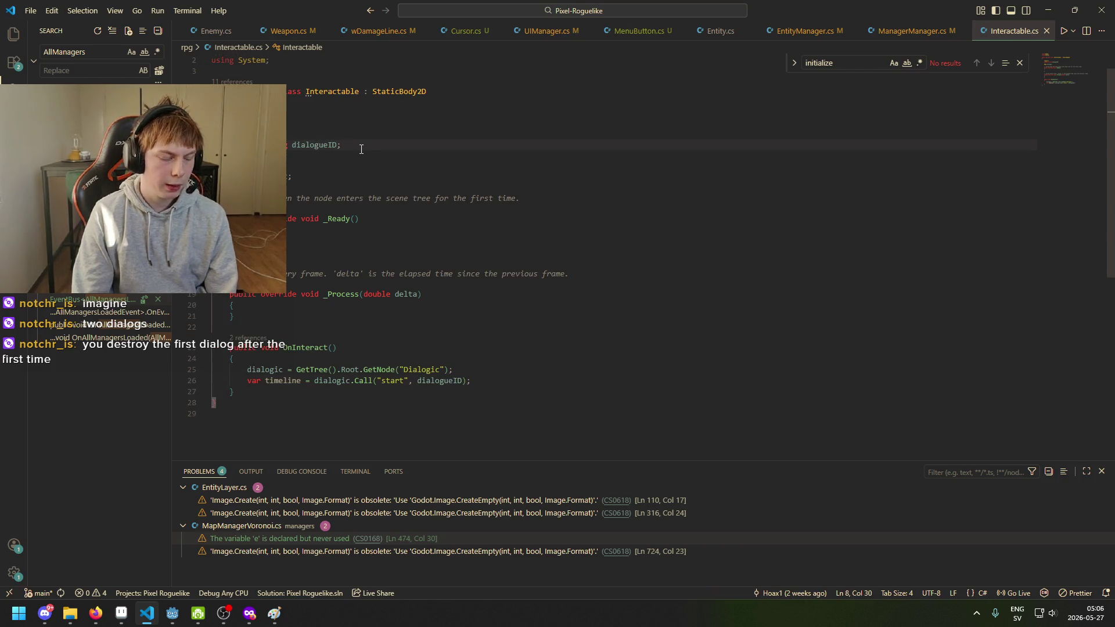
key(Left)
key(Down)
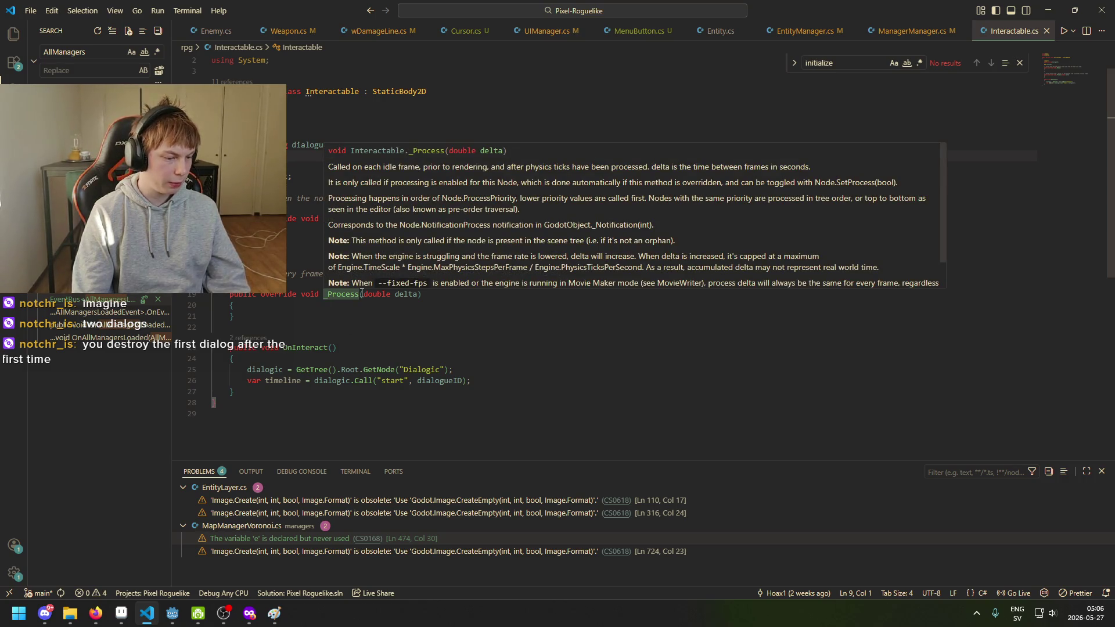
click(171, 615)
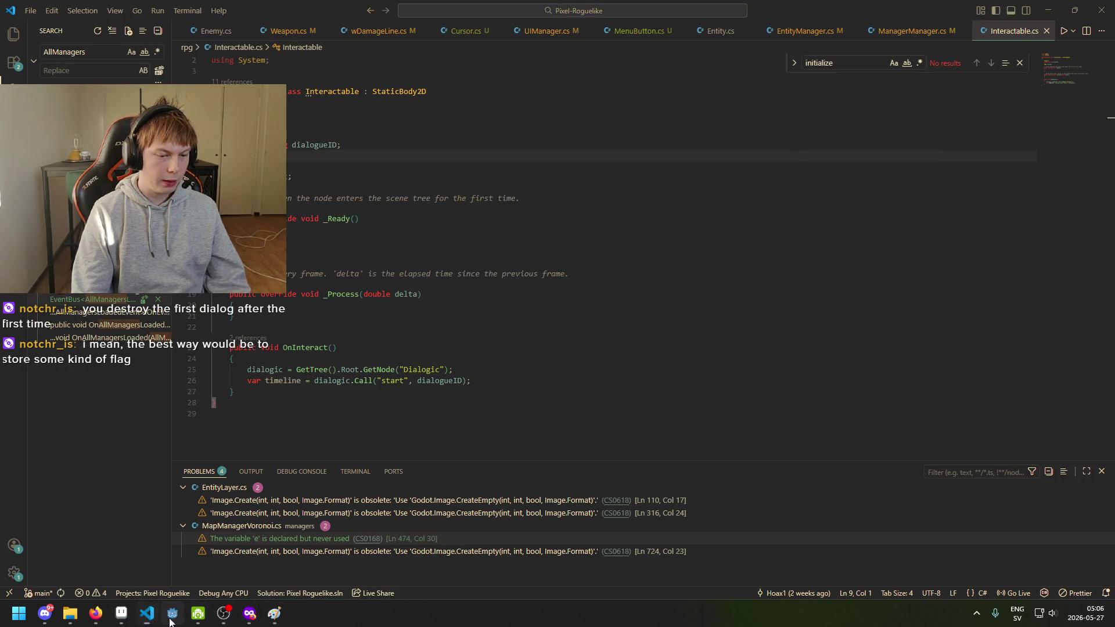
click(681, 26)
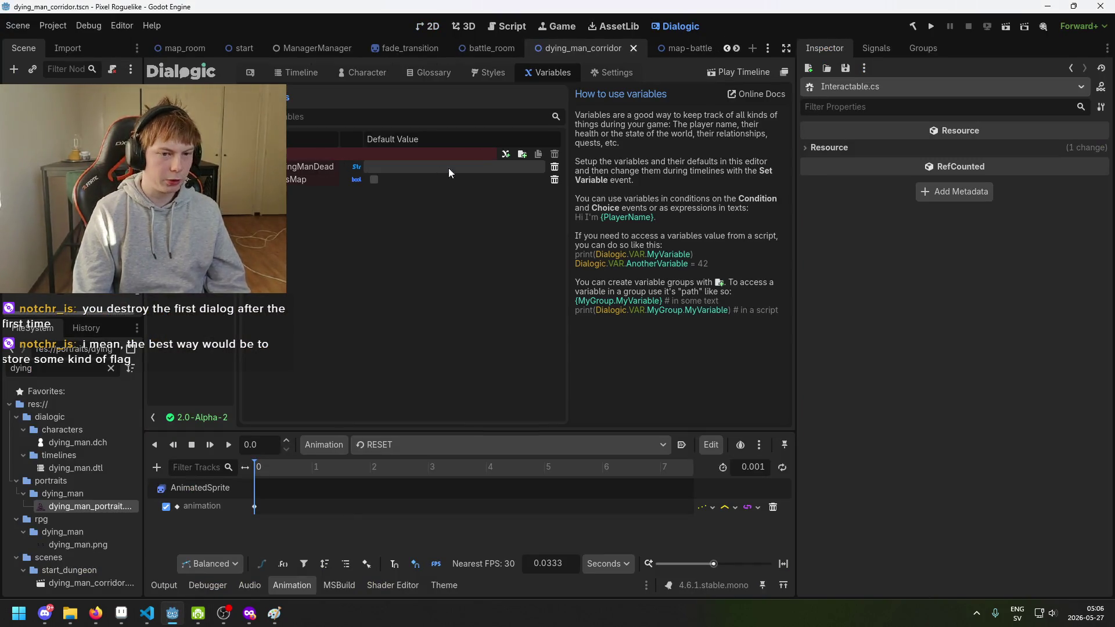
Create a DyingMan variable folder and delete the old DyingManDead variable.
click(522, 154)
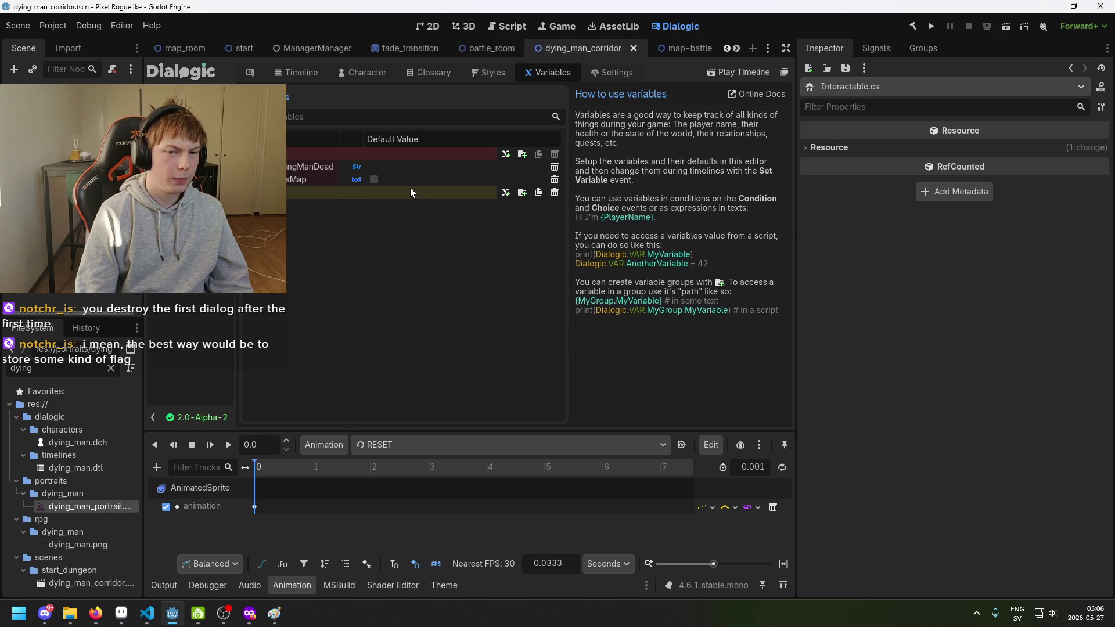
click(555, 192)
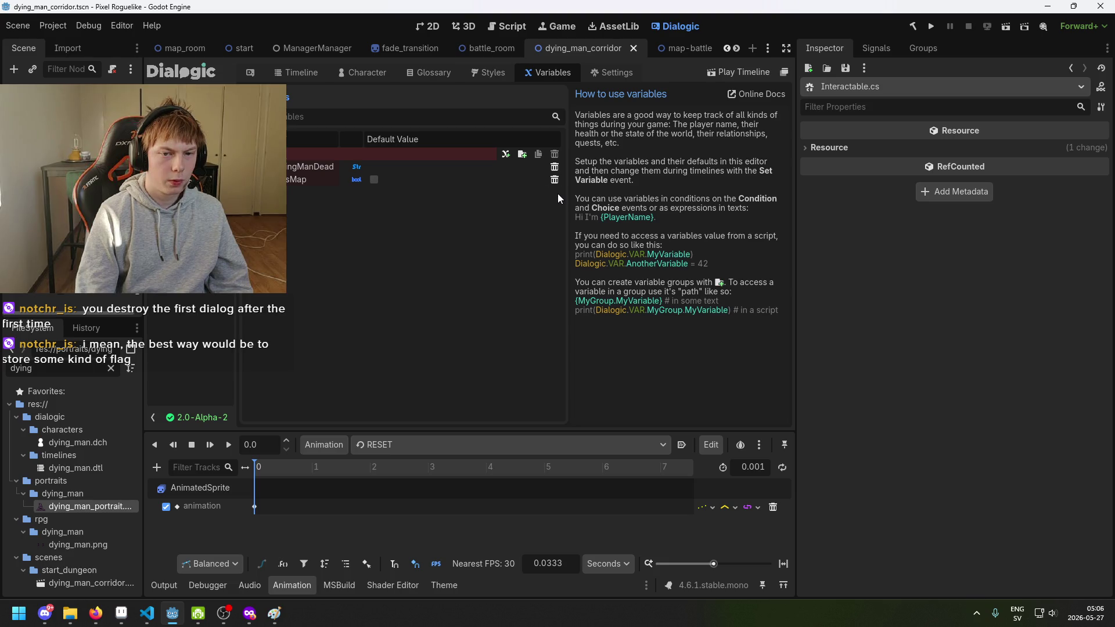
click(522, 155)
text(ing)
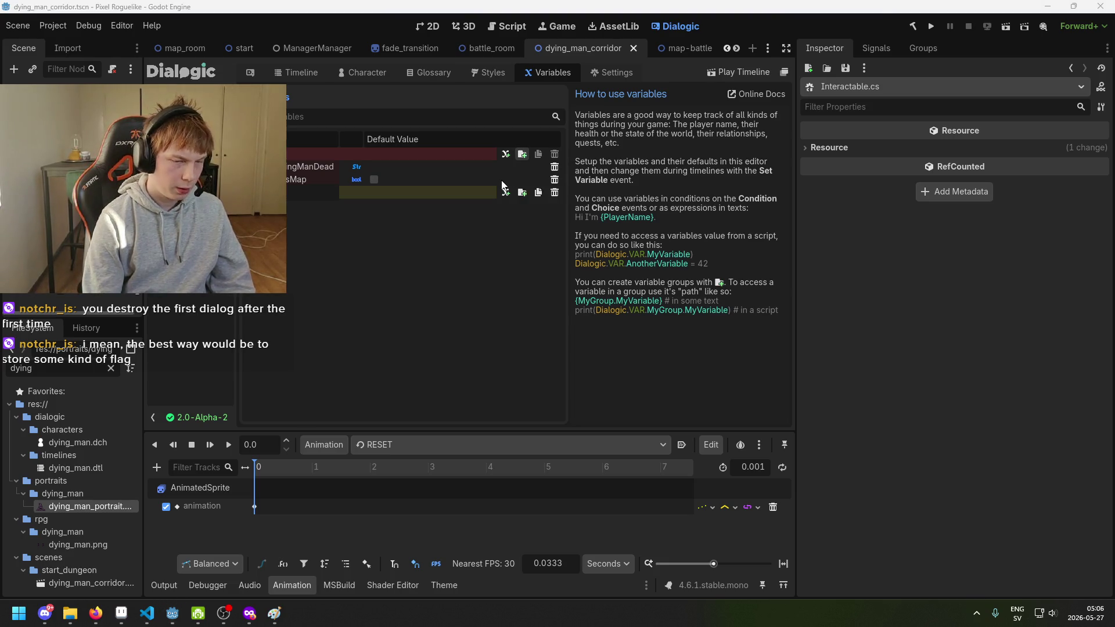
text(Man)
click(472, 179)
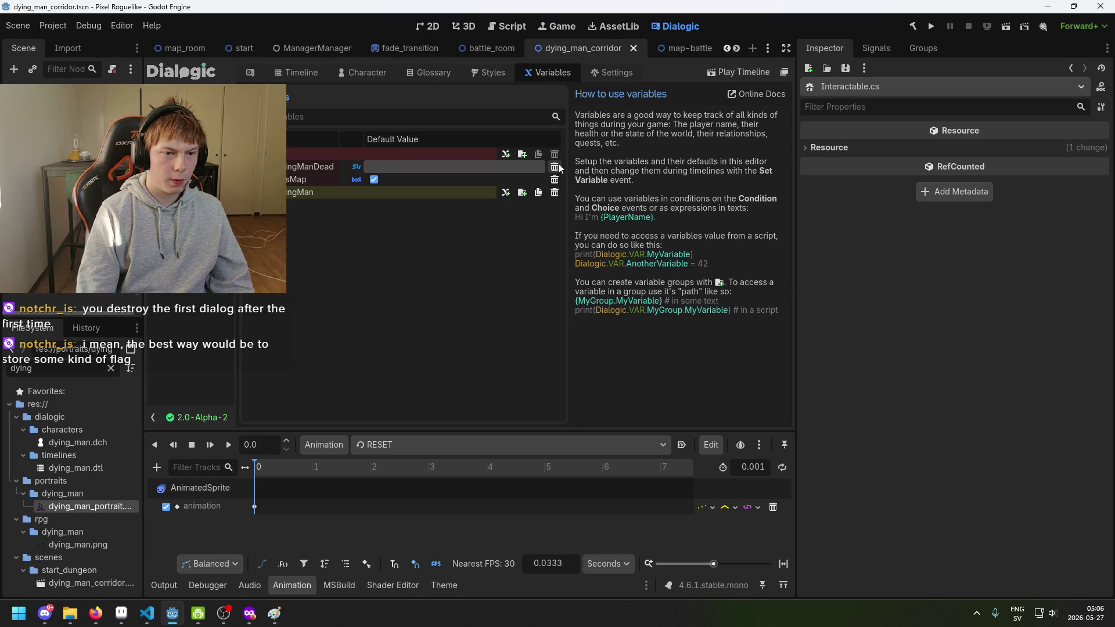
click(555, 168)
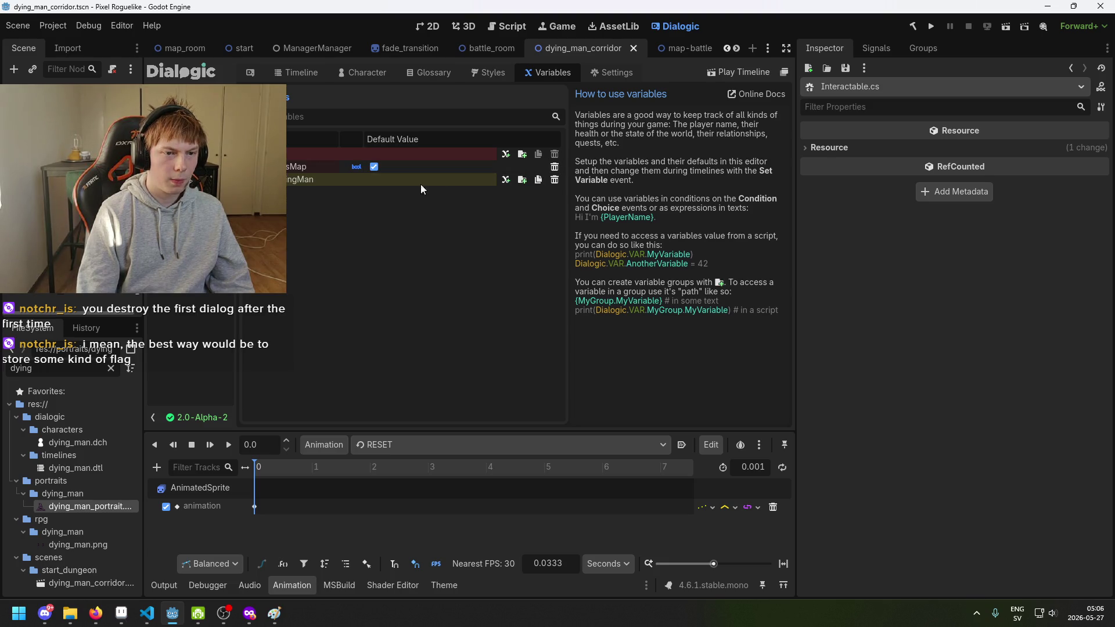
Add a bool variable named Dead inside the DyingMan folder.
click(522, 180)
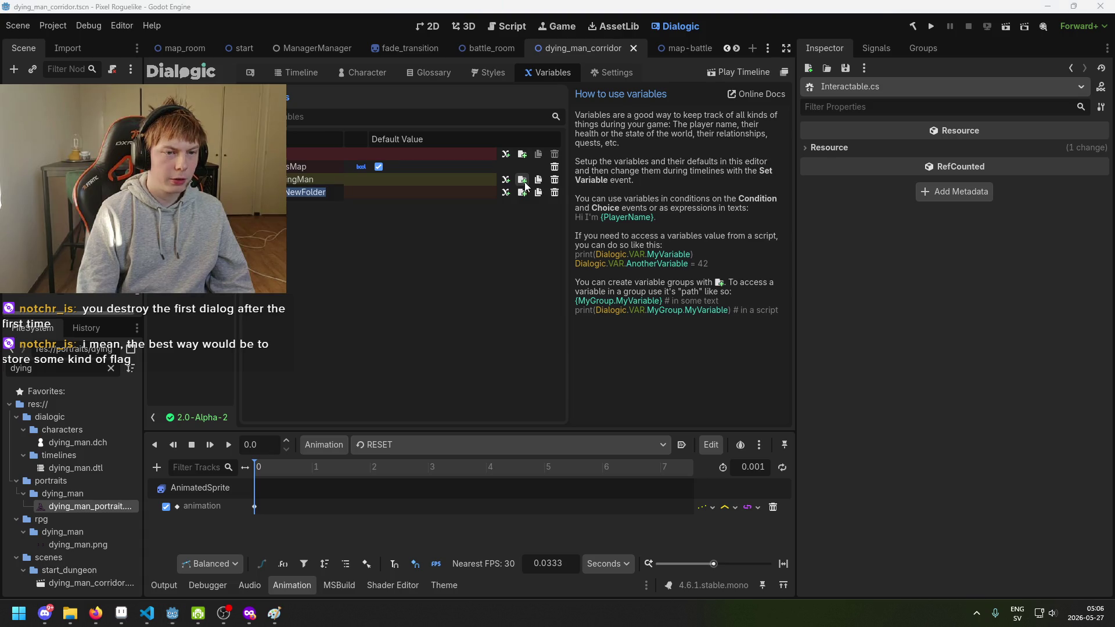
click(554, 192)
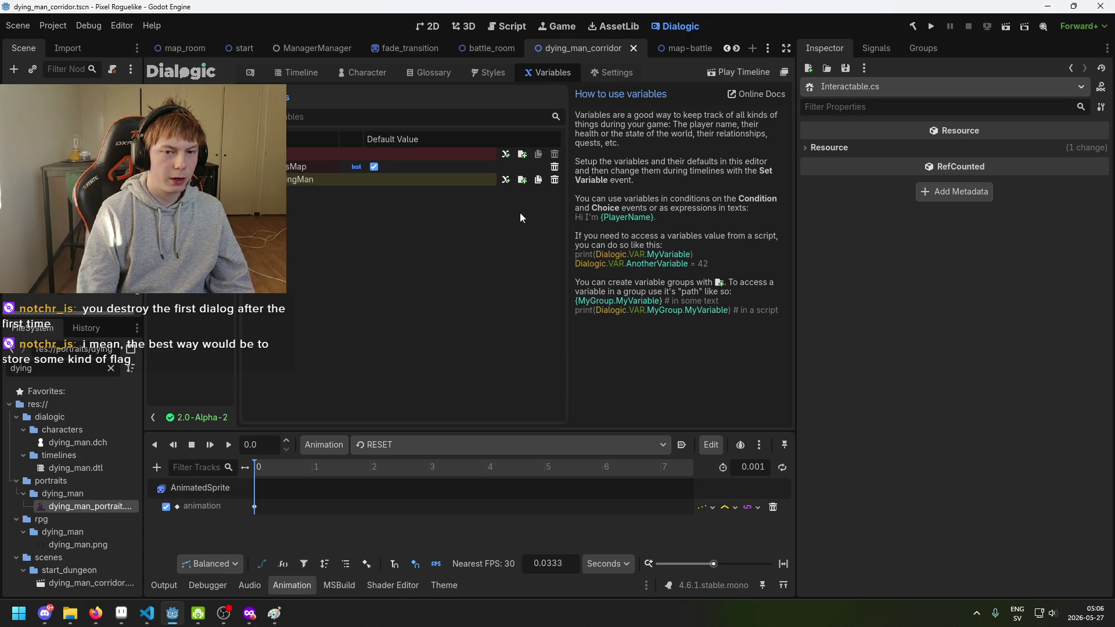
click(507, 180)
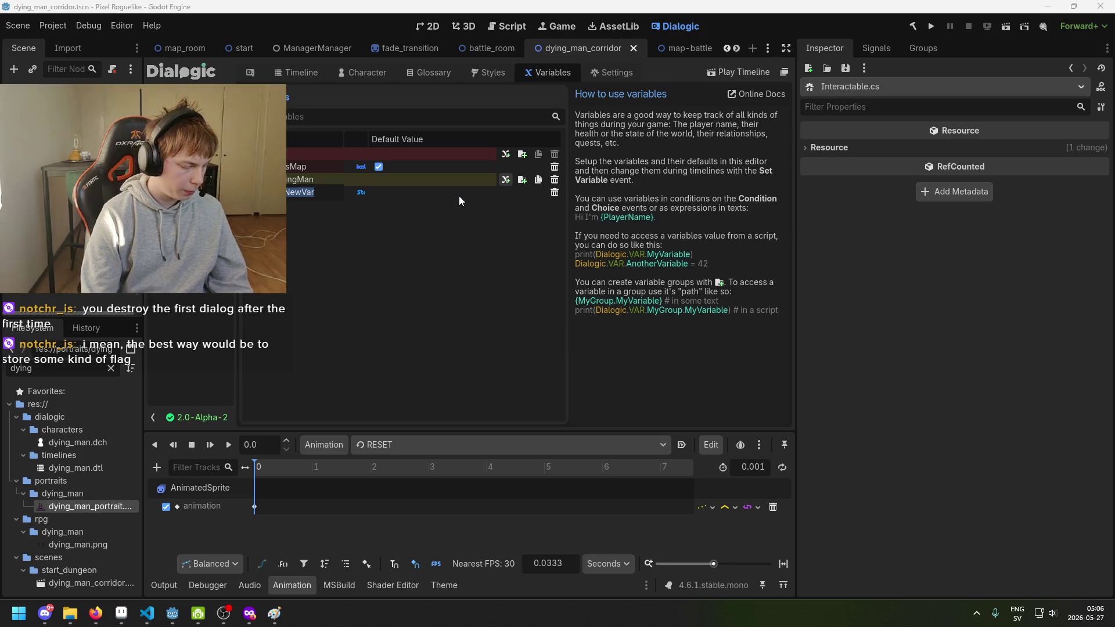
text(Dead)
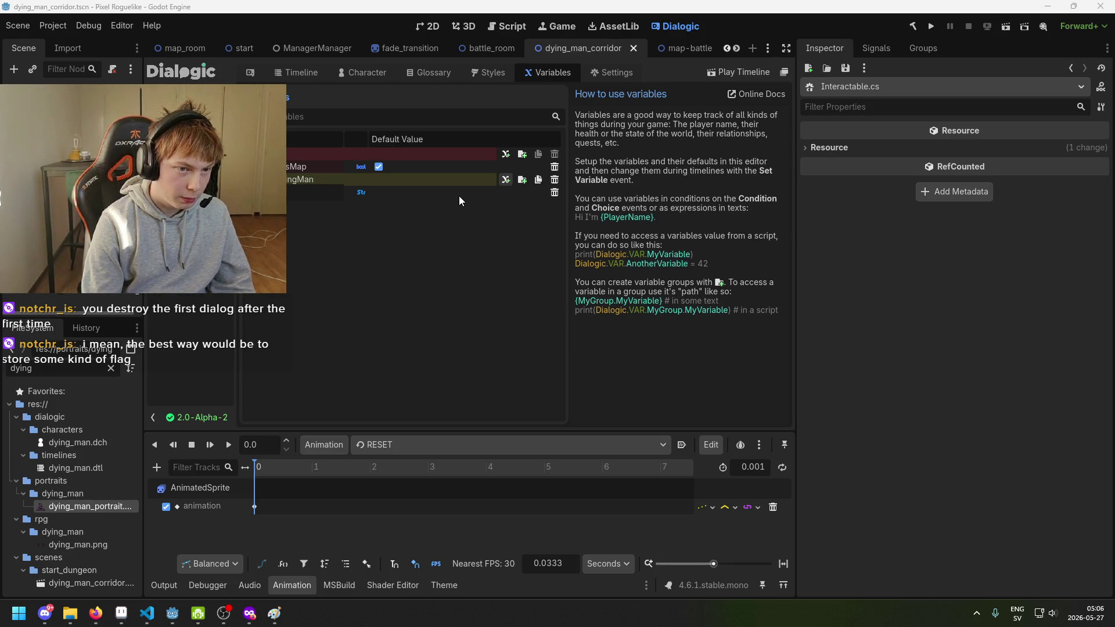
key(Return)
click(362, 192)
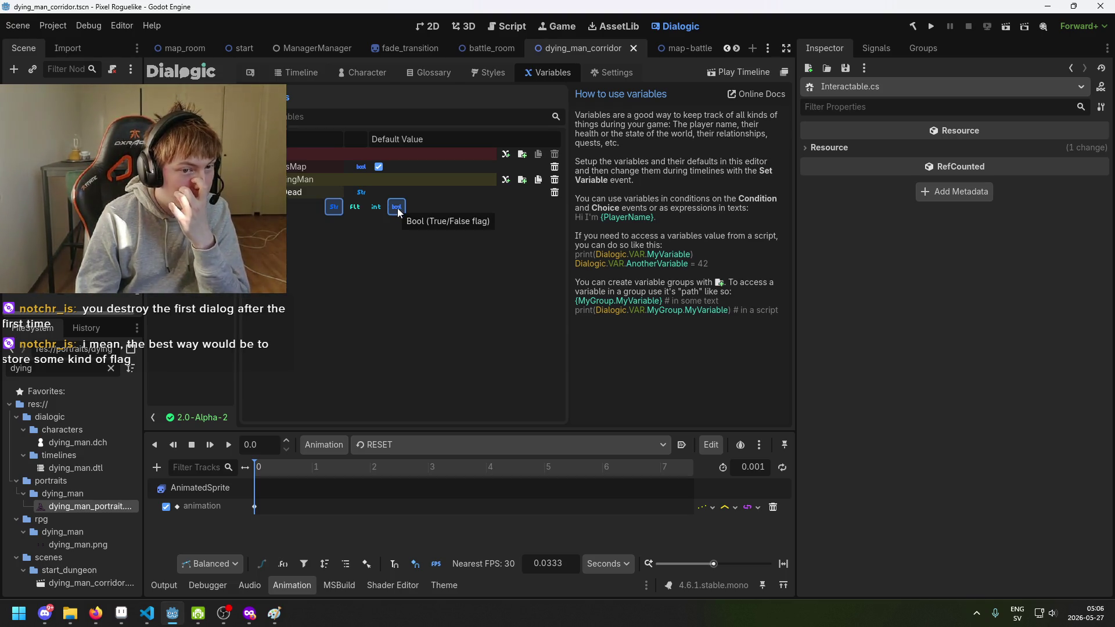
click(397, 208)
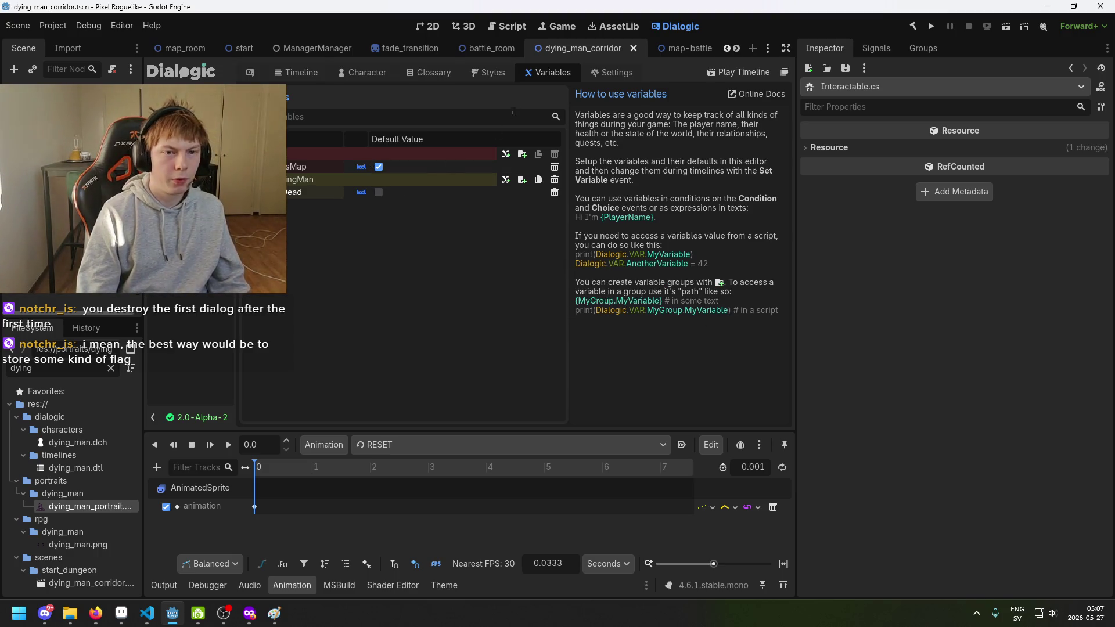
click(377, 75)
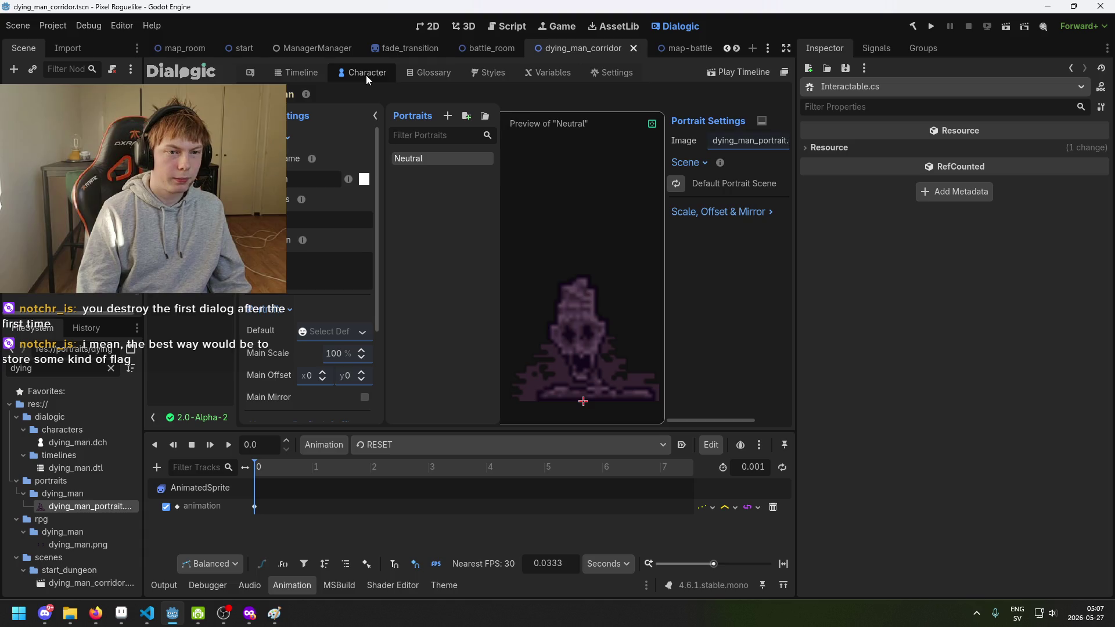
On the dying_man timeline, set the condition's left value to Variable and choose DyingMan.Dead.
click(300, 72)
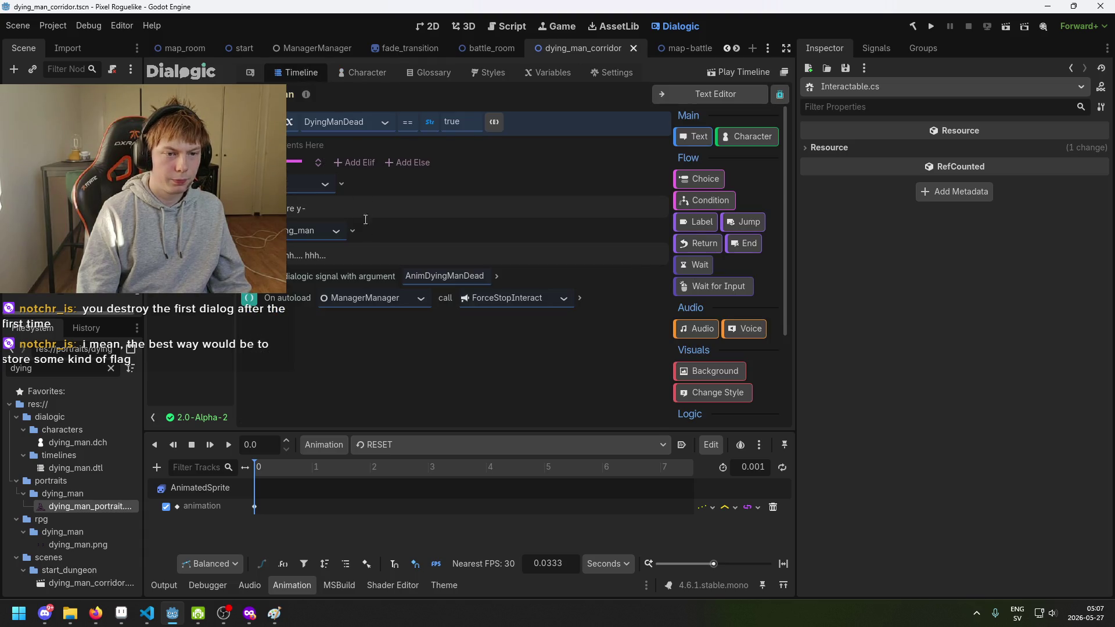
click(365, 122)
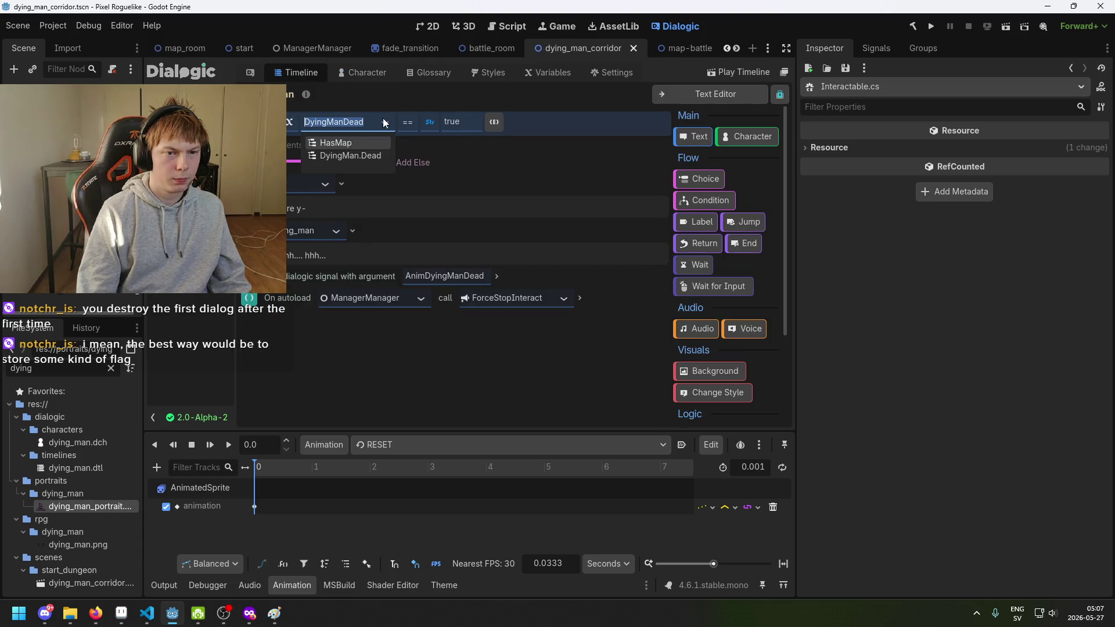
click(289, 121)
click(311, 173)
click(288, 122)
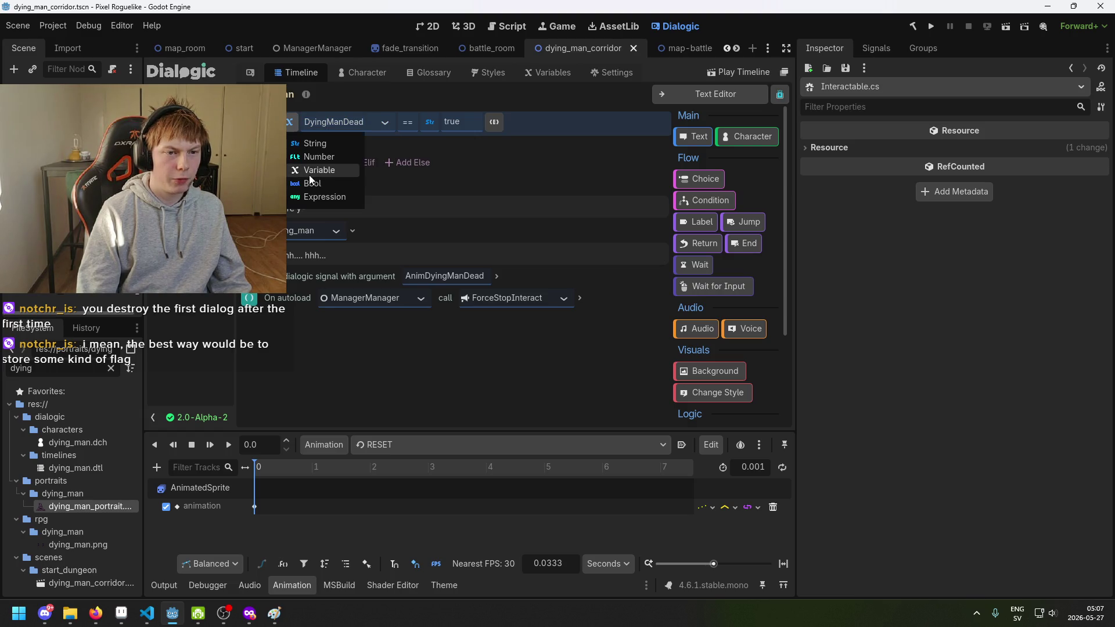
click(306, 155)
click(289, 121)
click(312, 174)
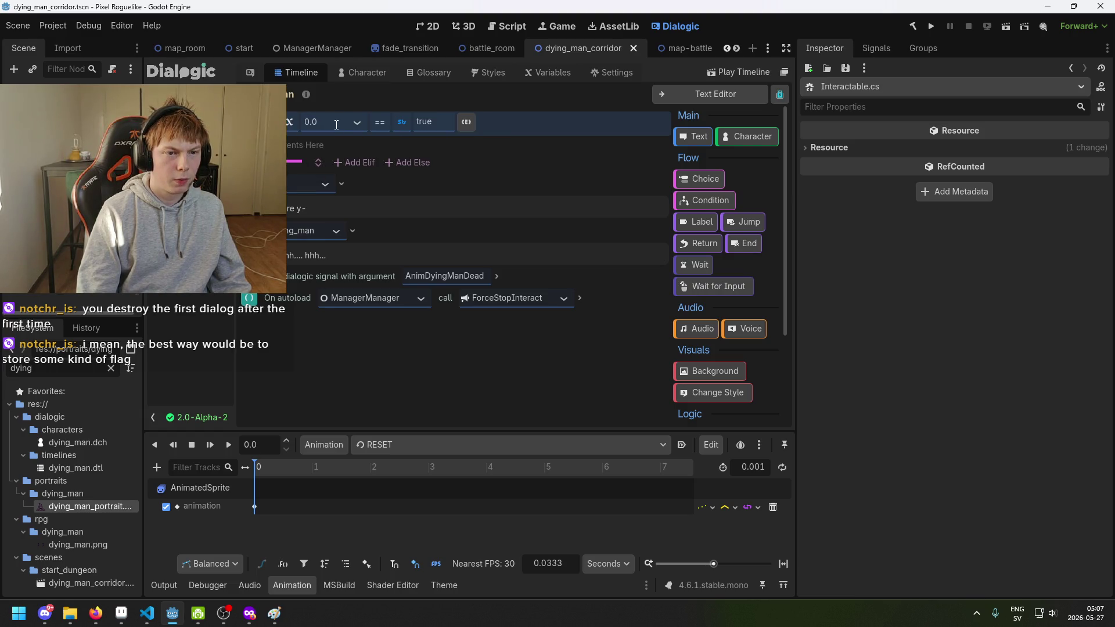
click(357, 127)
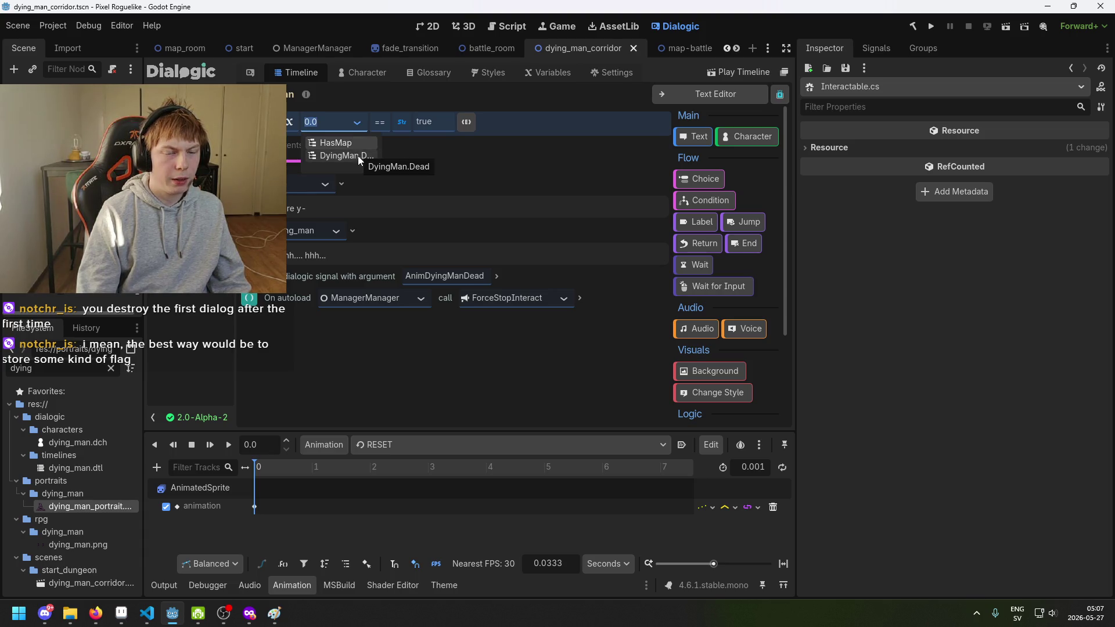
click(358, 156)
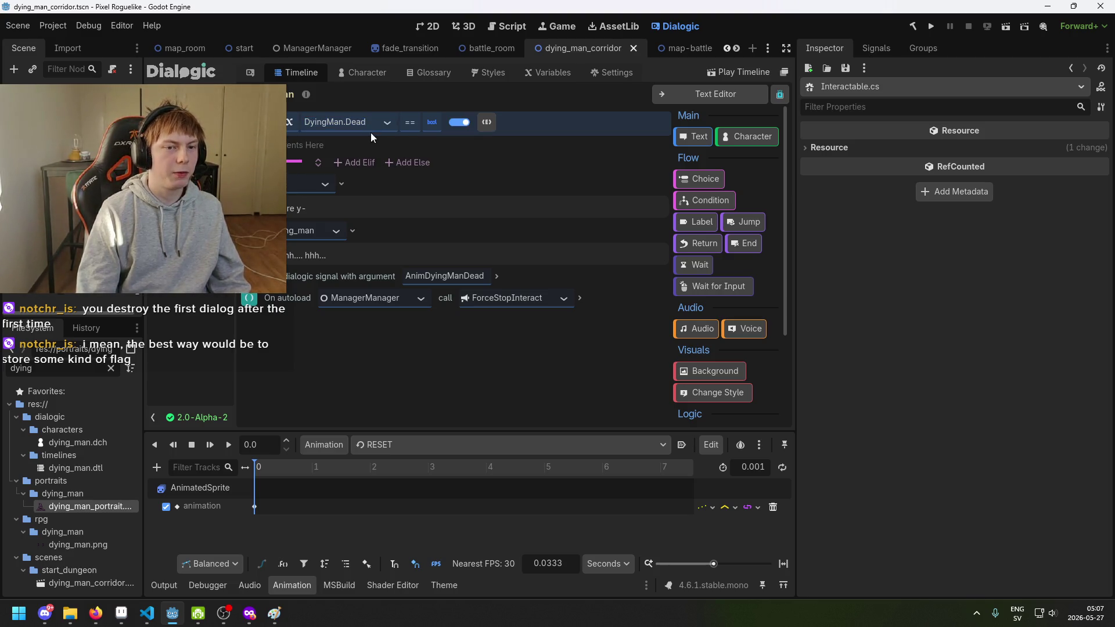
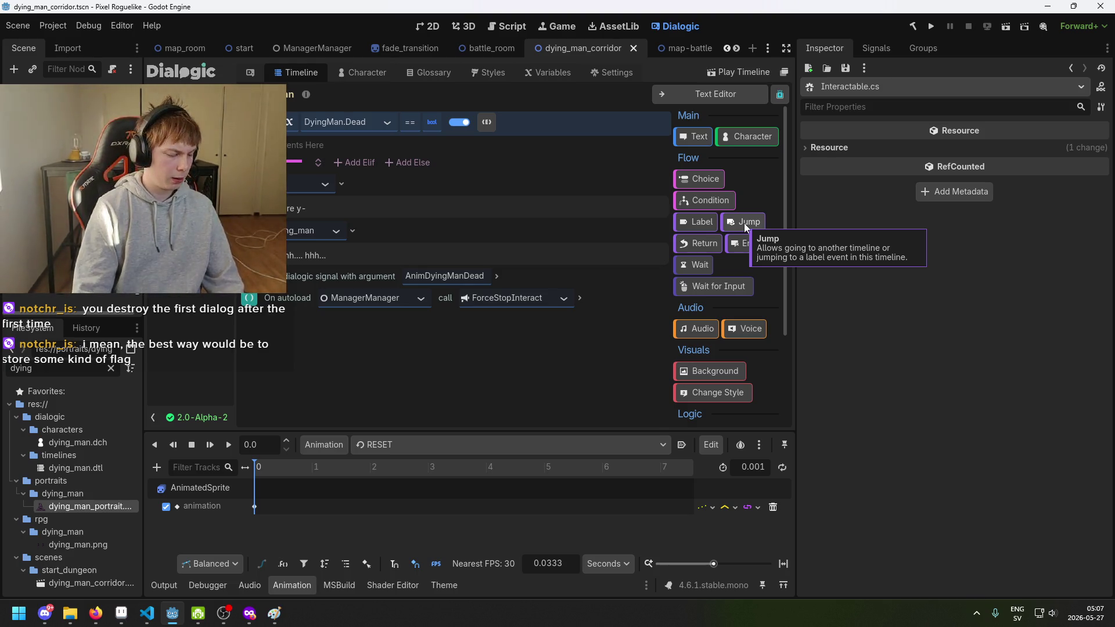
Add a Jump event under the DyingMan.Dead condition and a Label event after the ForceStopInteract call.
drag(744, 223, 314, 148)
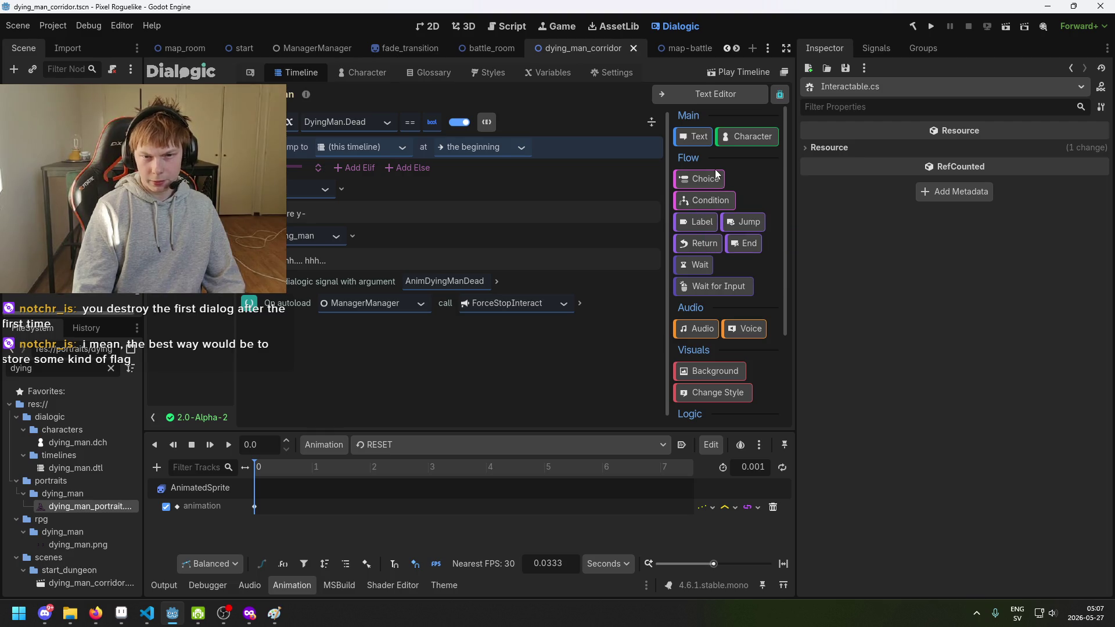
drag(707, 222, 347, 329)
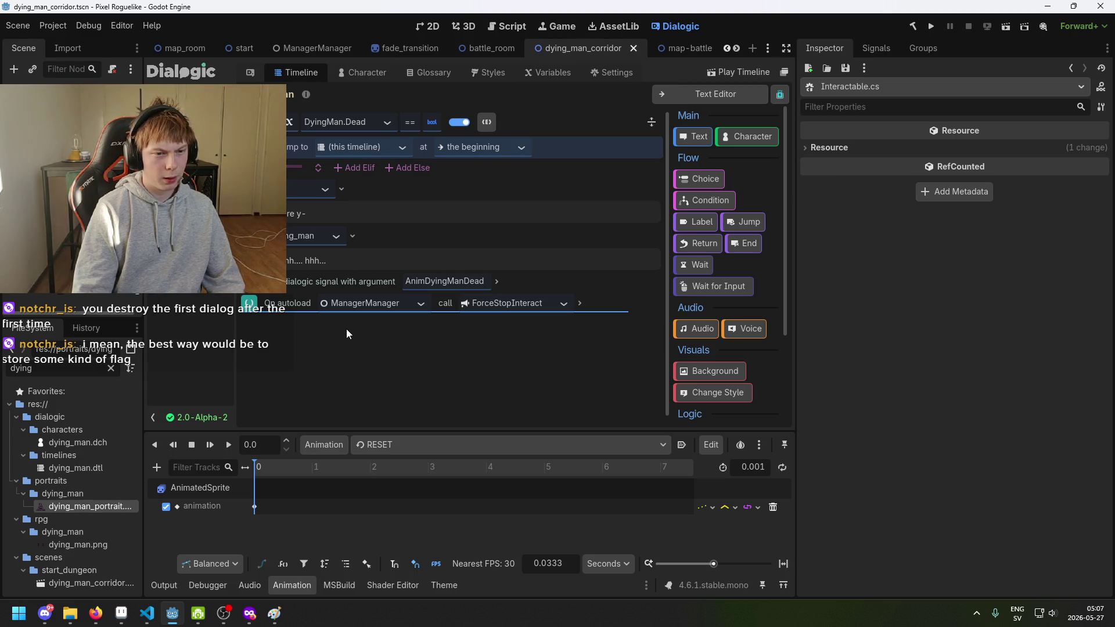
drag(346, 329, 346, 328)
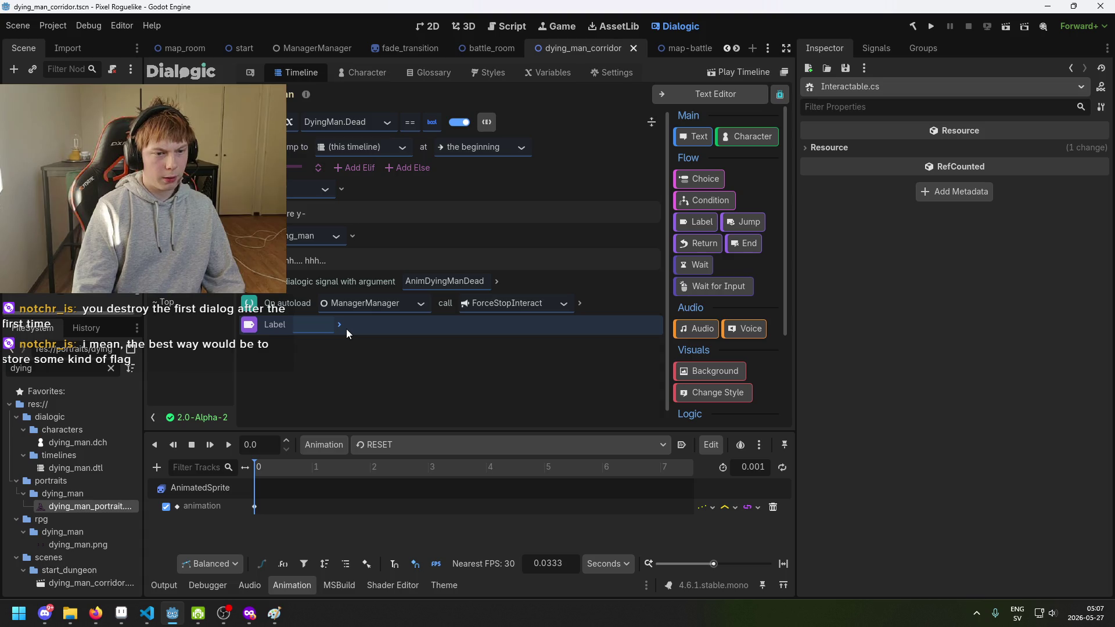
Insert an End Timeline event above the label and name the label 'dead'.
mouse_move(755, 239)
mouse_down()
mouse_move(336, 304)
mouse_move(306, 319)
mouse_up()
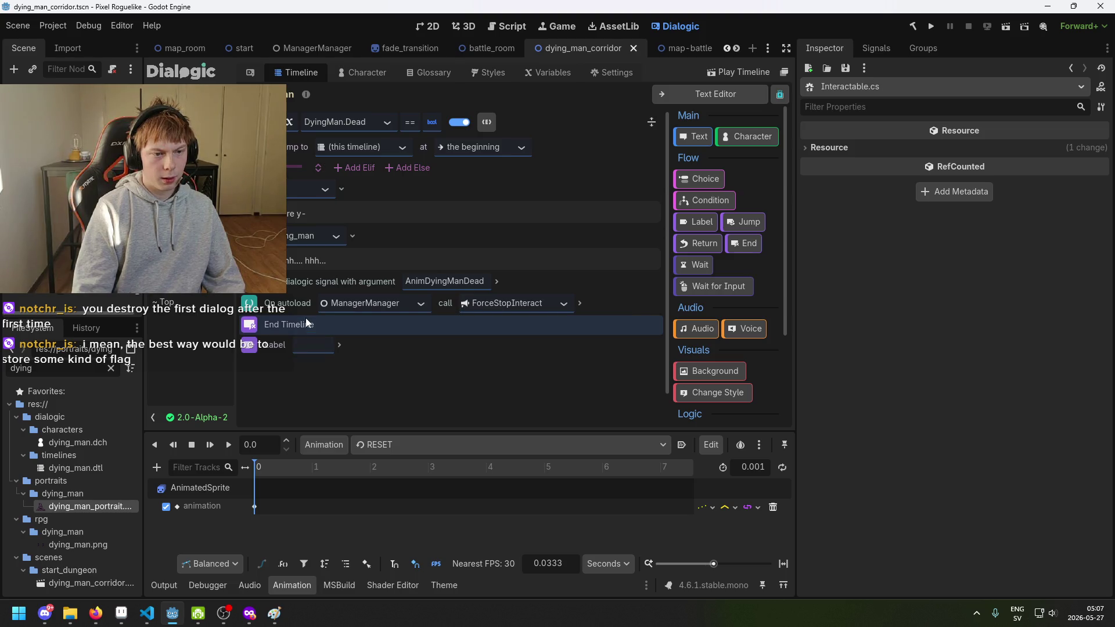
click(337, 349)
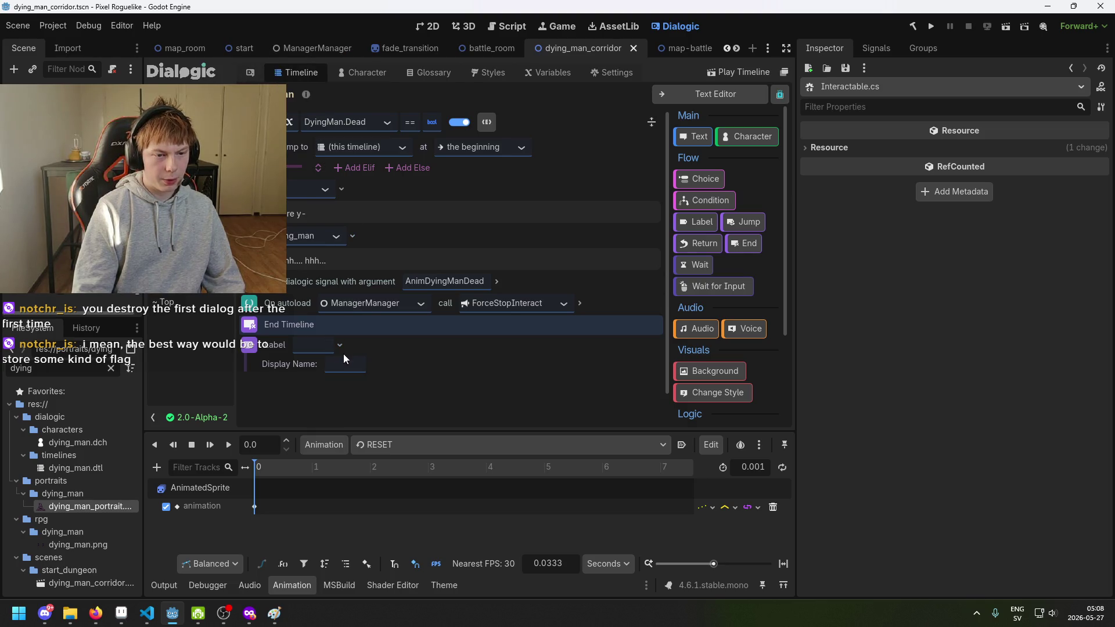
click(339, 345)
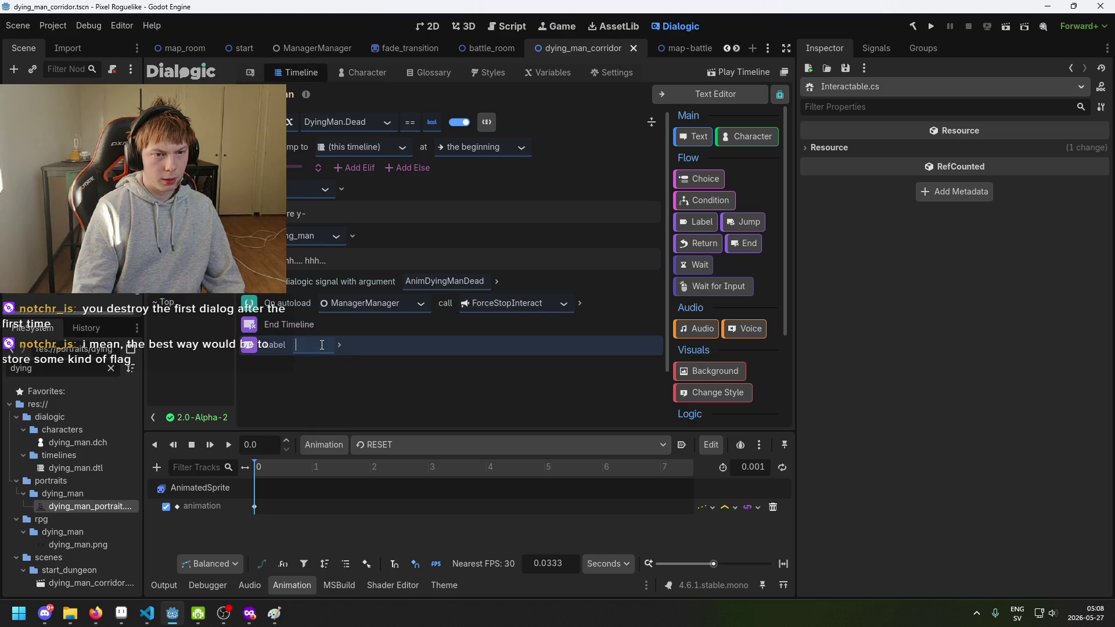
text(de)
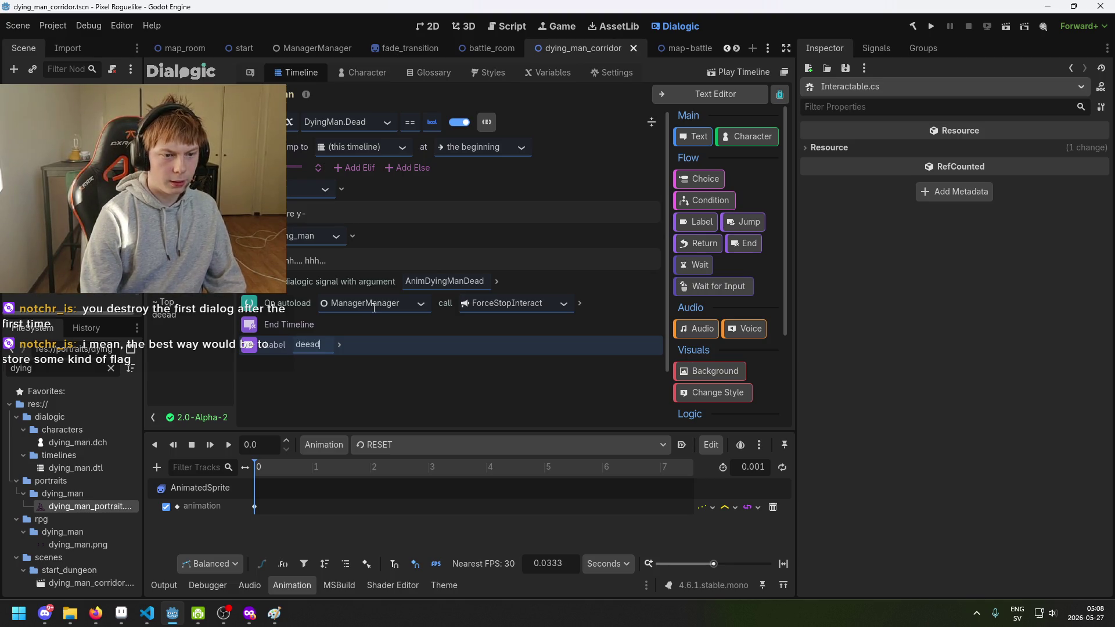
text(ad)
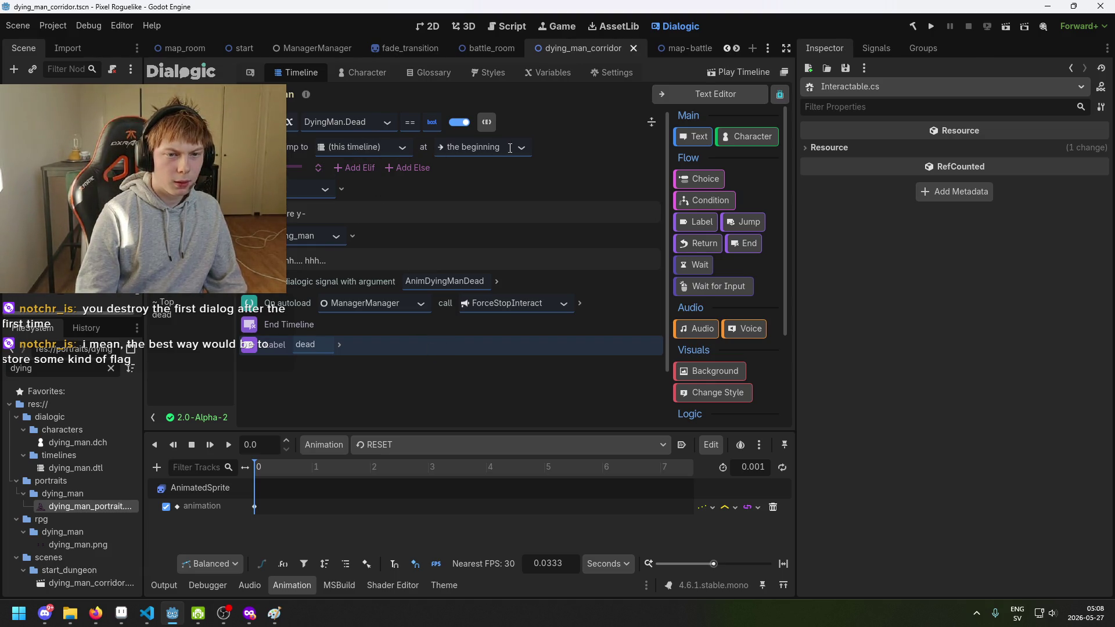
Keep the jump in this timeline and set its landing point to the 'dead' label.
click(389, 148)
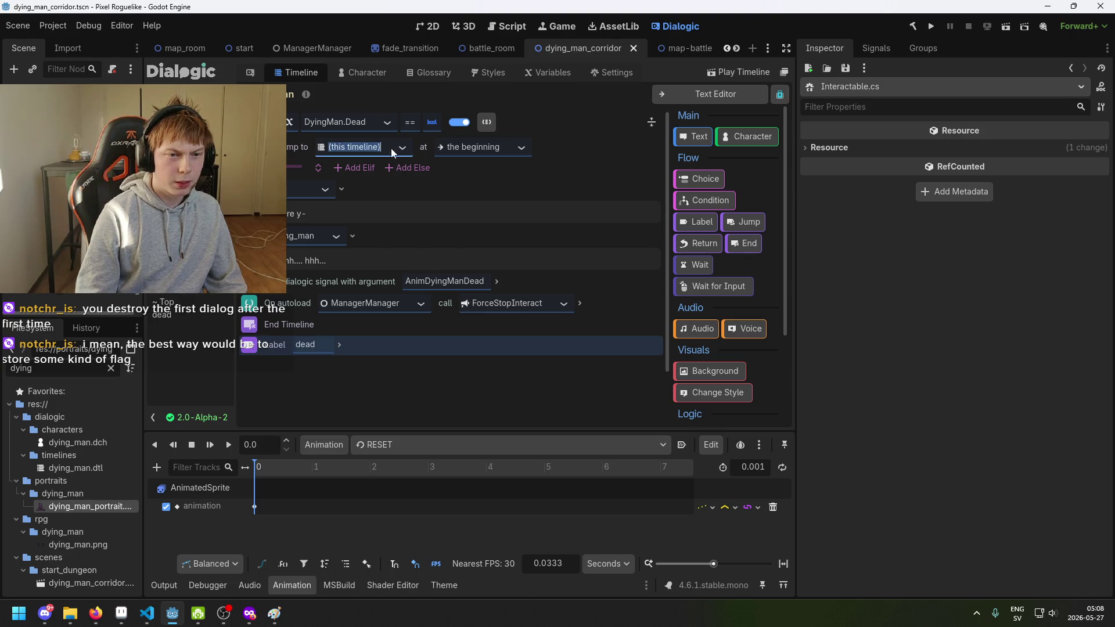
click(406, 148)
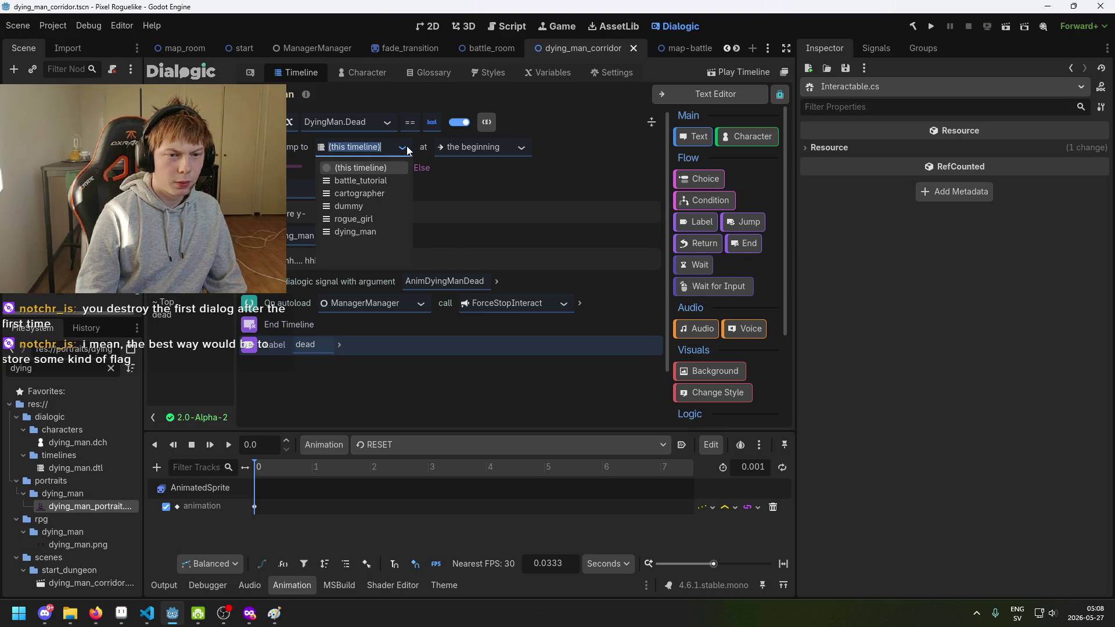
click(407, 145)
click(471, 148)
click(523, 152)
click(509, 183)
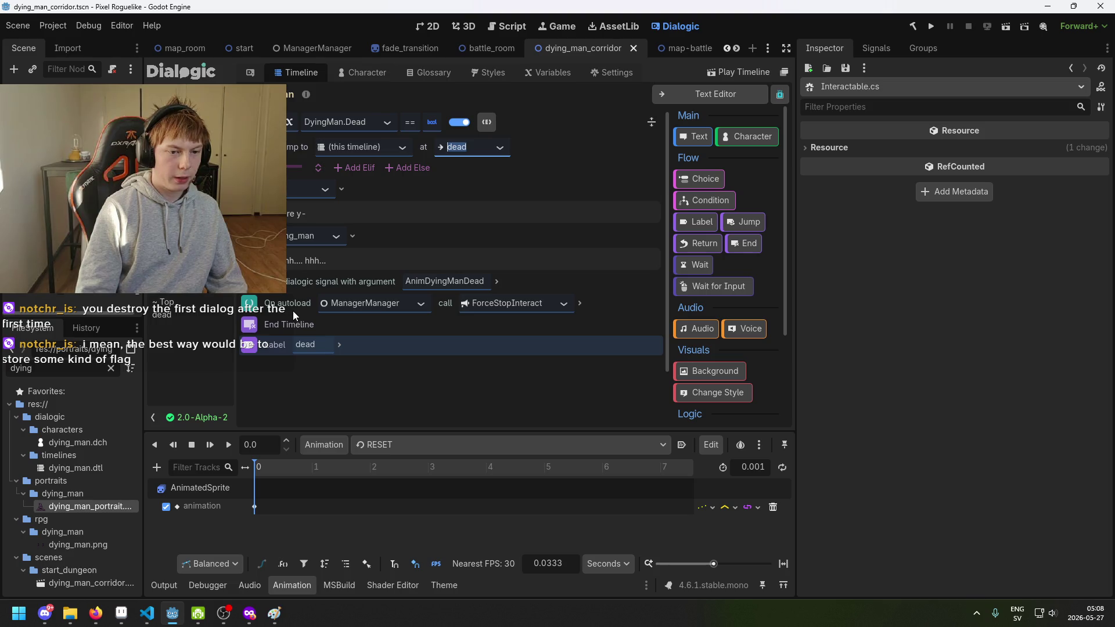
click(315, 326)
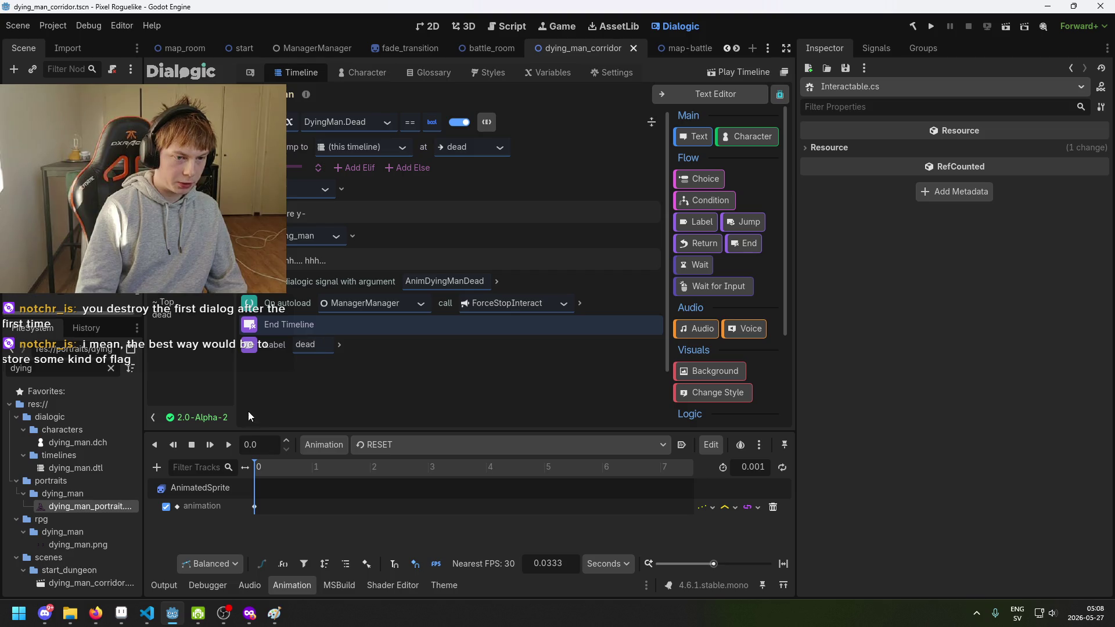
scroll(323, 380, down, 3)
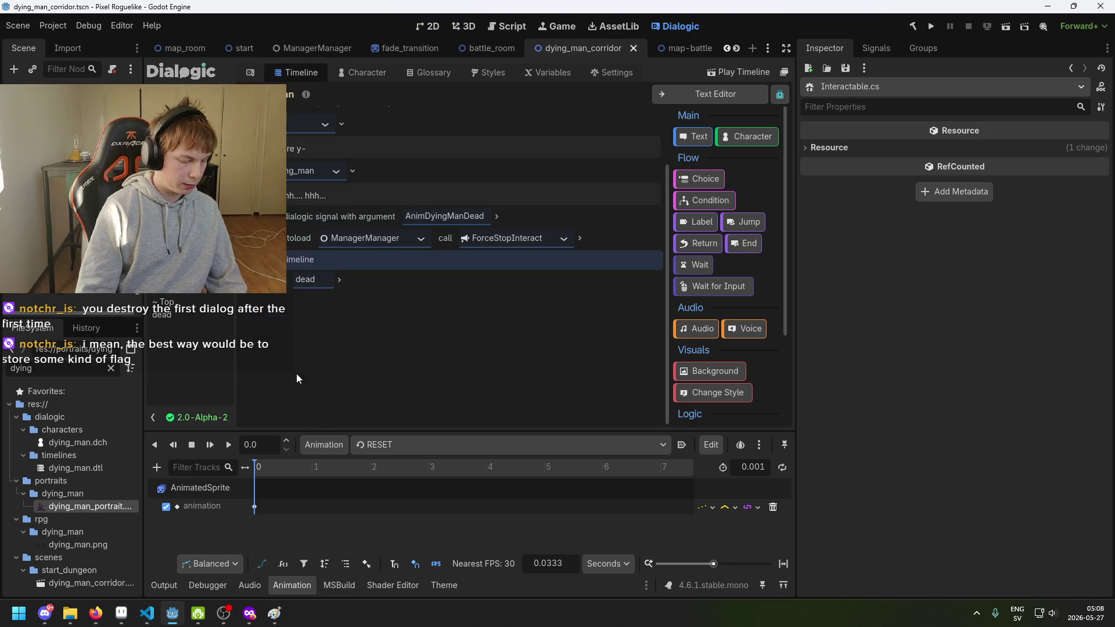
Add a Text event below the dead label spoken by dying_man.
mouse_move(707, 137)
mouse_down()
mouse_move(407, 339)
mouse_move(309, 328)
mouse_up()
click(329, 315)
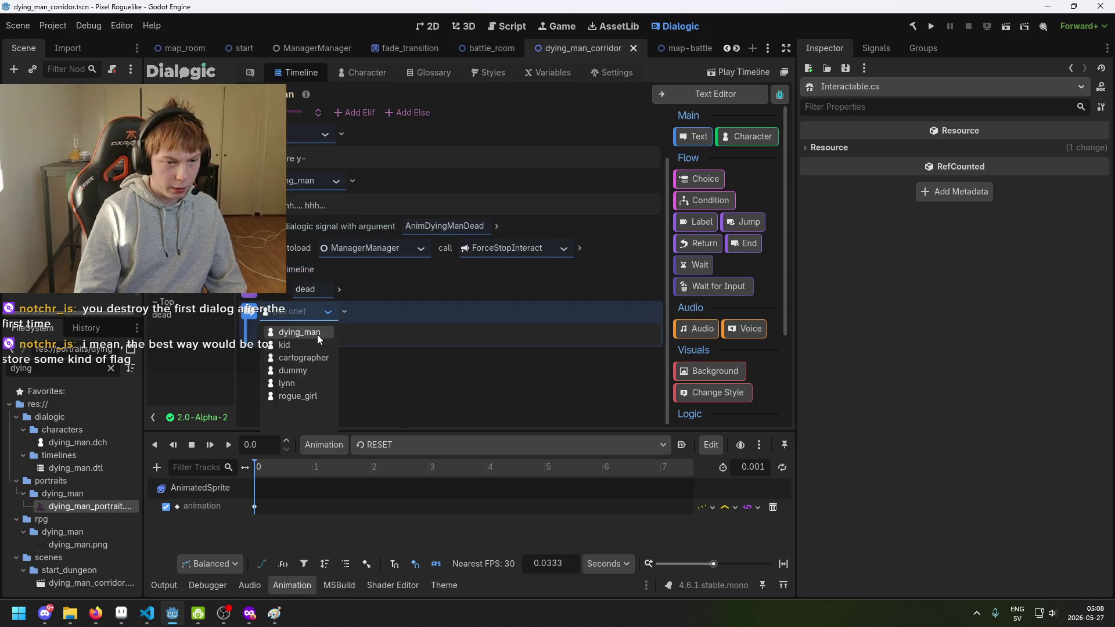
click(317, 336)
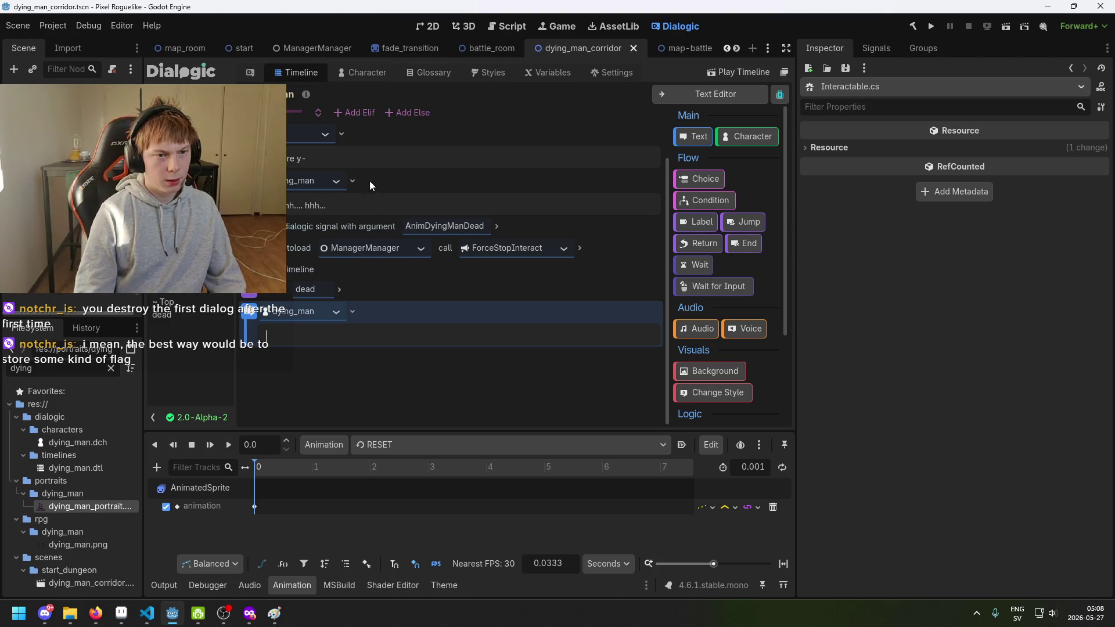
click(341, 134)
click(341, 134)
Add another Text event above it with a speaker and '...' text, then view the character's portraits.
mouse_move(696, 136)
mouse_down()
mouse_move(666, 165)
mouse_move(396, 300)
mouse_up()
click(330, 316)
click(326, 344)
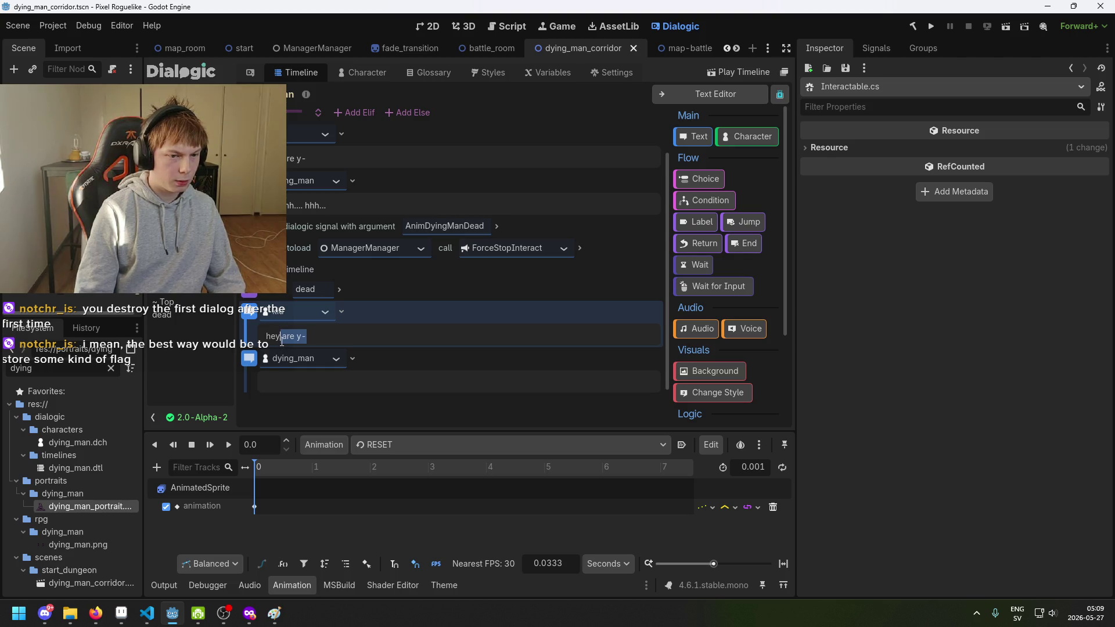
text(...)
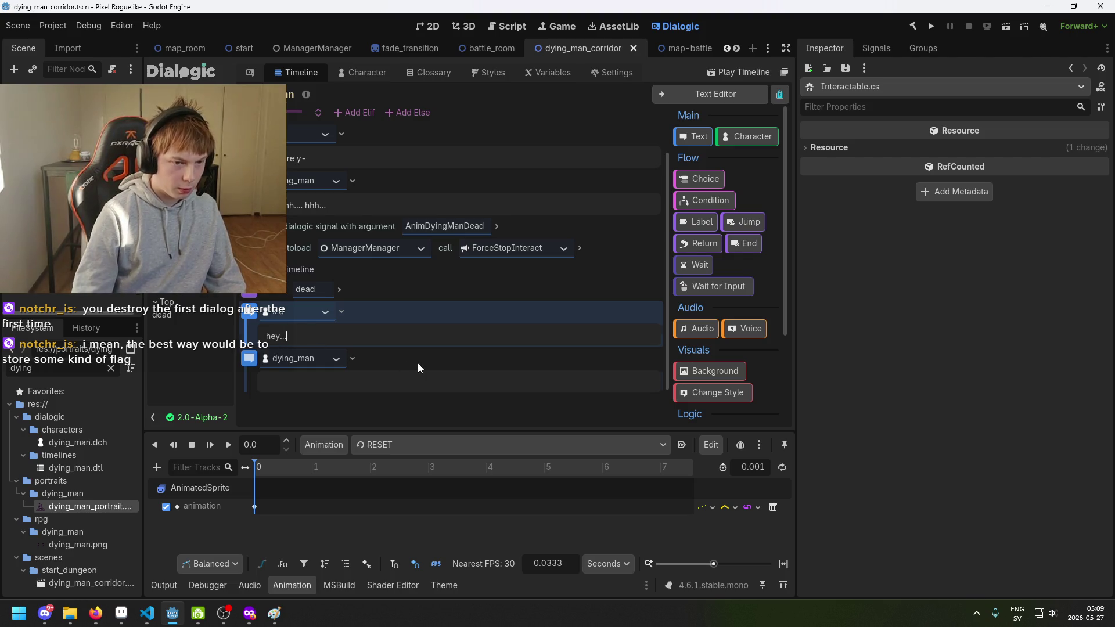
click(407, 380)
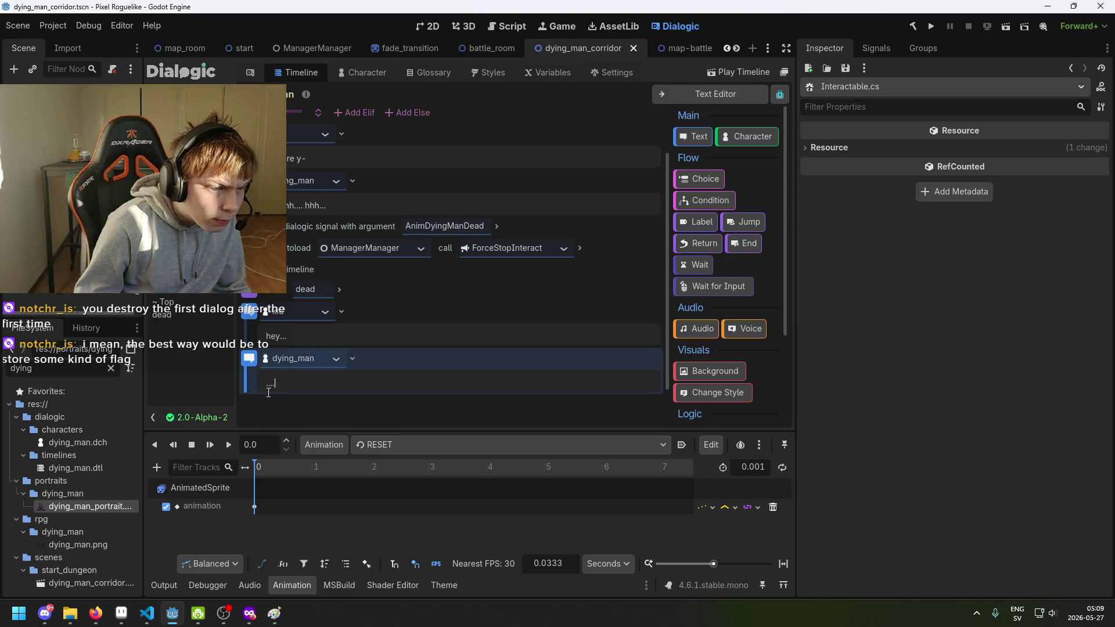
text(...)
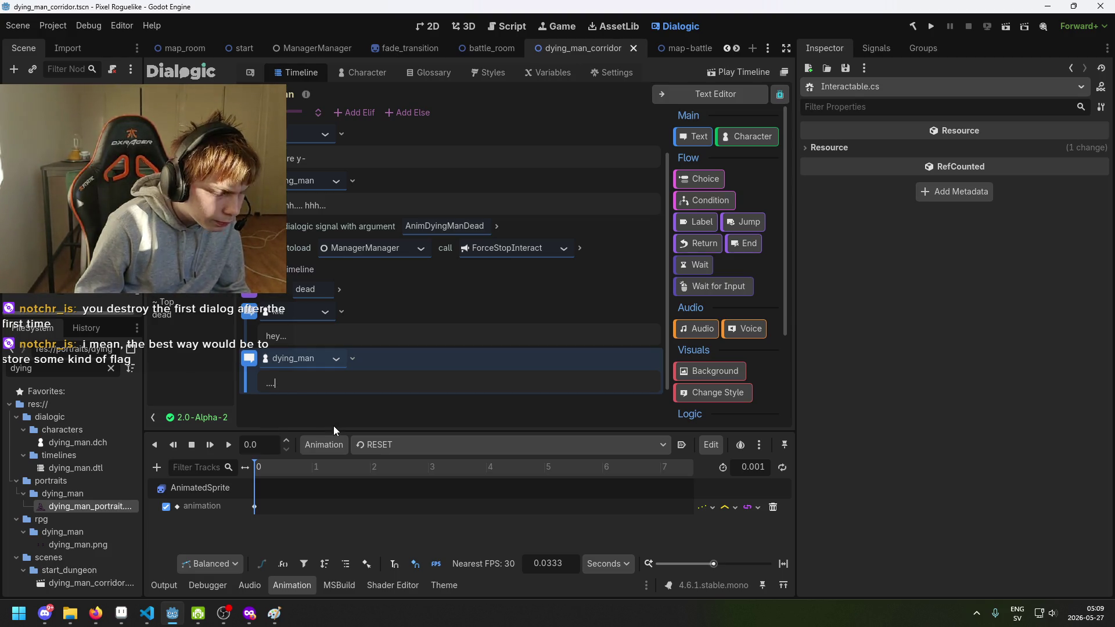
click(414, 288)
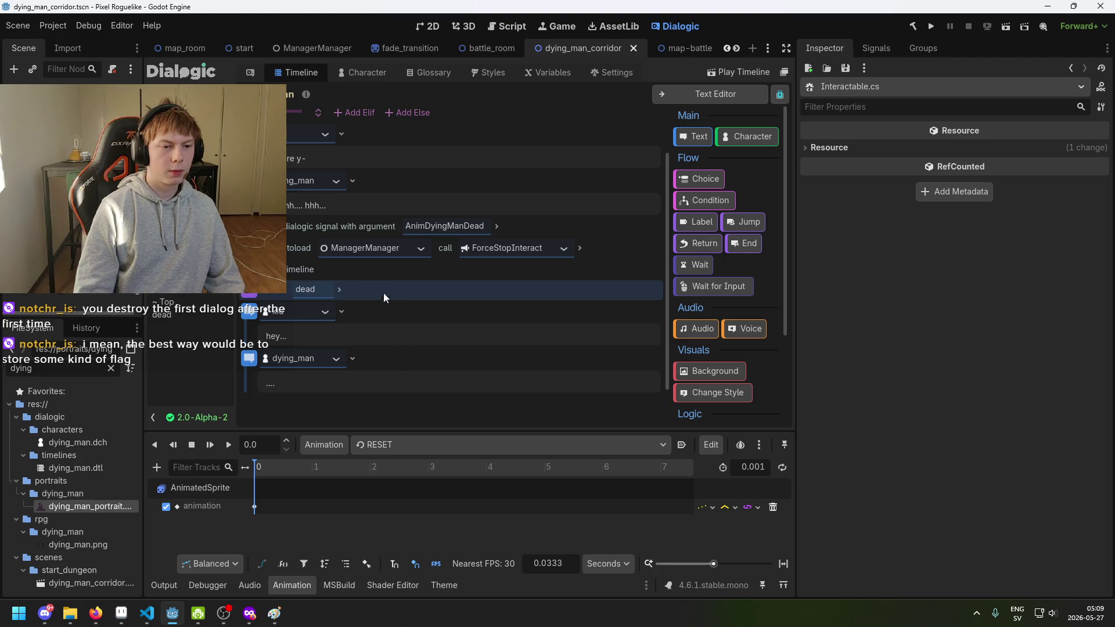
click(353, 74)
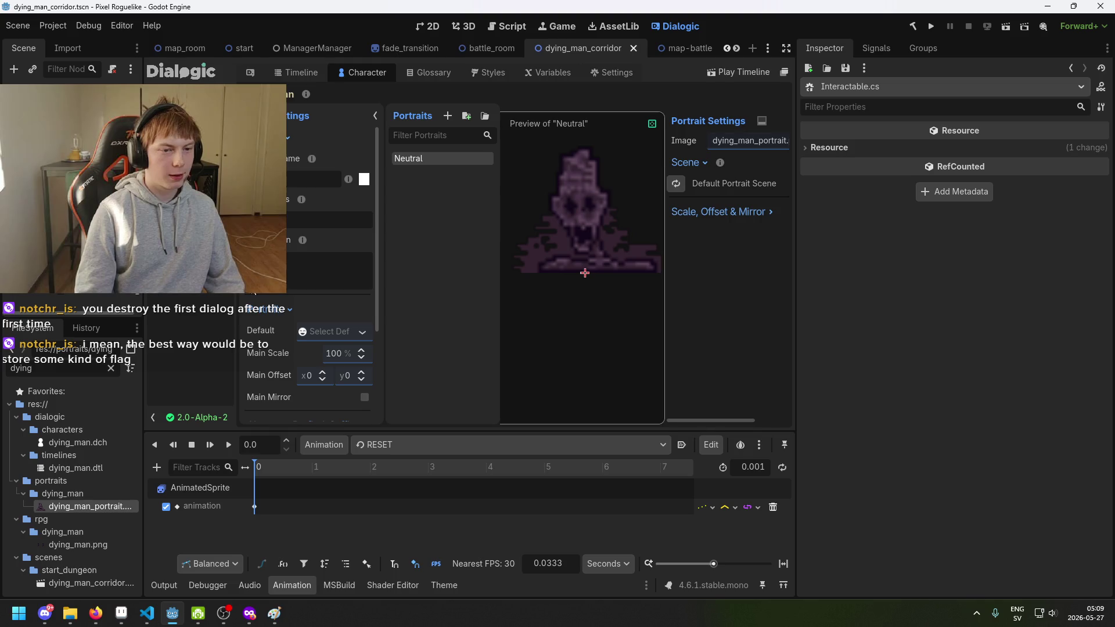
Save the scene with Ctrl+S and run the project.
key(ctrl+s)
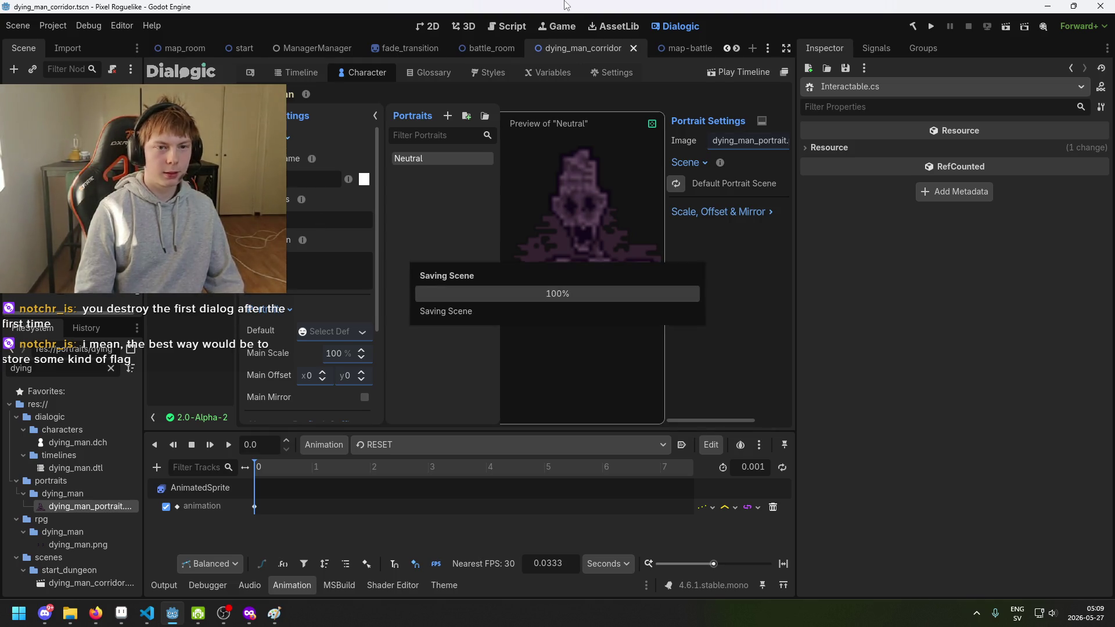
click(930, 27)
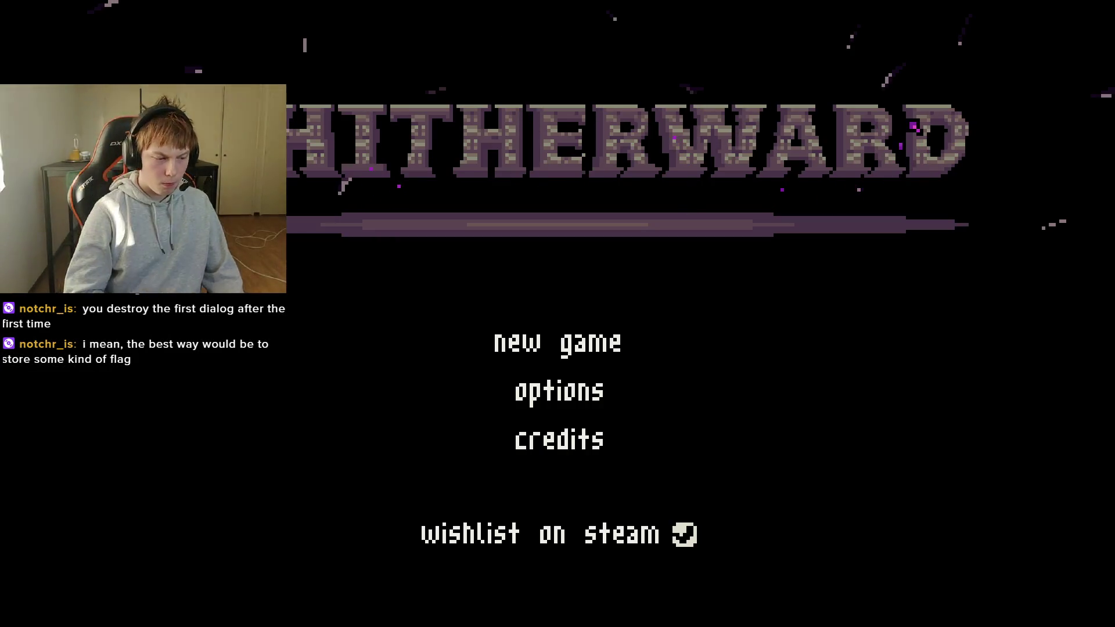
Start a new game and walk through the corridors and grassy room to the dark figure.
click(496, 355)
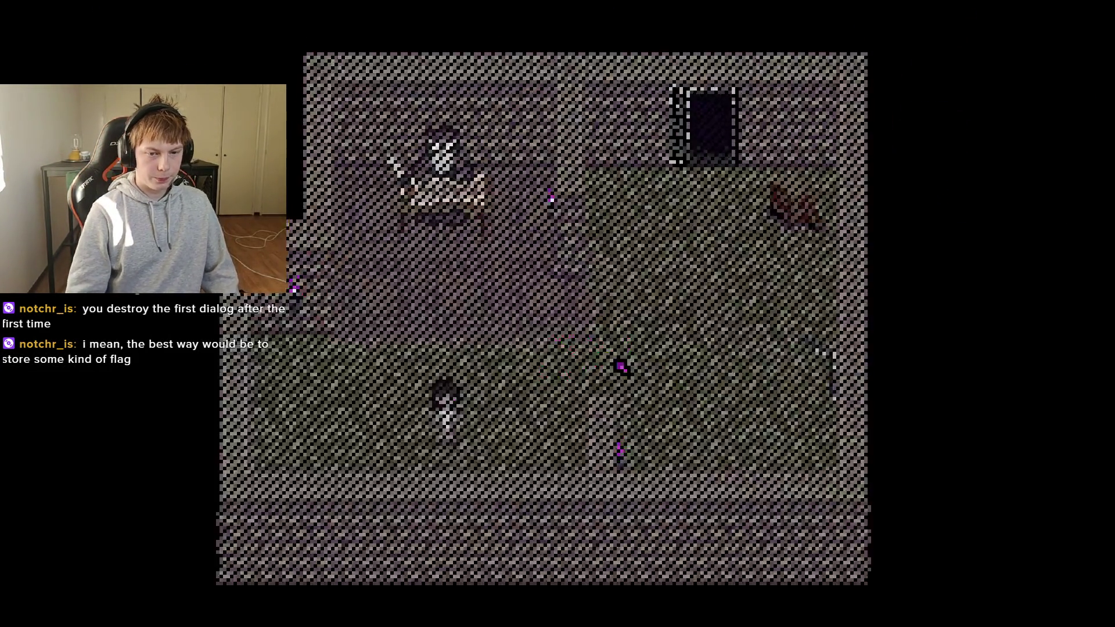
key(Right)
key(Up)
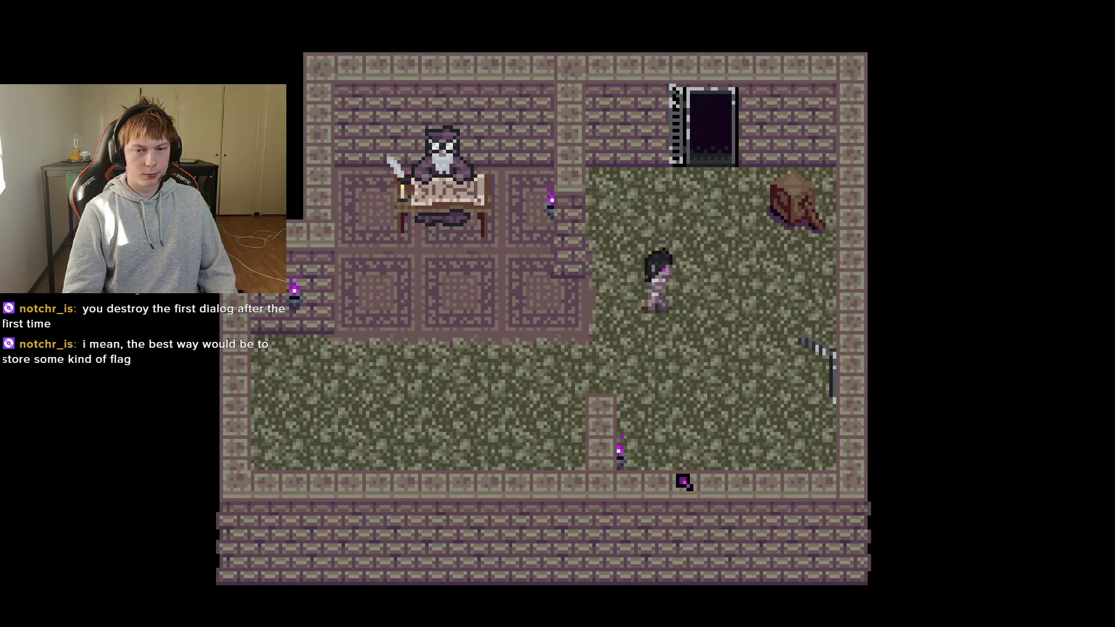
key(Up)
key(Right)
key(Right)
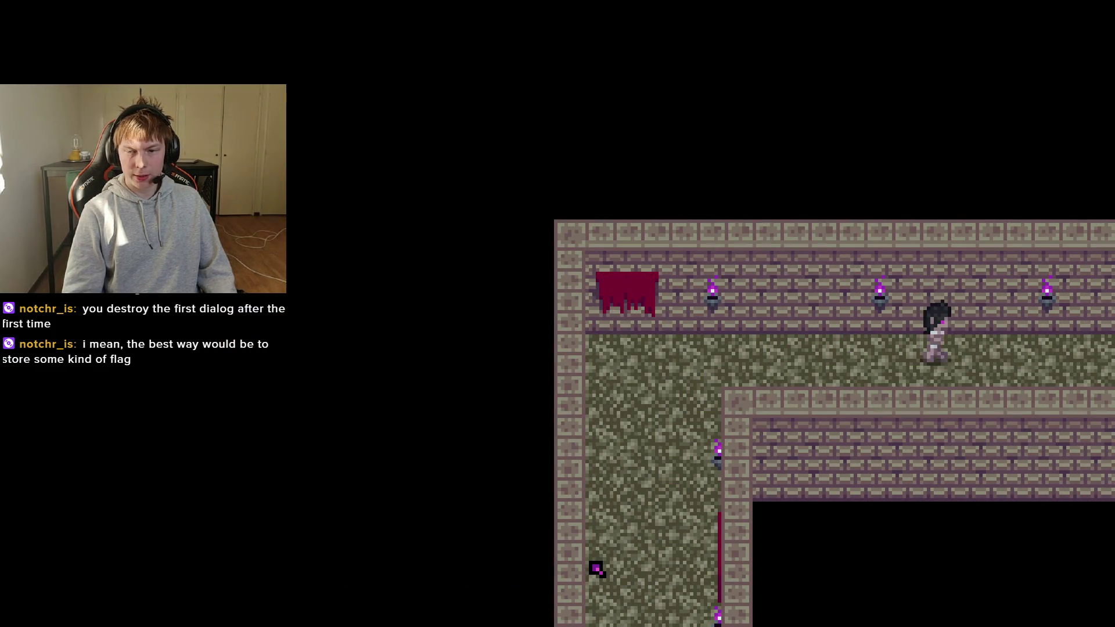
key(Right)
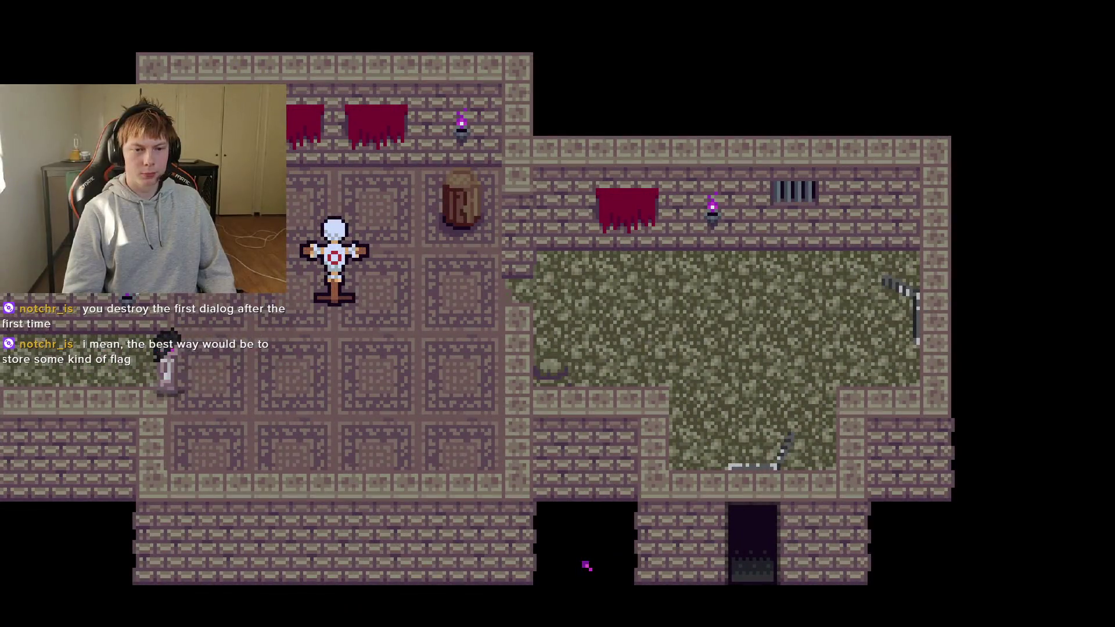
key(Right)
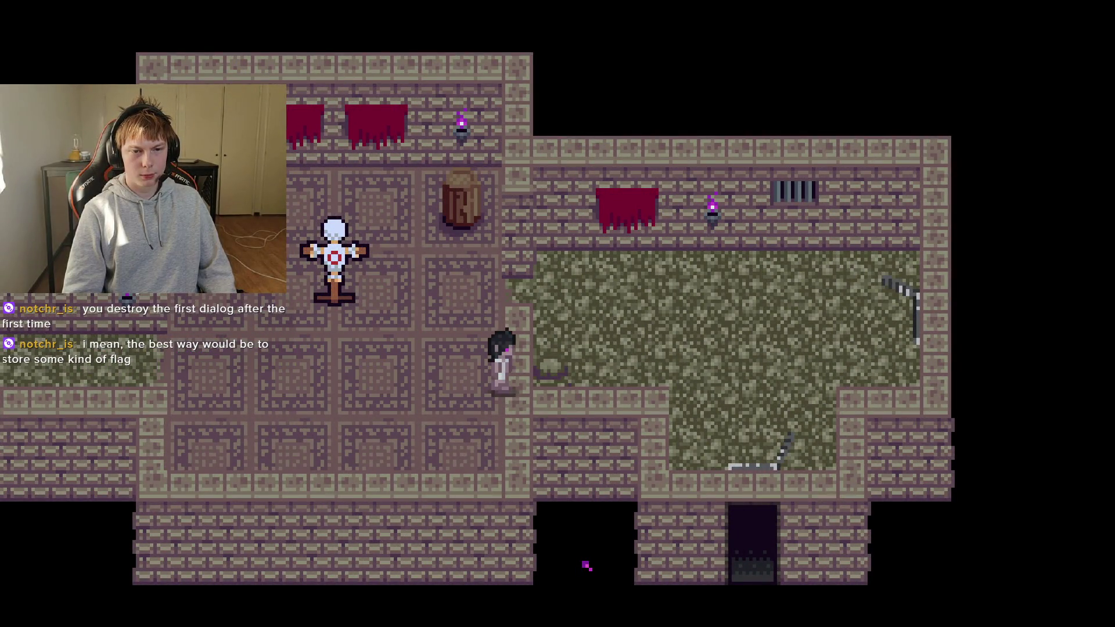
key(Right)
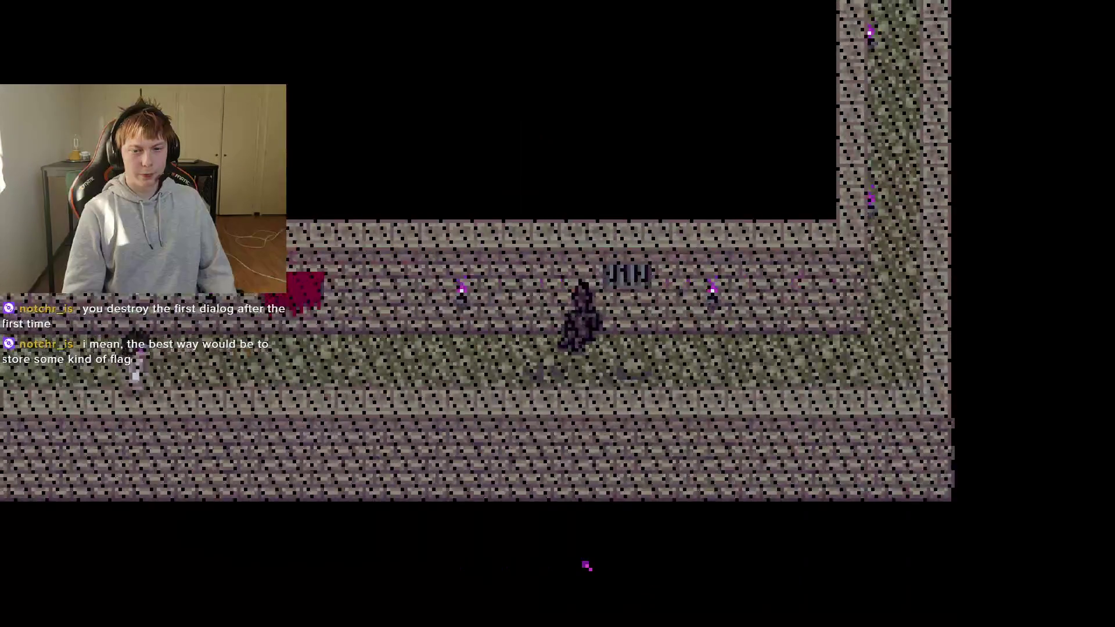
key(Right)
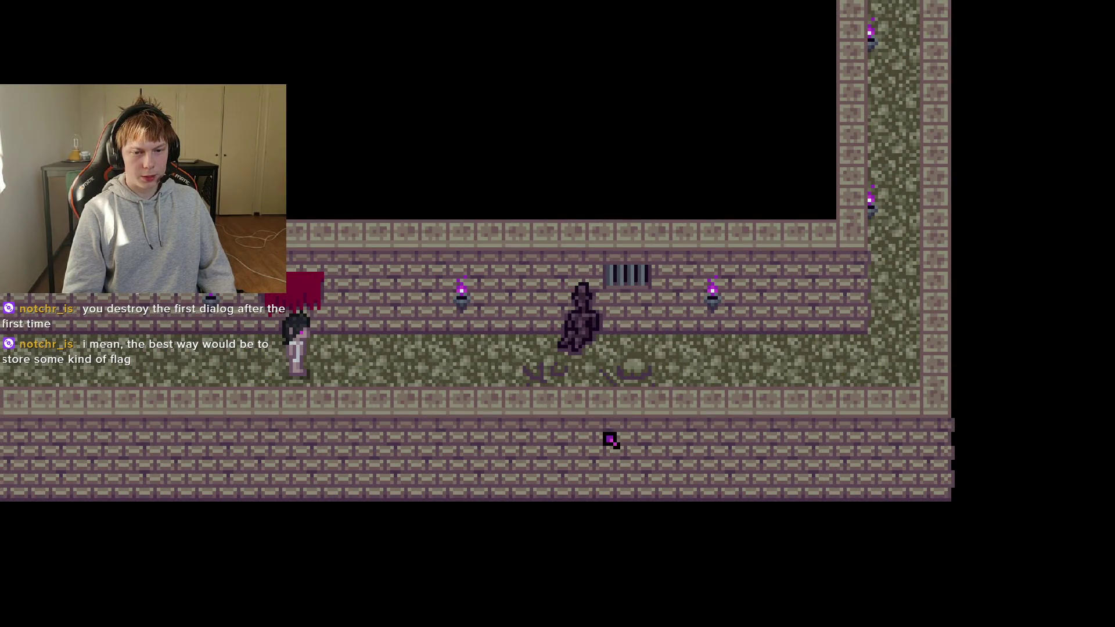
key(Right)
key(Up)
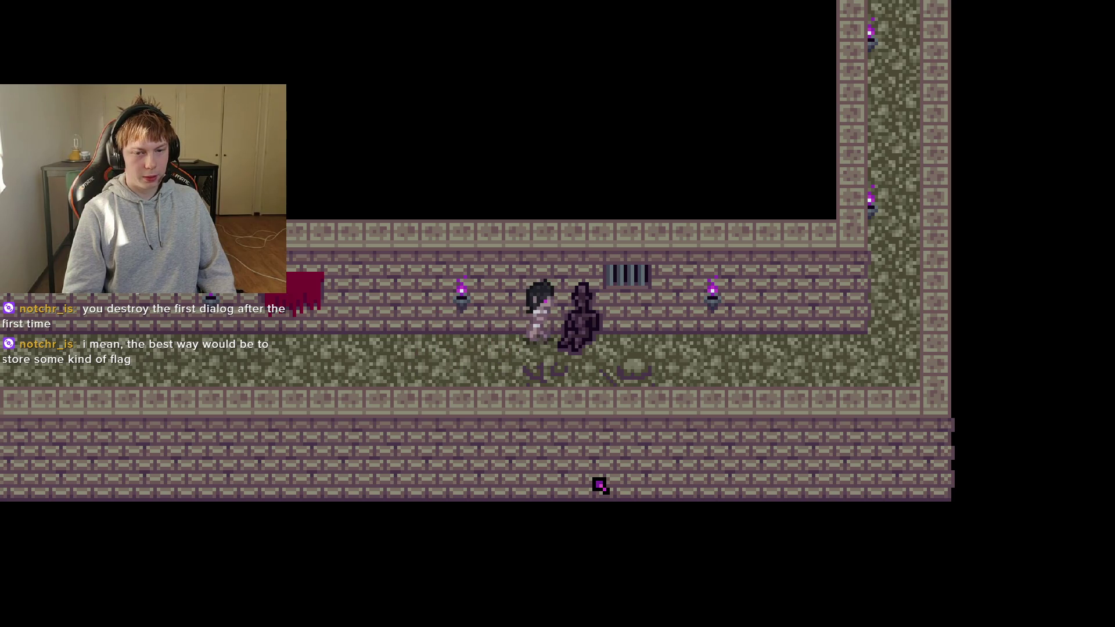
Talk to the hooded figure twice, reading its gasping dialog, then quit the game with F8.
key(Return)
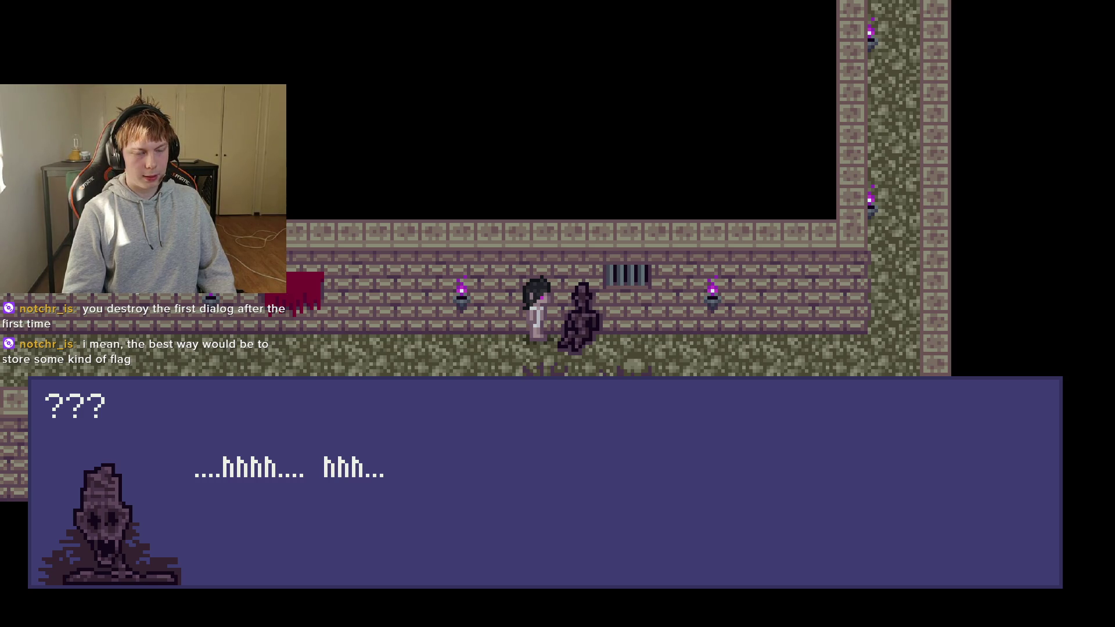
key(Return)
key(Down)
key(Right)
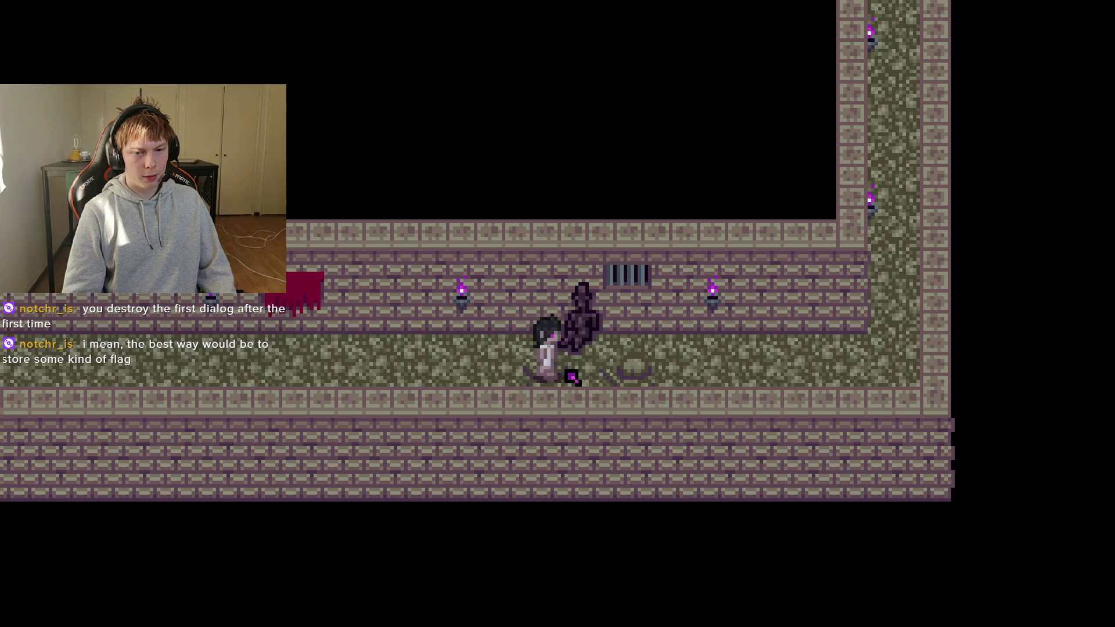
key(Right)
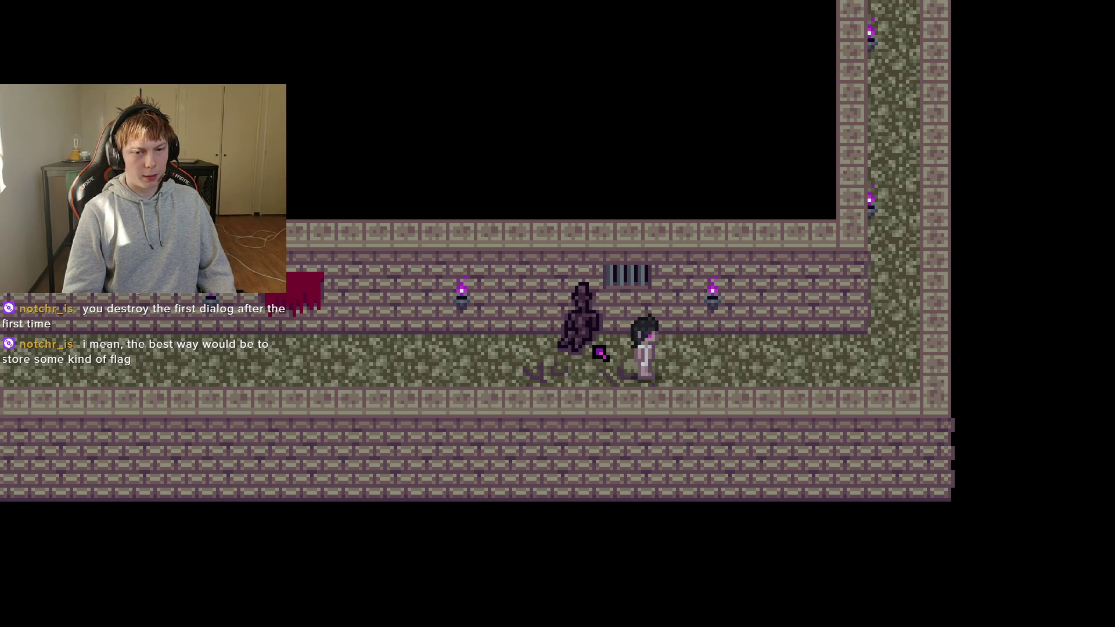
key(Right)
key(Right)
key(Up)
key(Left)
key(Left)
key(Left)
key(Up)
key(Return)
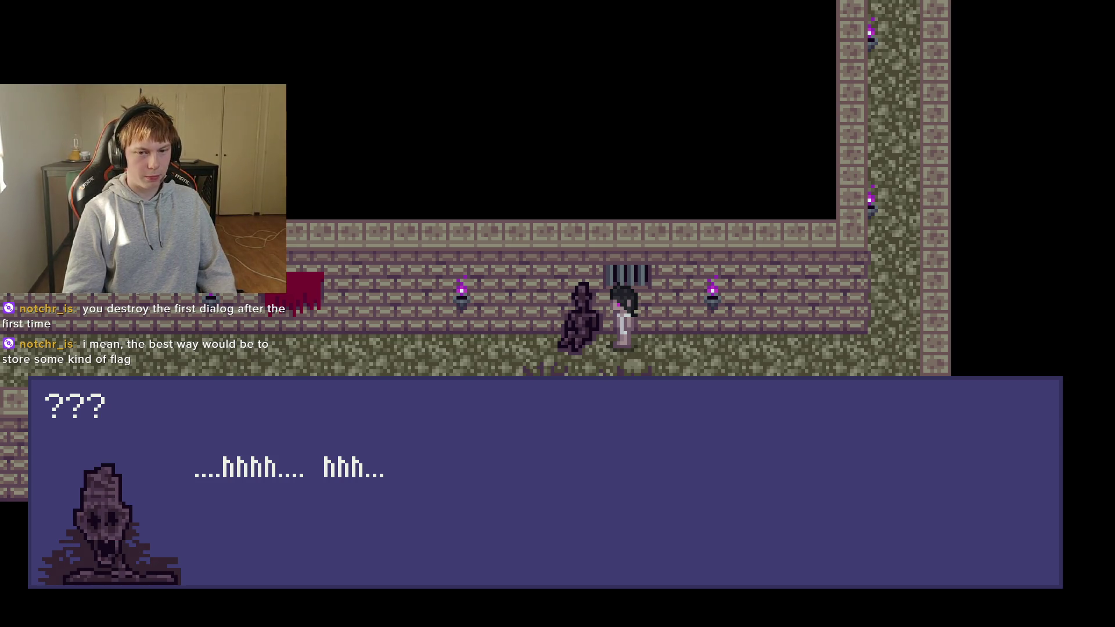
key(Return)
key(F8)
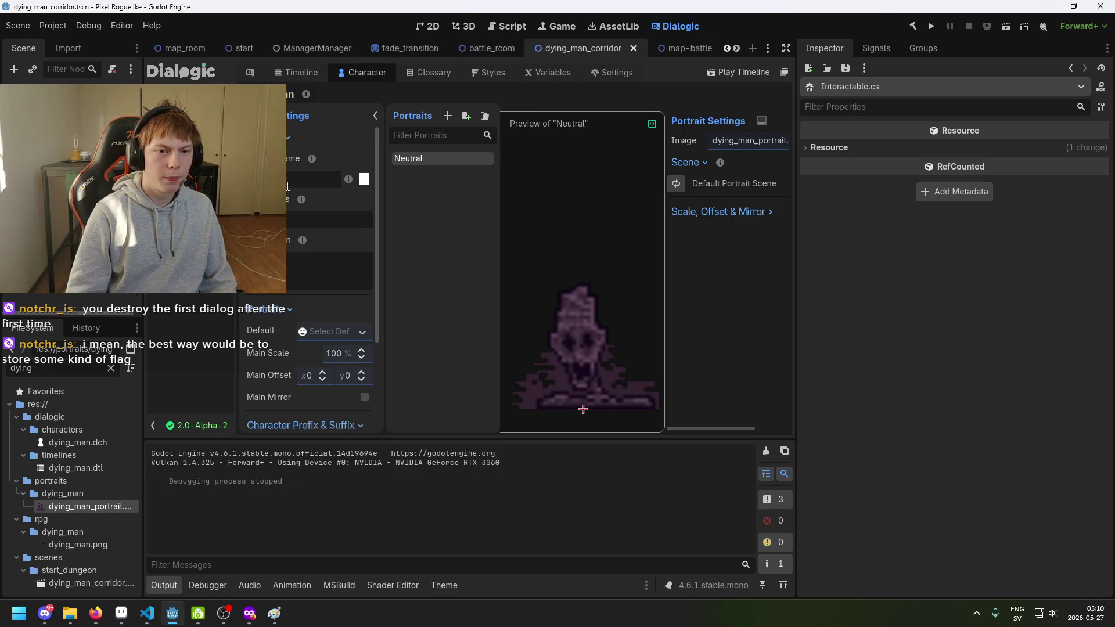
Add a Set Variable event below the ForceStopInteract call setting DyingMan.Dead to true.
click(295, 73)
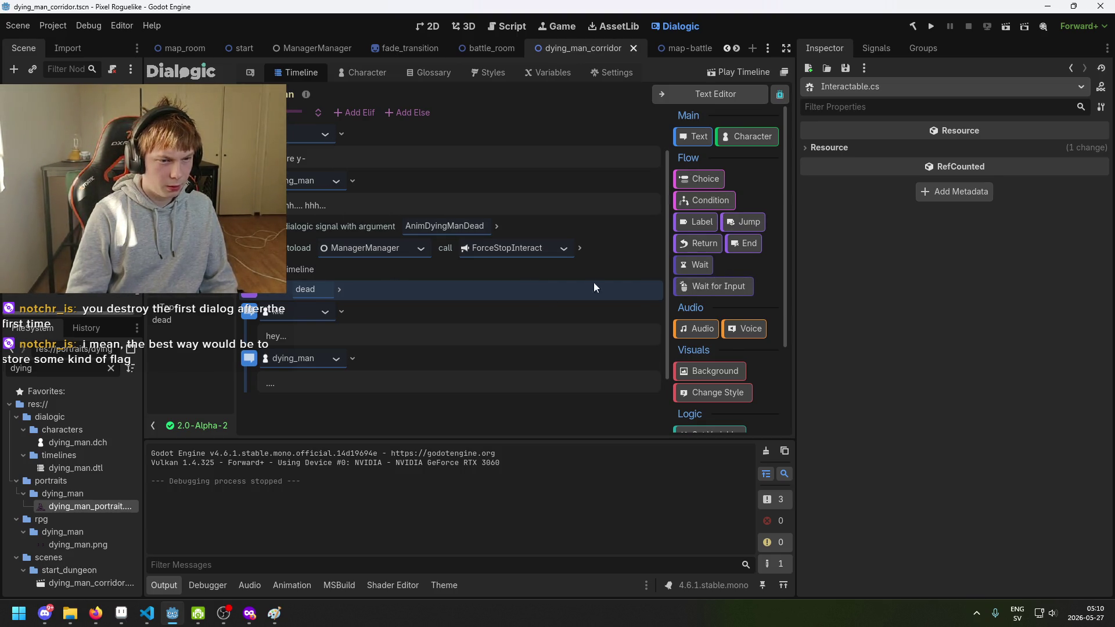
scroll(696, 290, down, 4)
mouse_move(709, 317)
mouse_down()
mouse_move(531, 297)
mouse_move(382, 242)
mouse_move(358, 273)
mouse_move(356, 246)
mouse_move(342, 262)
mouse_up()
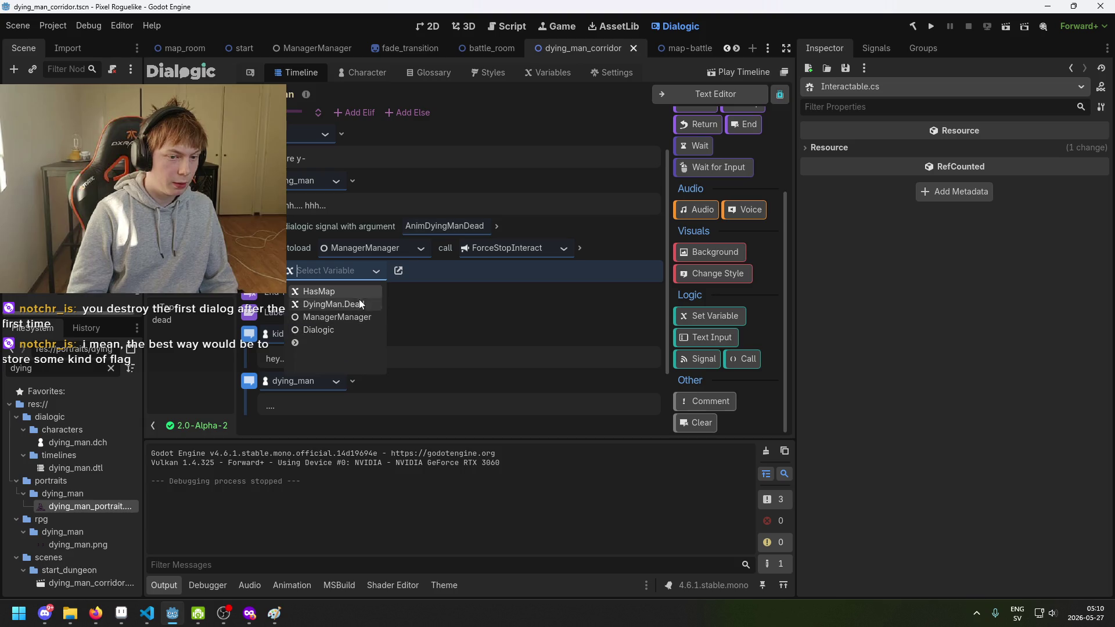
click(360, 306)
click(472, 272)
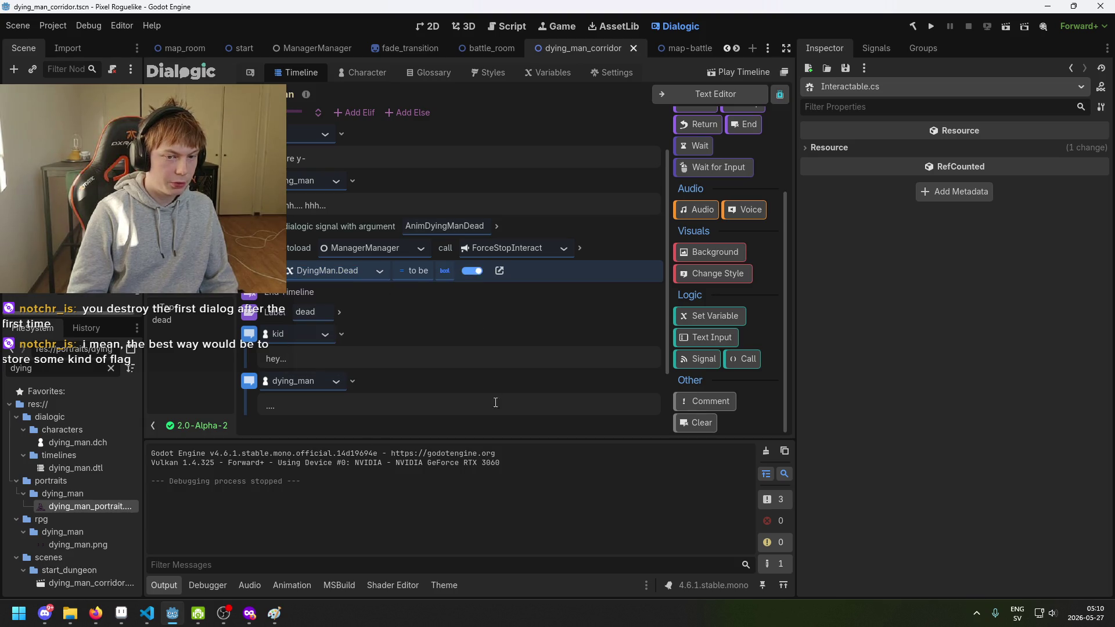
Launch the project again to test the updated timeline.
click(475, 416)
scroll(380, 343, down, 2)
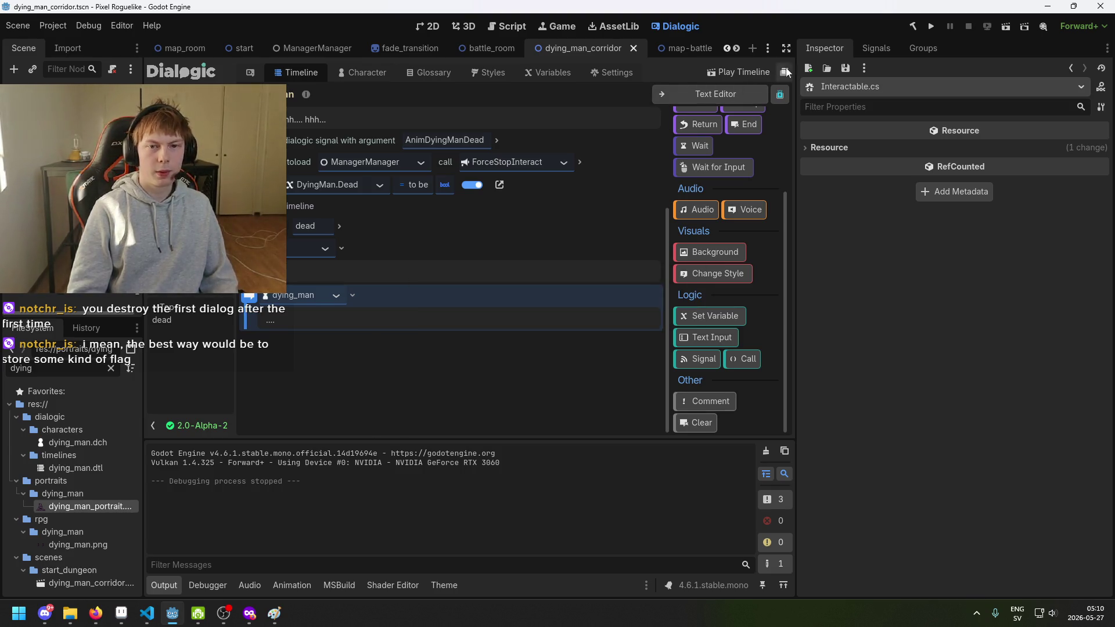
click(928, 27)
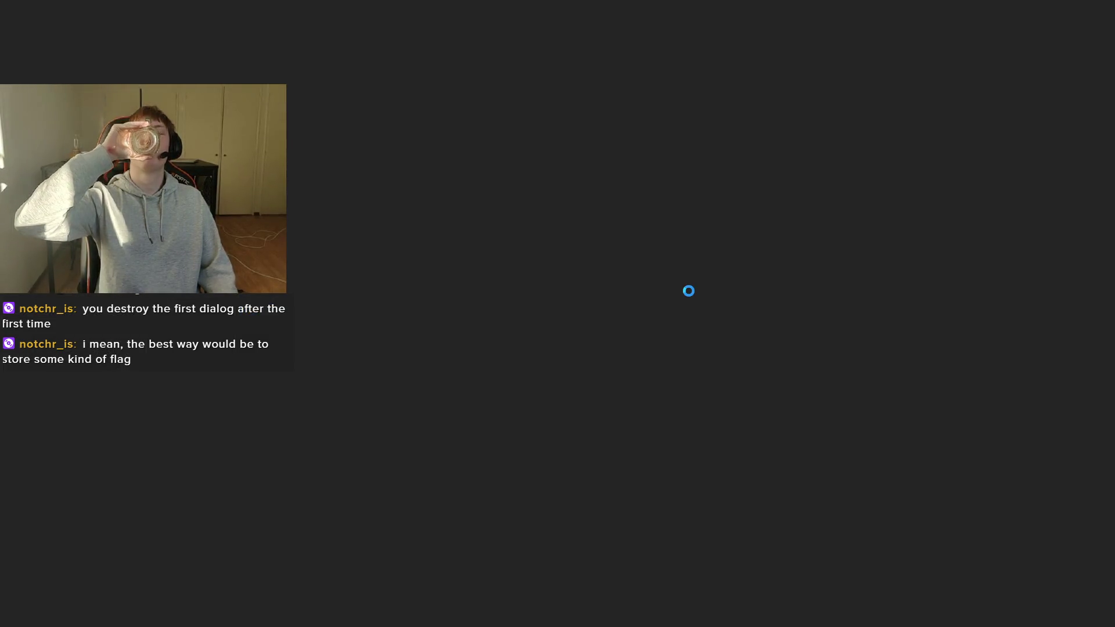
Start a new game and walk through the corridors to the hooded figure.
key(Return)
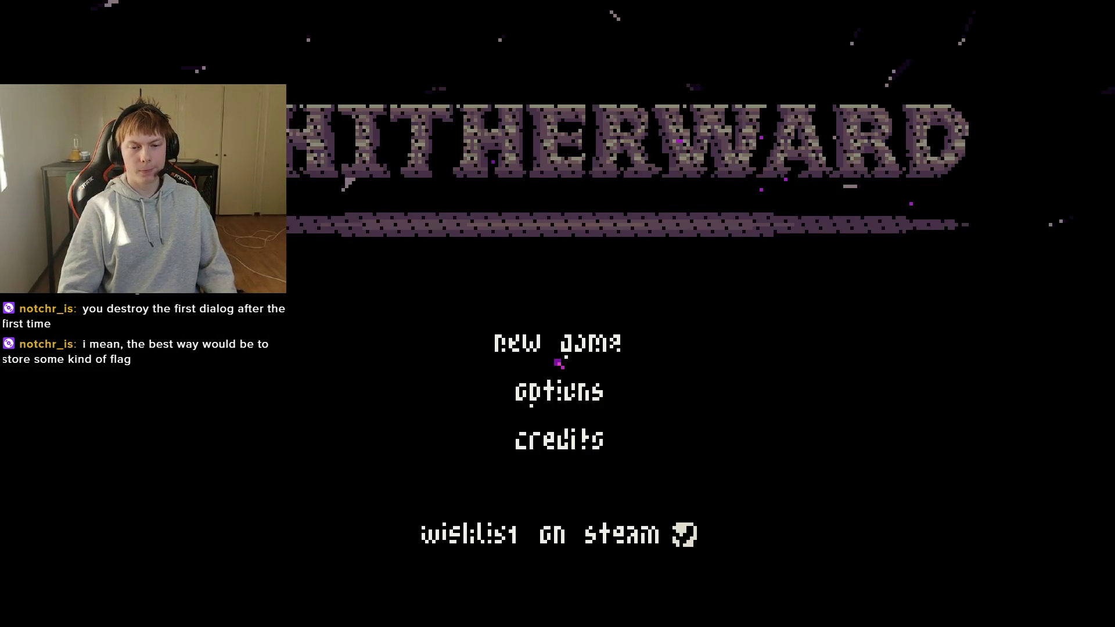
key(Right)
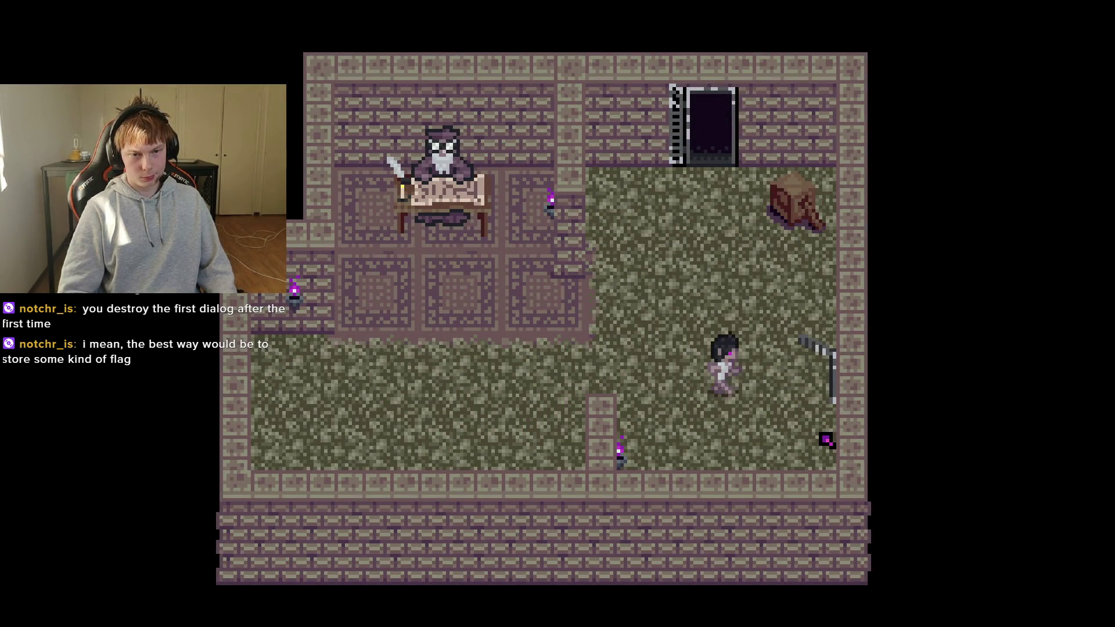
key(Right)
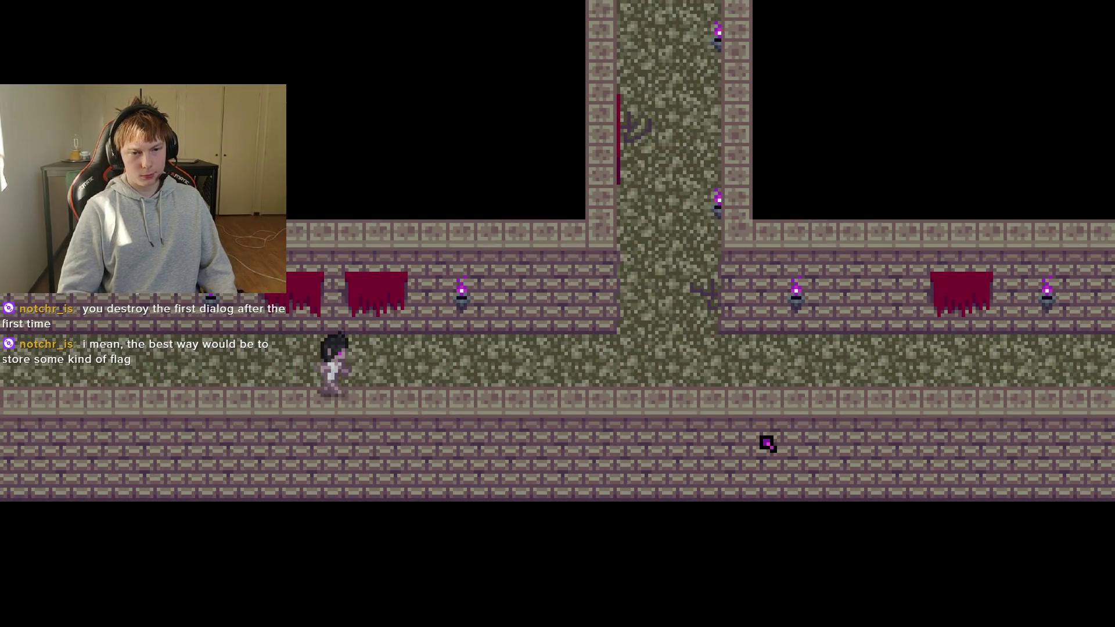
key(Right)
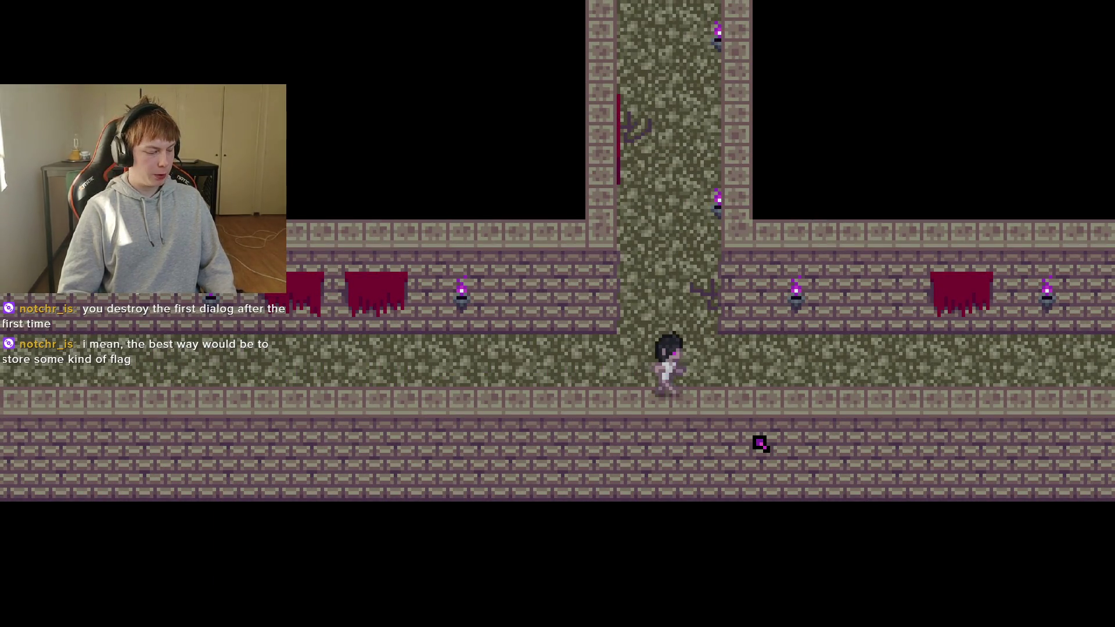
key(Right)
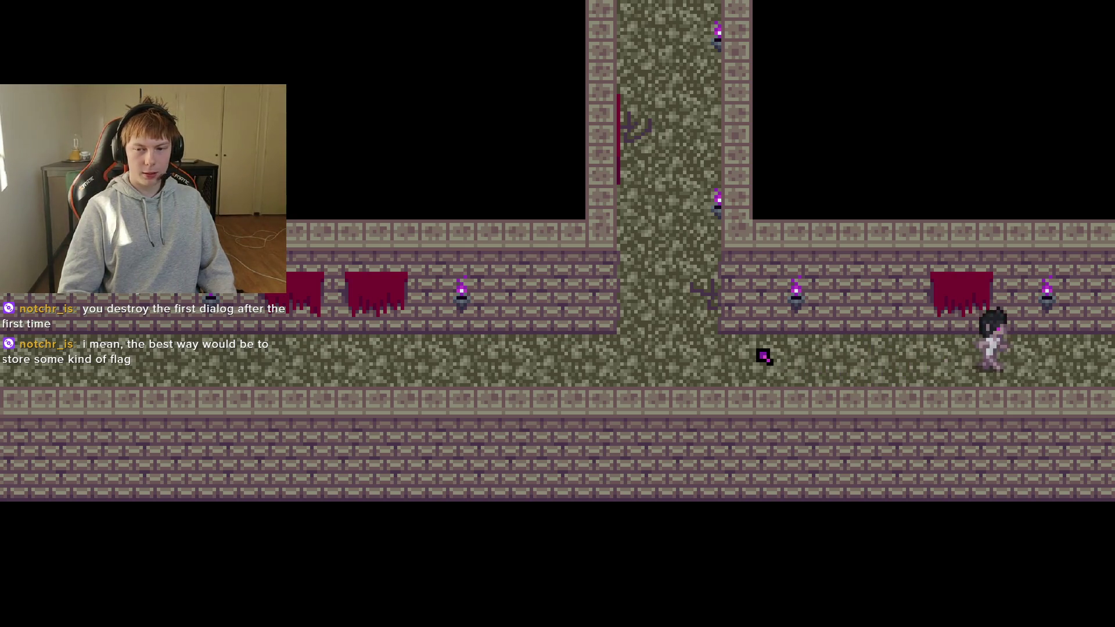
key(Left)
key(Left)
key(Up)
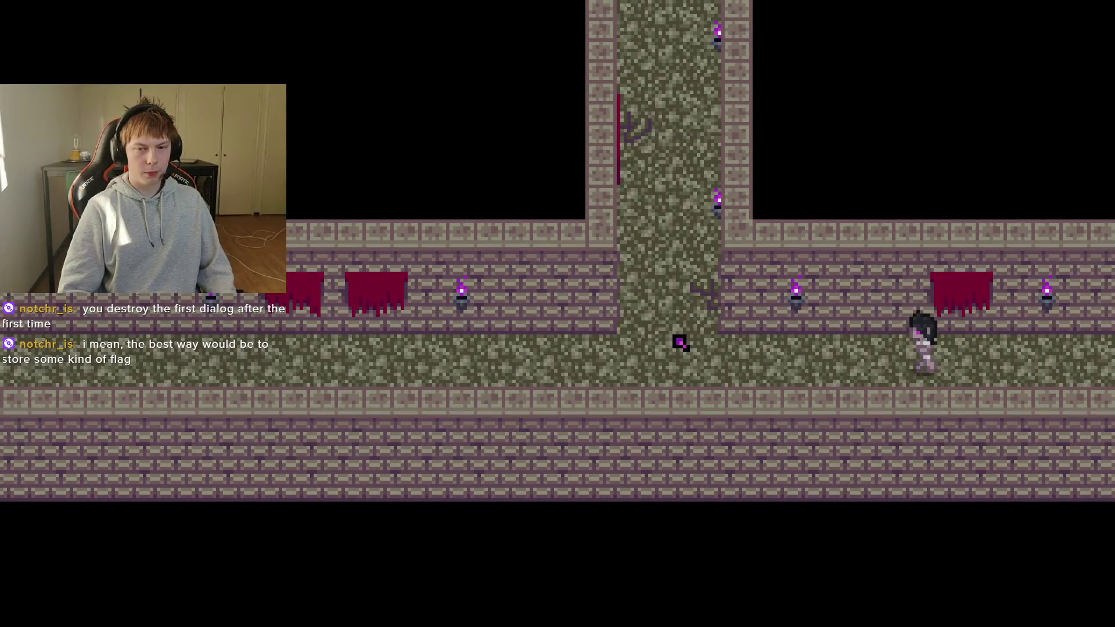
key(Left)
key(Up)
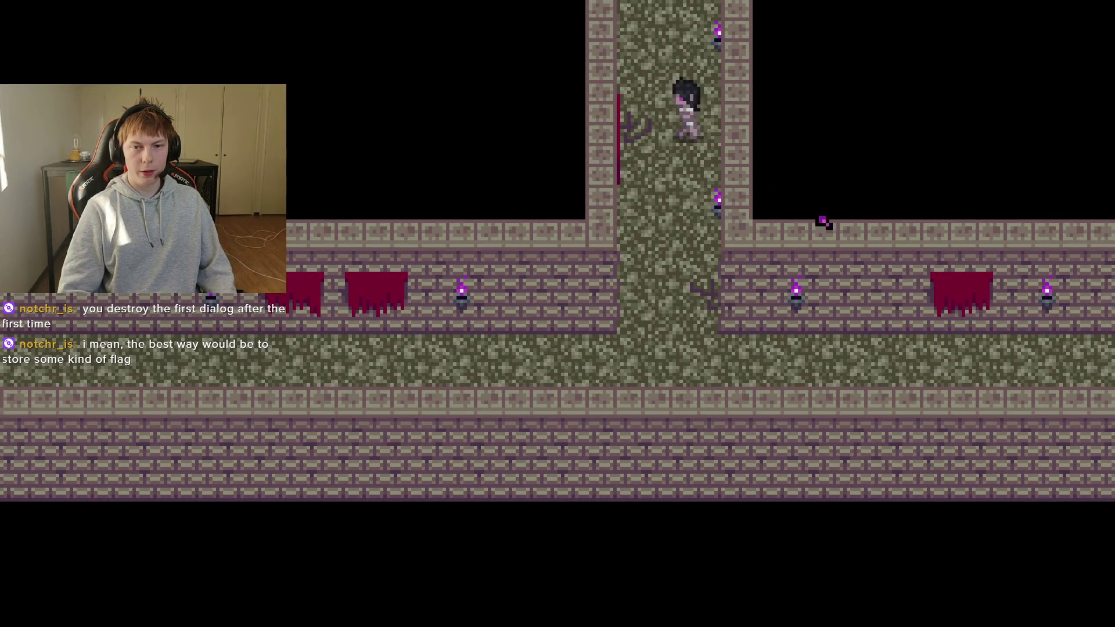
key(Up)
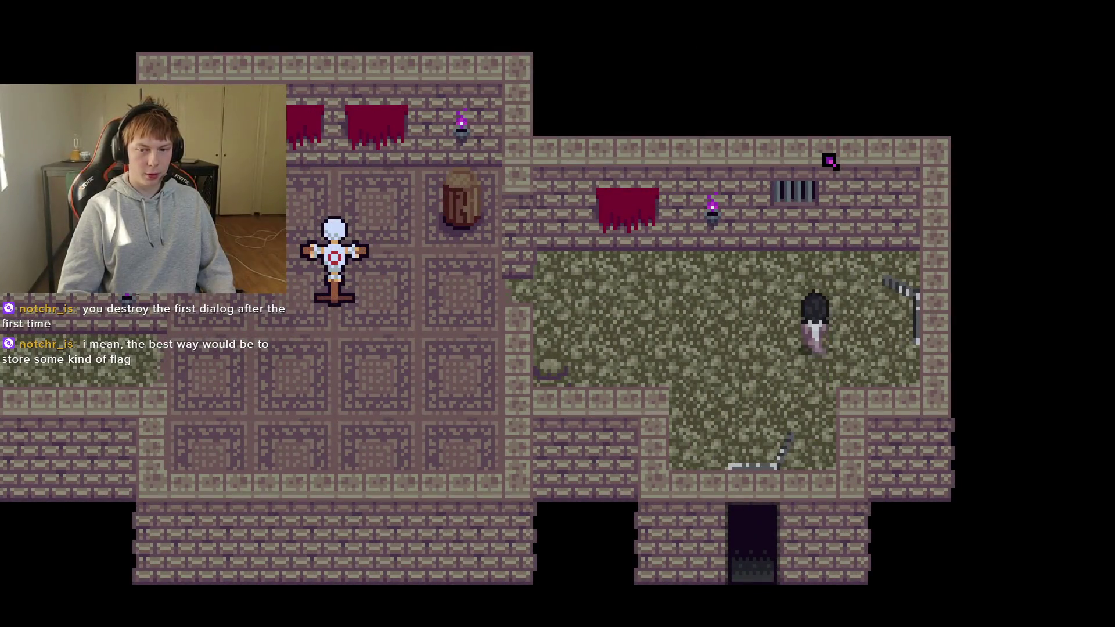
key(Right)
key(Right)
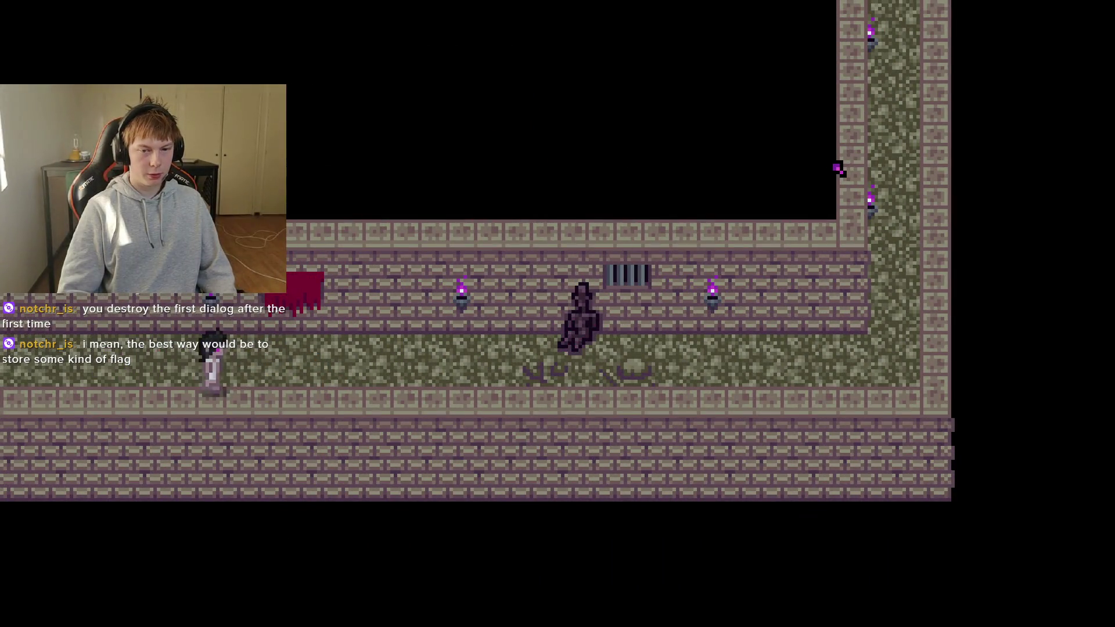
key(Right)
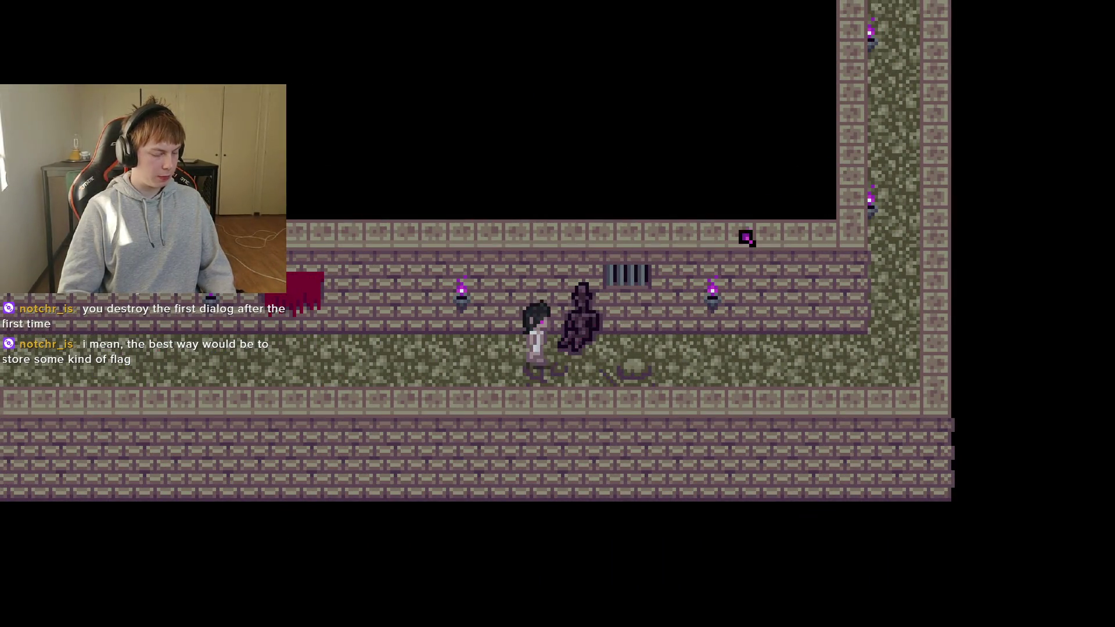
Talk to the figure once, reading its dialog, then step away and back to the barred gate.
key(z)
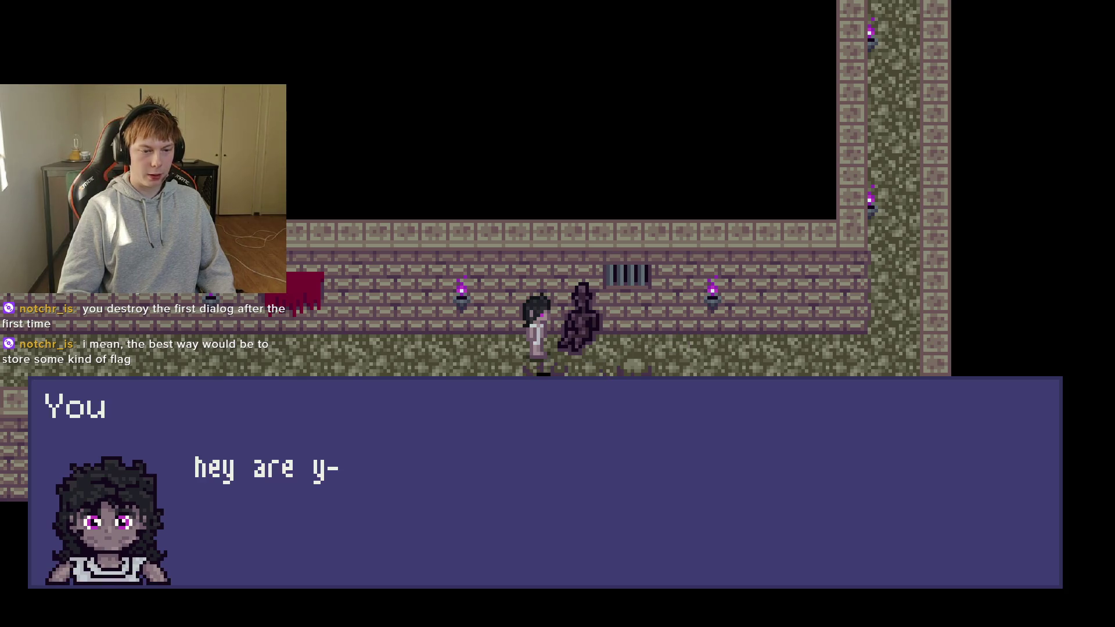
key(z)
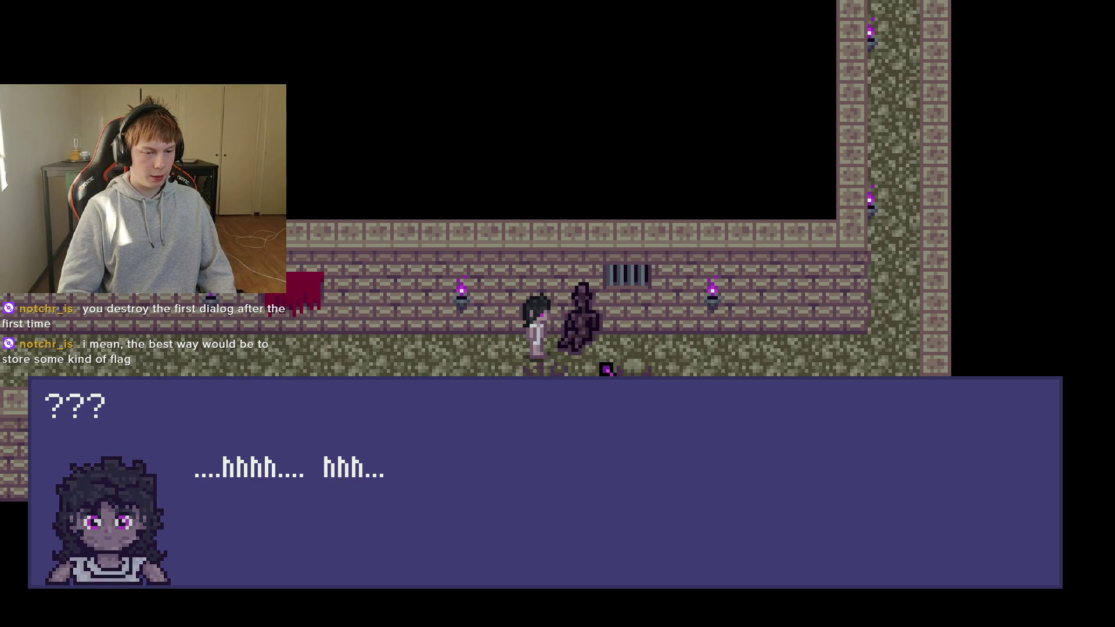
key(z)
key(Left)
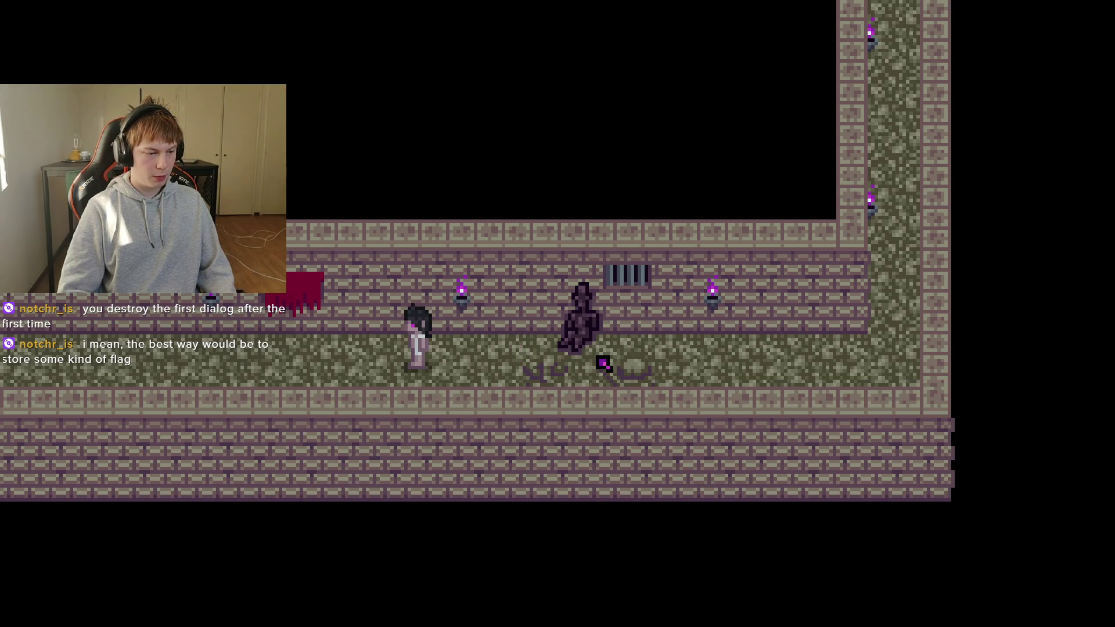
key(Right)
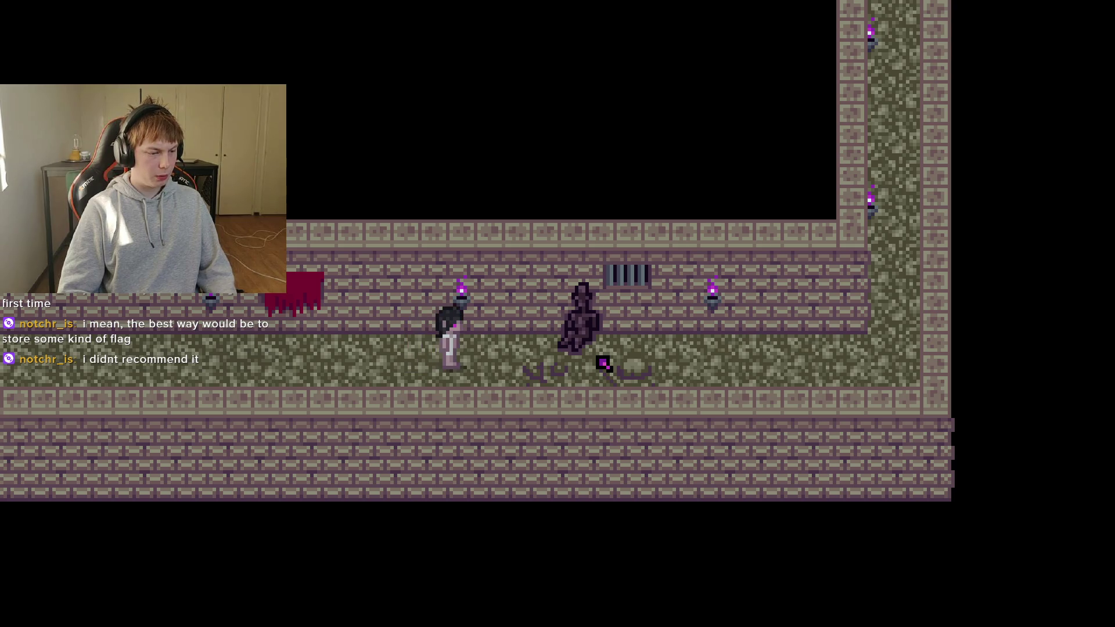
key(Left)
key(Up)
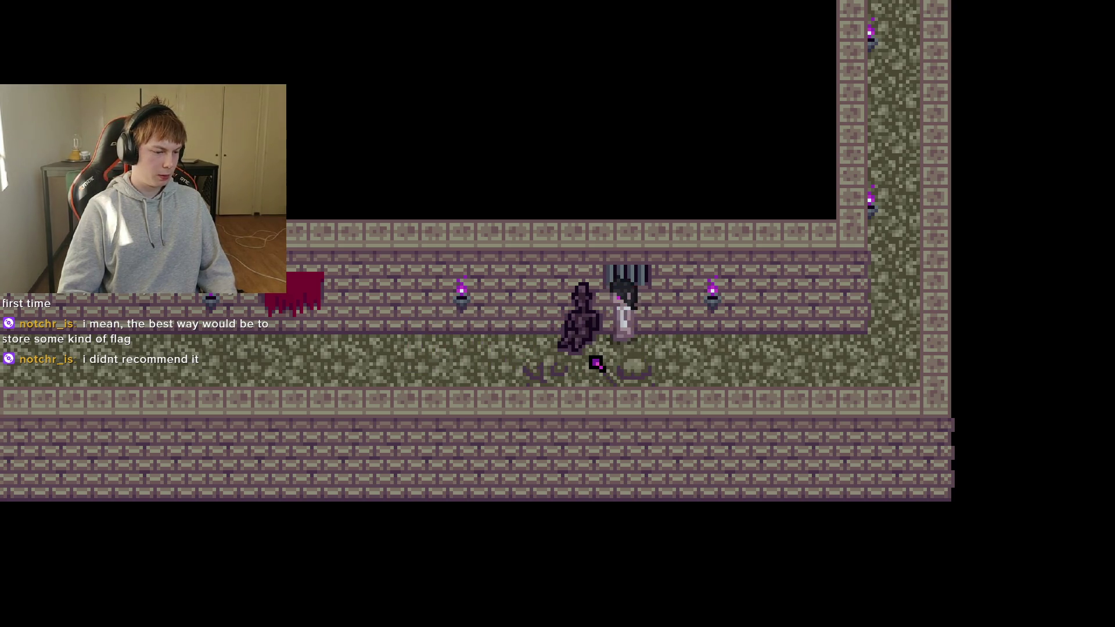
Talk to the figure repeatedly to confirm the short 'hey...' exchange, then close the game with Alt+F4.
key(z)
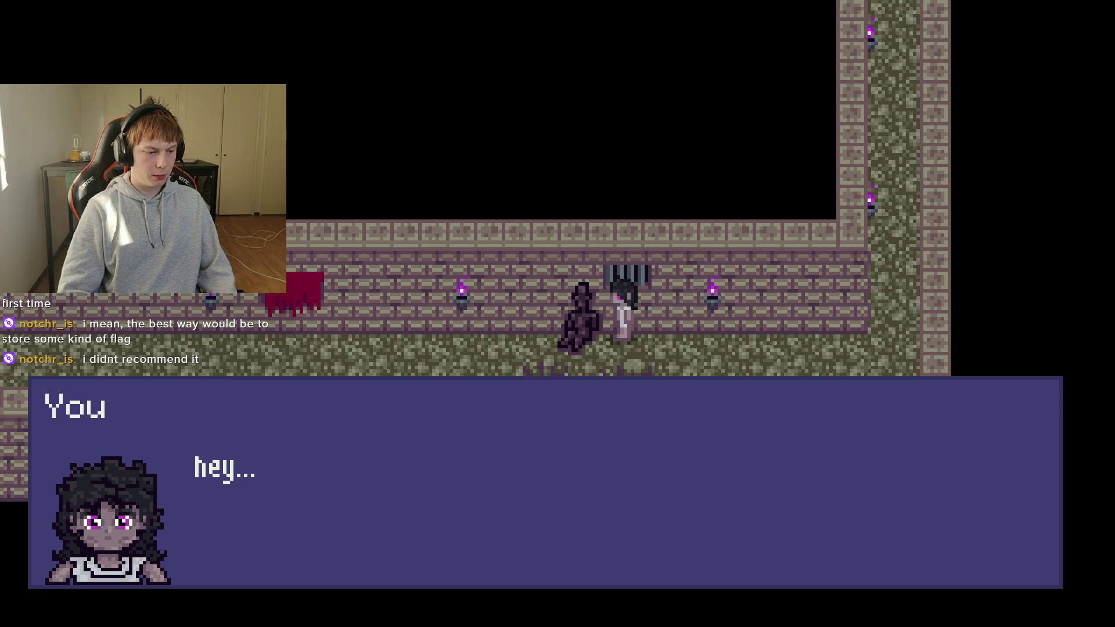
key(z)
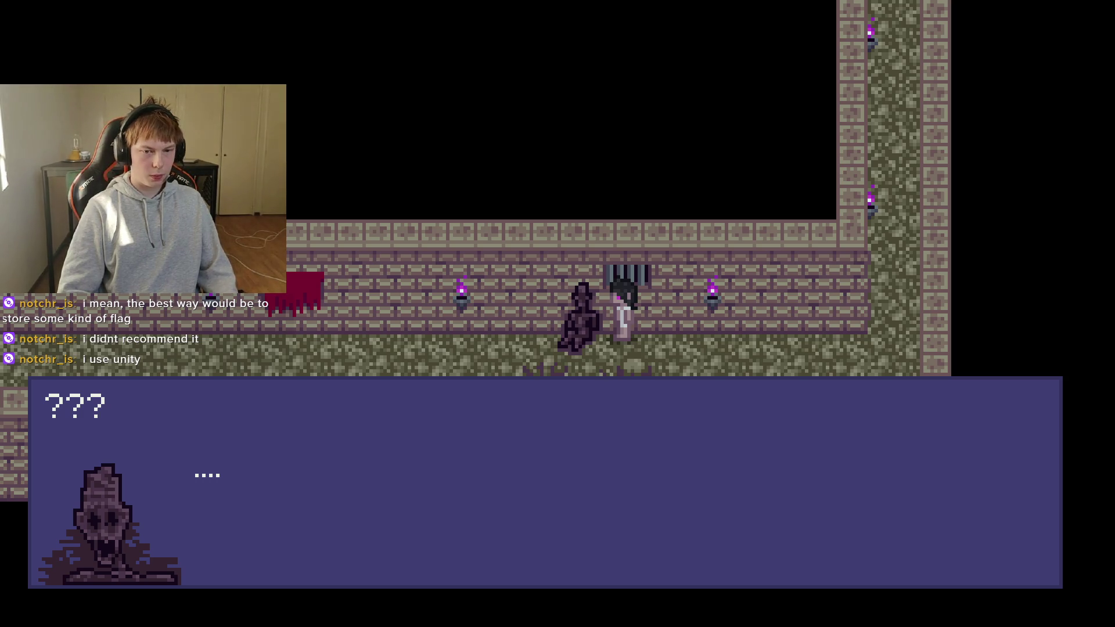
key(z)
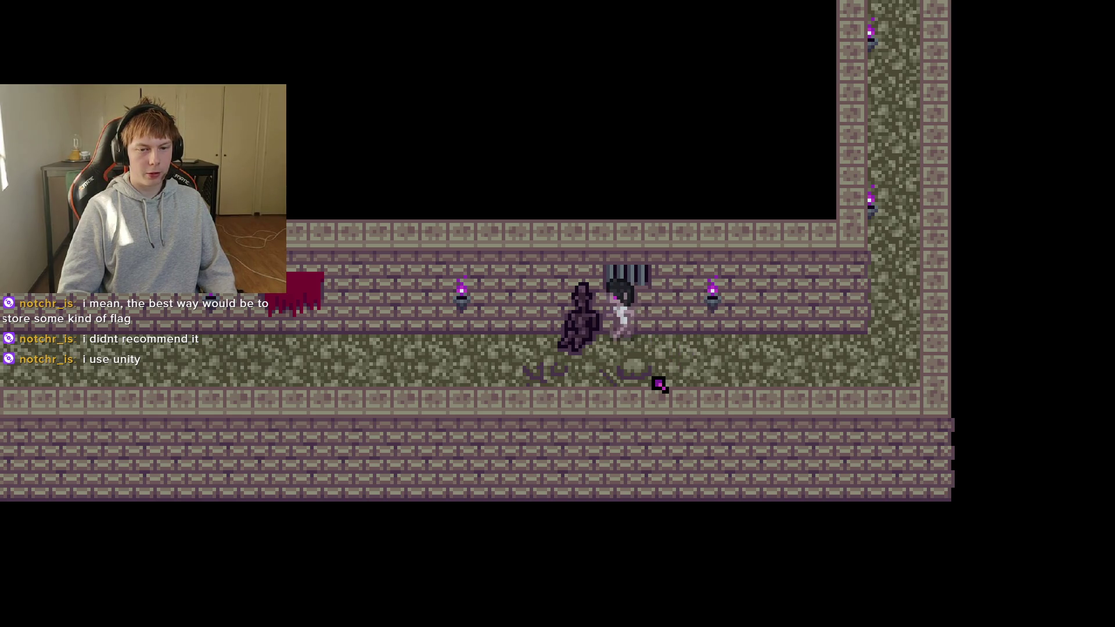
key(z)
key(z)
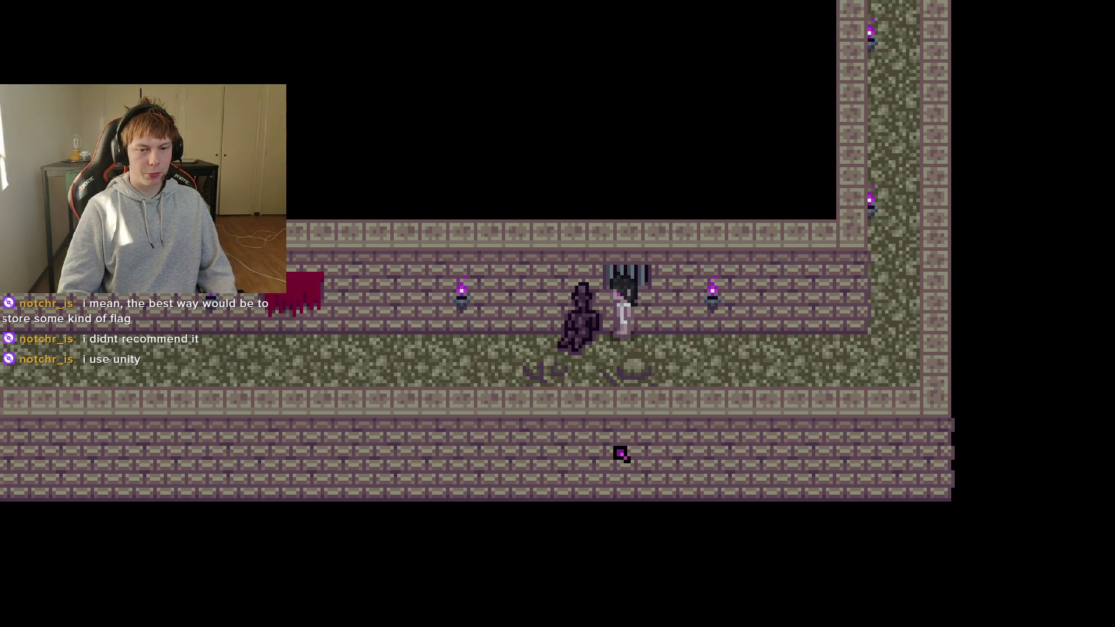
key(z)
key(z)
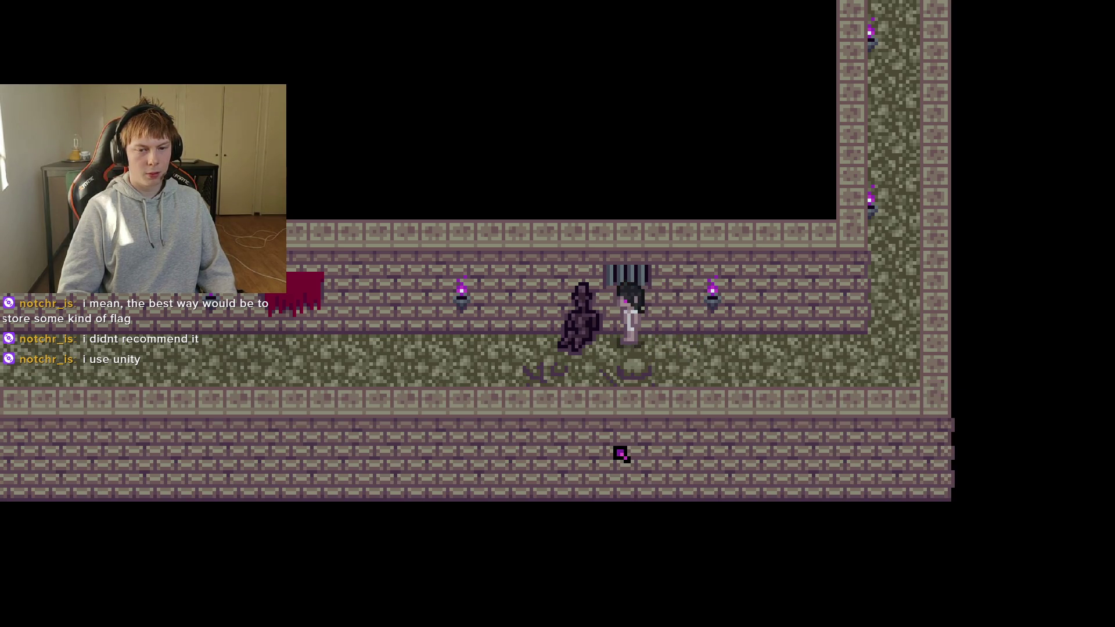
key(Left)
key(z)
key(z)
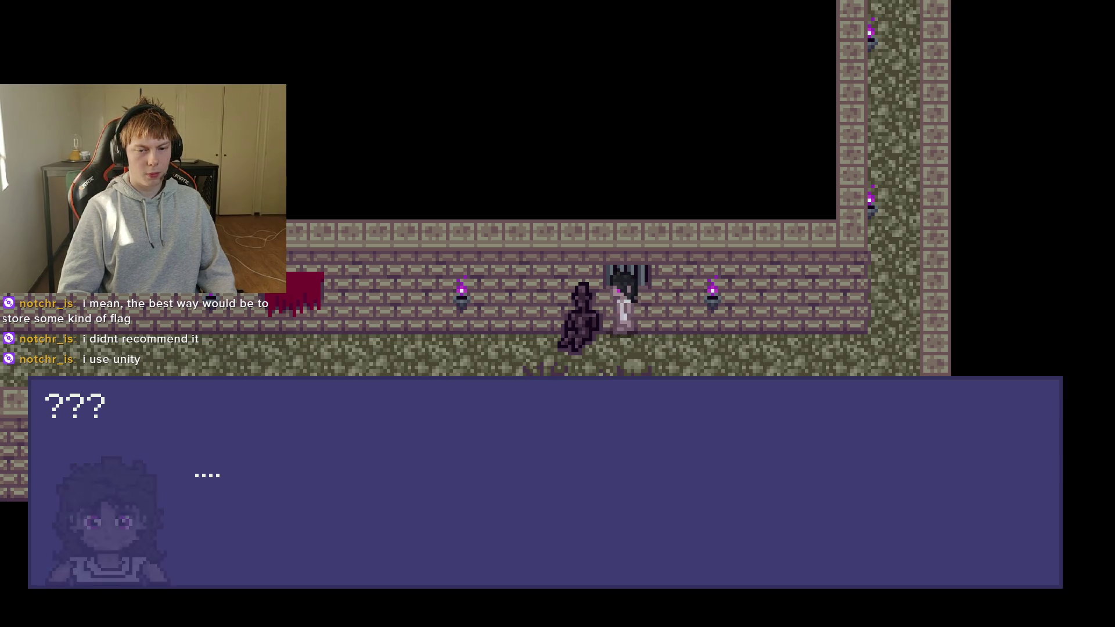
key(z)
key(Right)
key(Down)
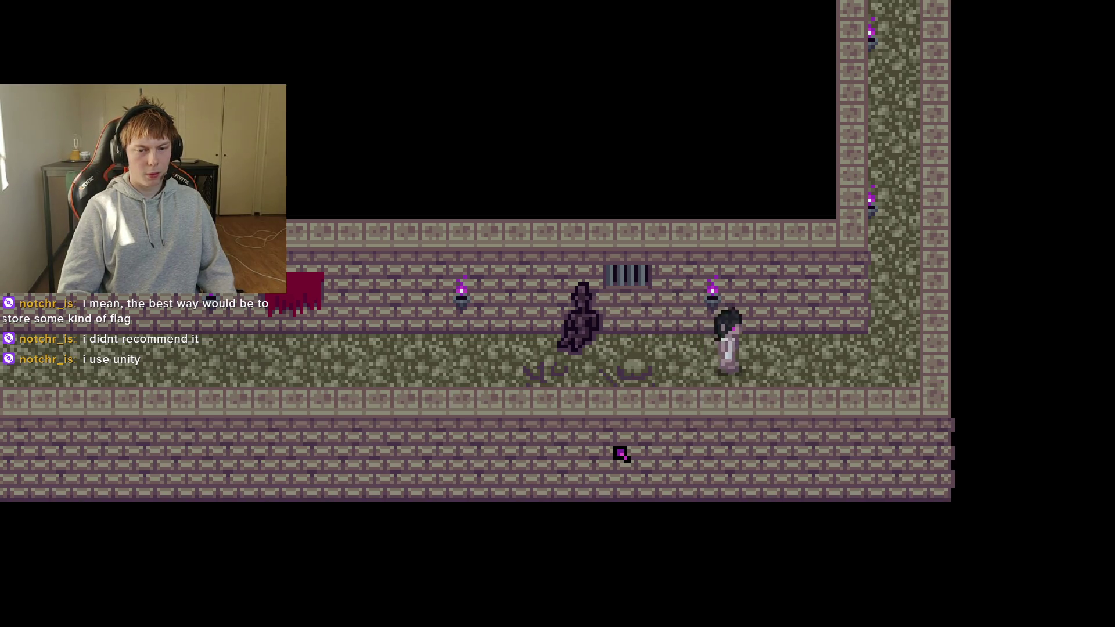
key(alt+F4)
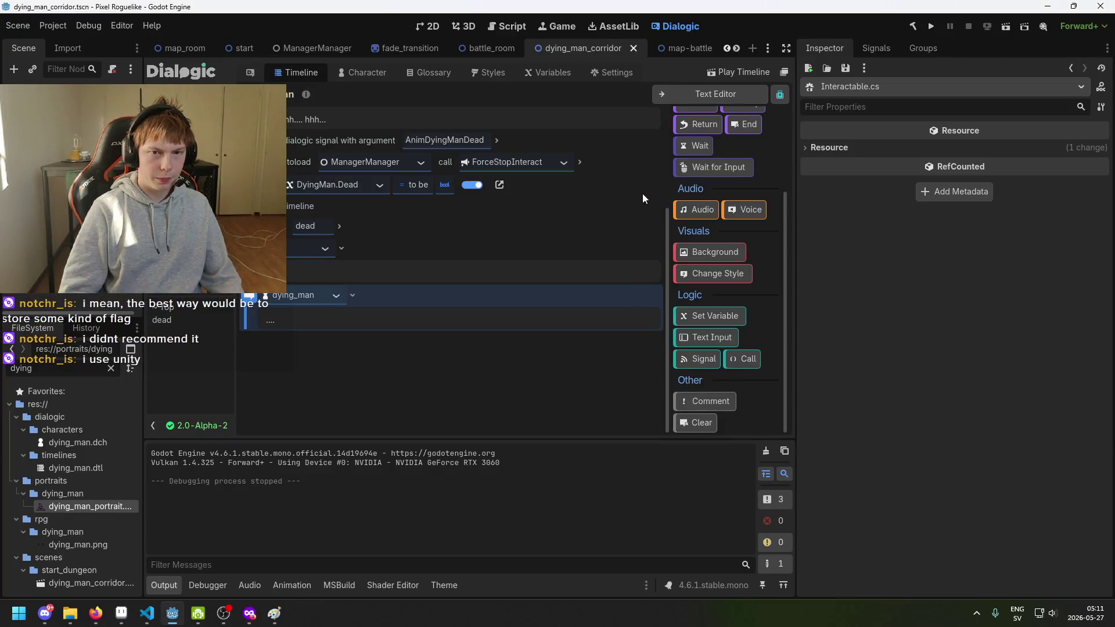
Scroll through the dying man's timeline events, then bring up Interactable.cs in VS Code.
click(696, 57)
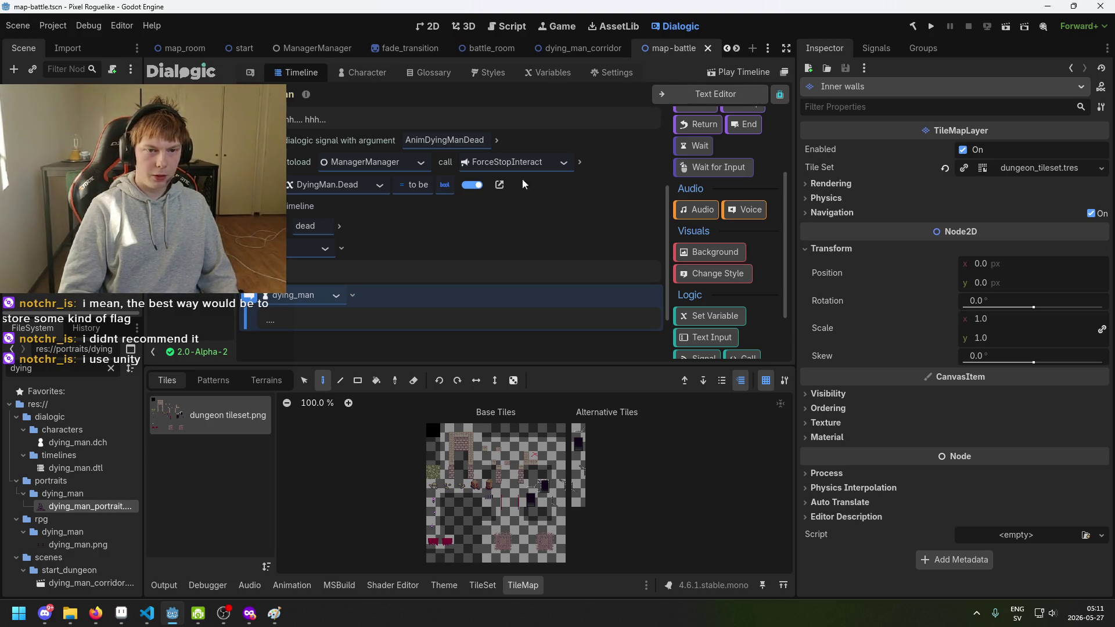
scroll(413, 268, down, 3)
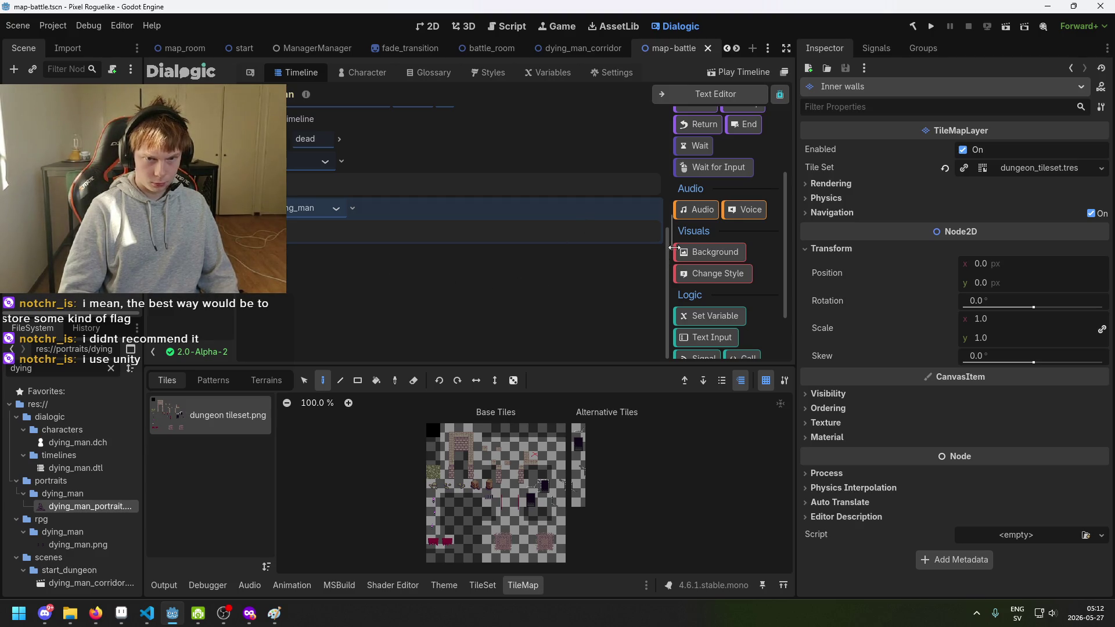
scroll(691, 302, down, 2)
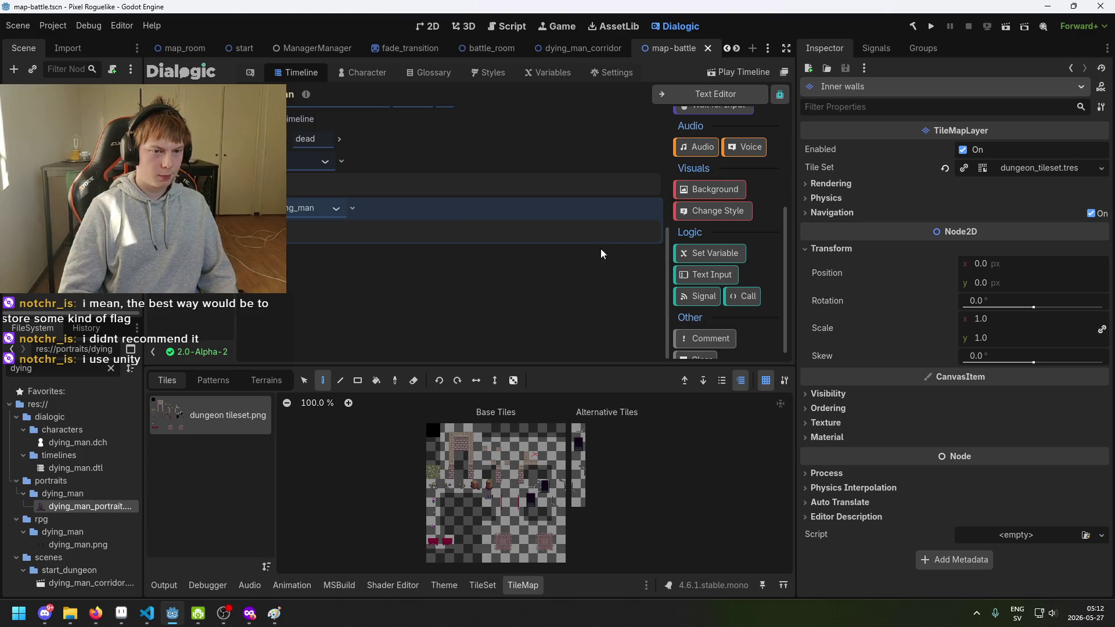
scroll(713, 224, up, 3)
scroll(713, 224, up, 3)
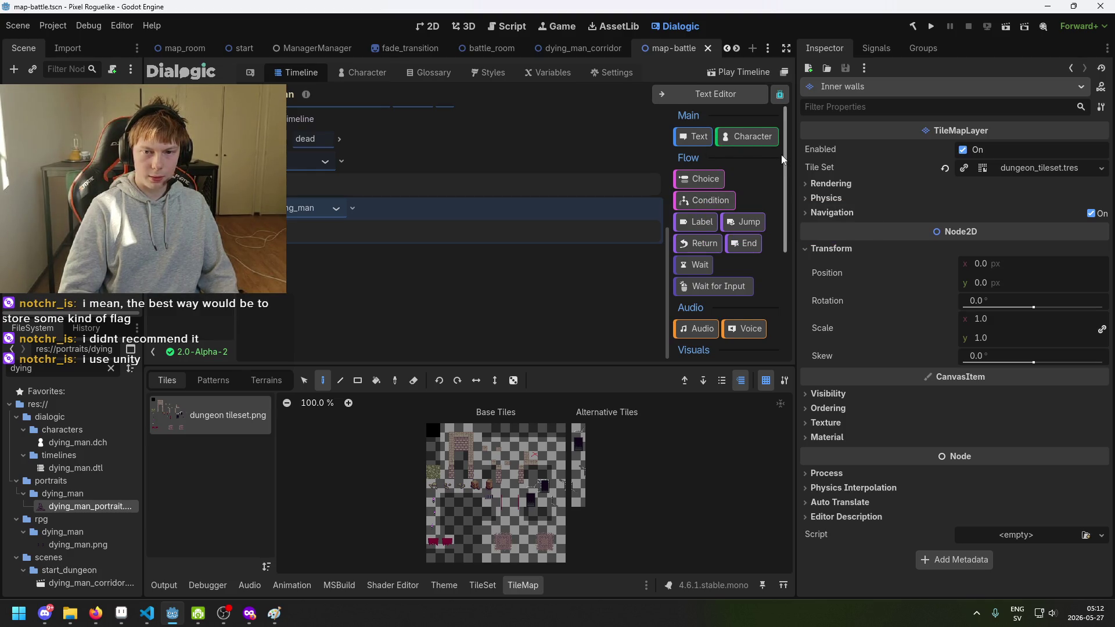
scroll(779, 177, down, 1)
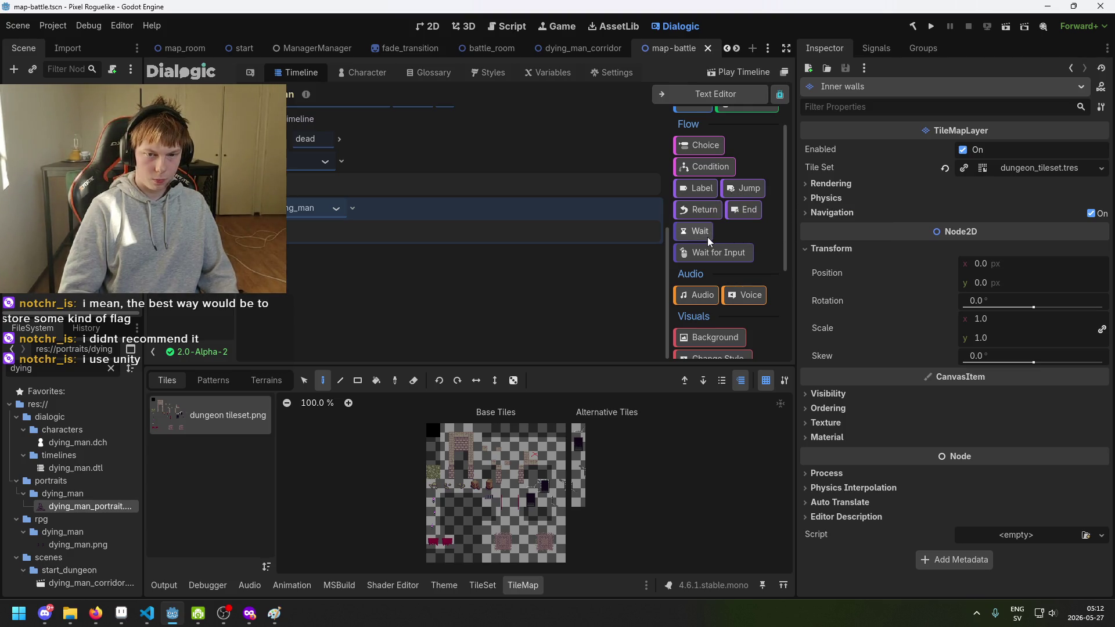
scroll(709, 241, down, 1)
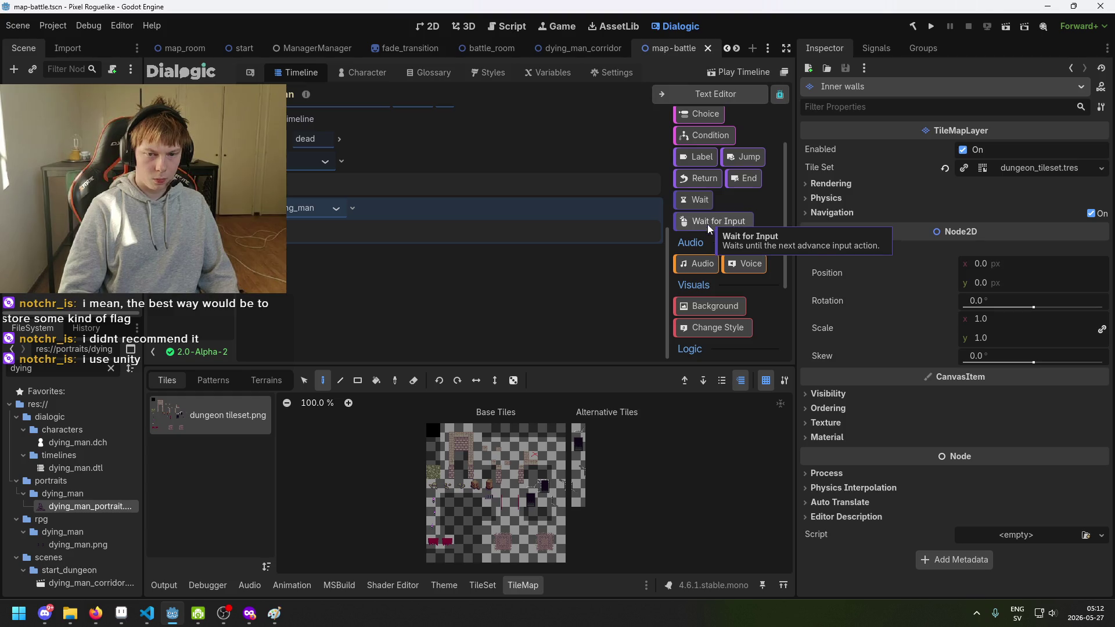
scroll(704, 256, down, 4)
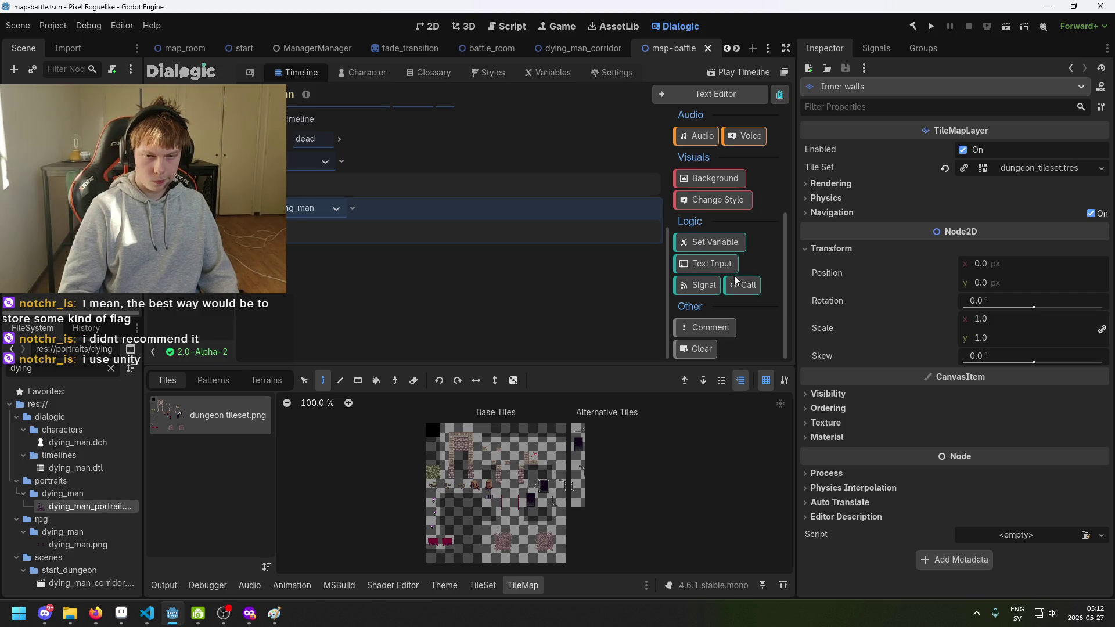
scroll(703, 218, up, 3)
scroll(701, 218, up, 3)
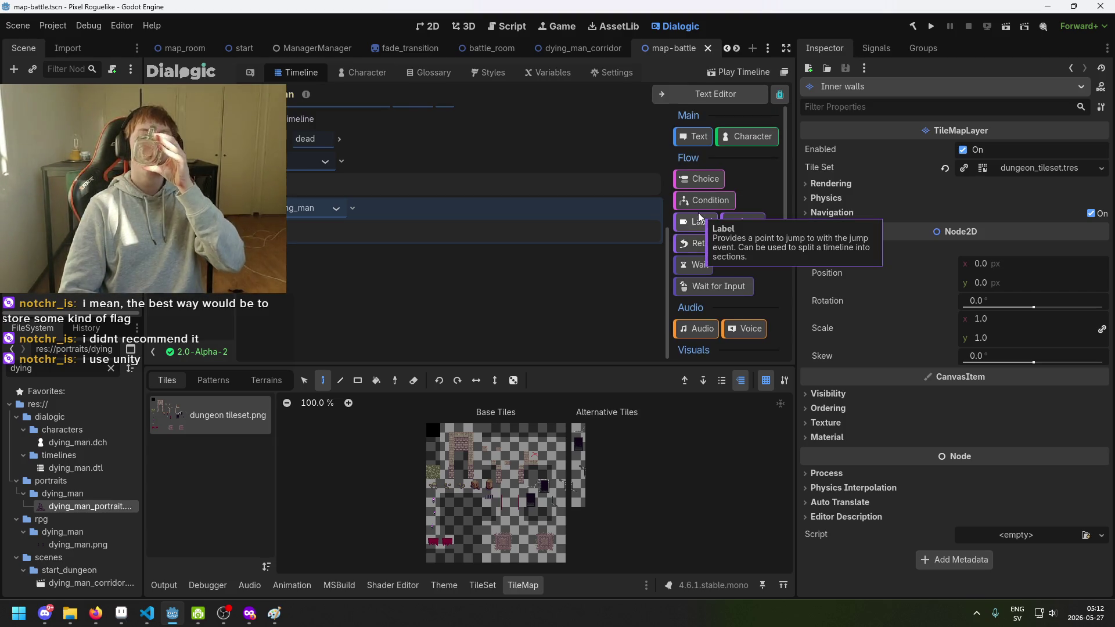
scroll(420, 200, up, 5)
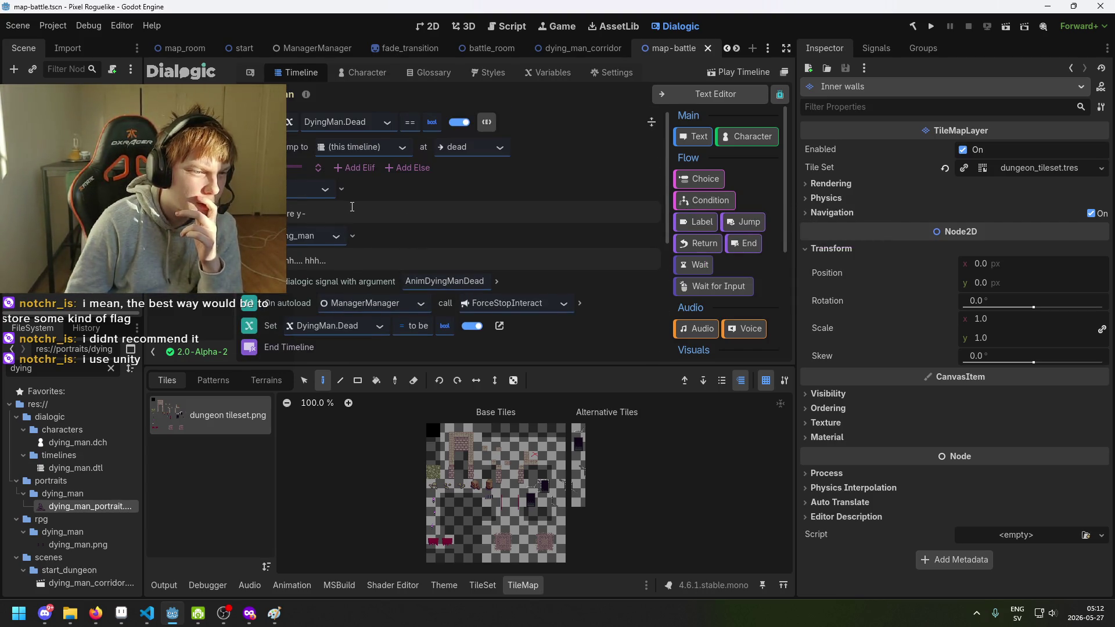
scroll(459, 226, down, 1)
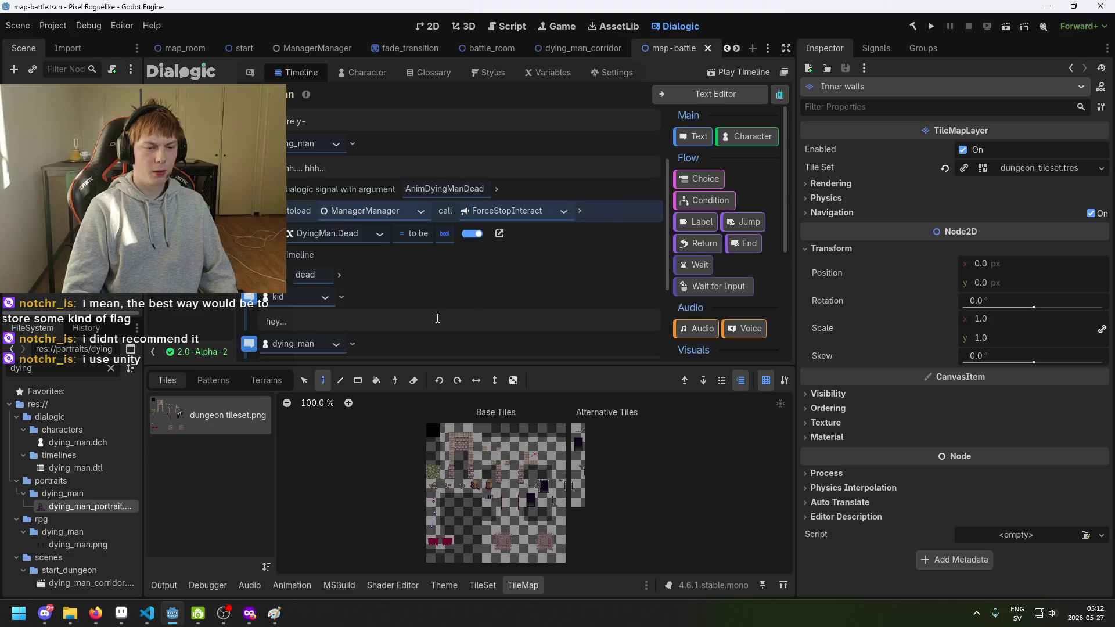
click(149, 623)
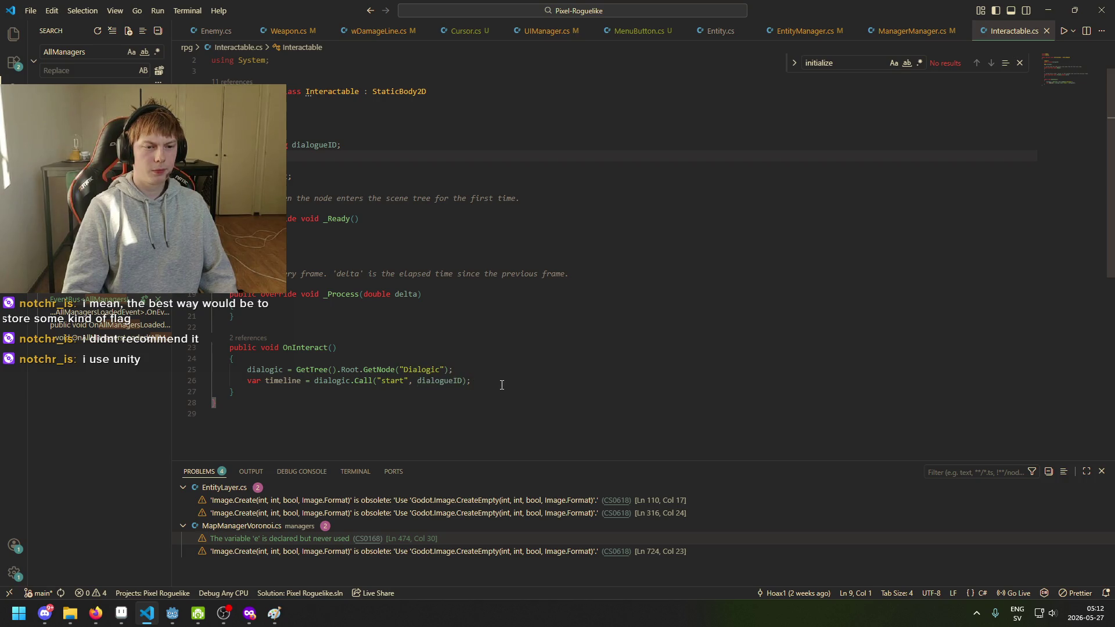
Inspect OnInteract's timeline start line in Interactable.cs, then return to the Dialogic Google results.
click(314, 350)
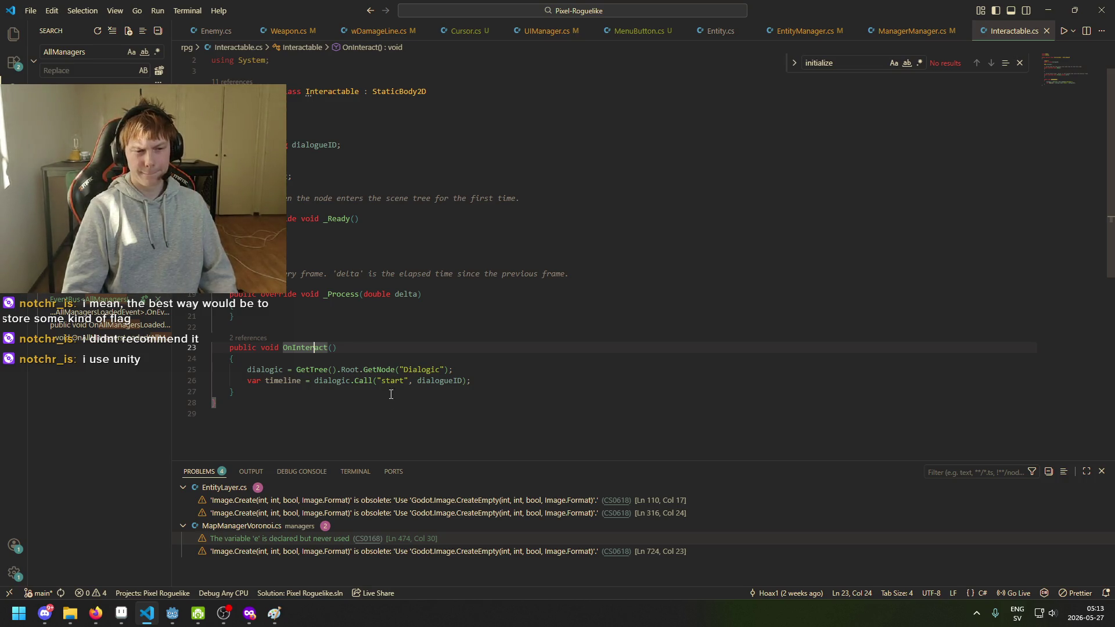
click(305, 380)
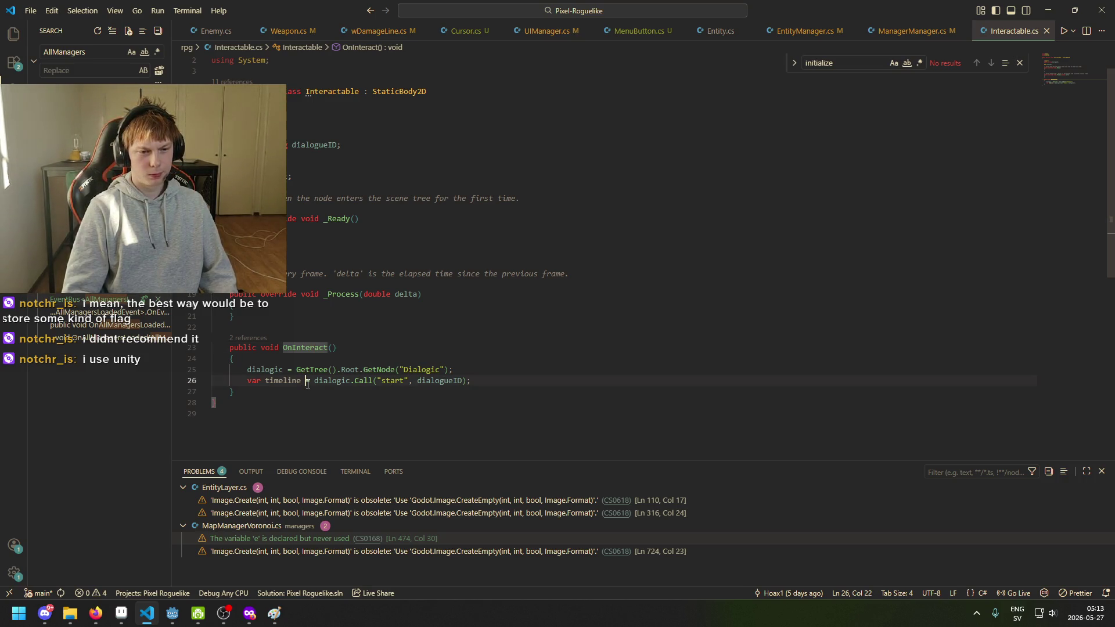
mouse_move(250, 614)
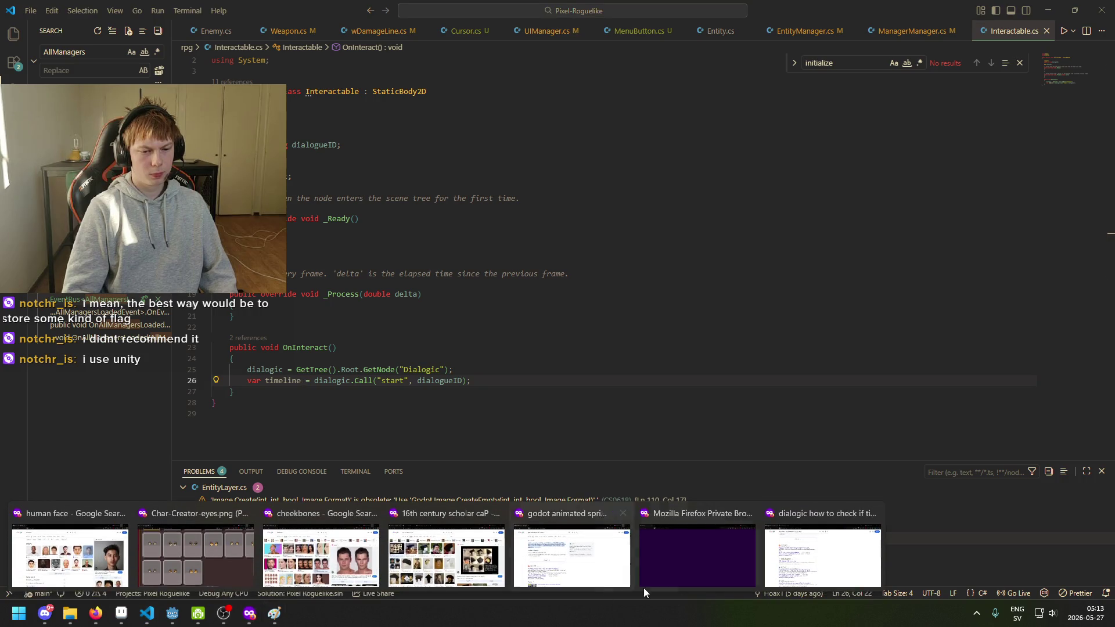
click(819, 558)
Search Google for 'dialogic detect end time' and open the Reddit result in a new tab.
key(slash)
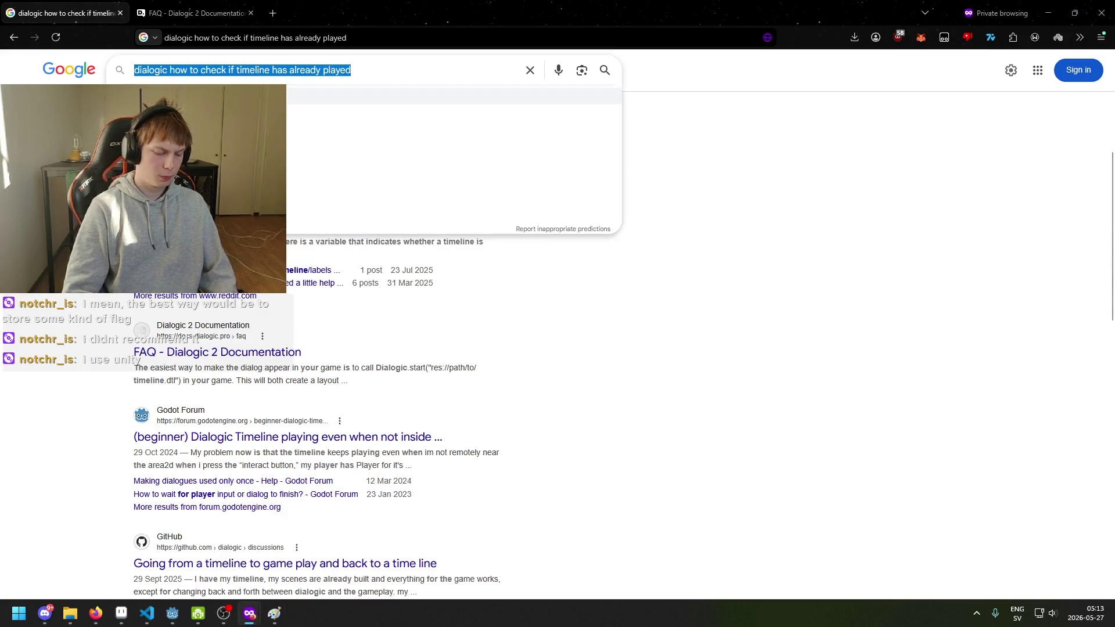
text(dialogic )
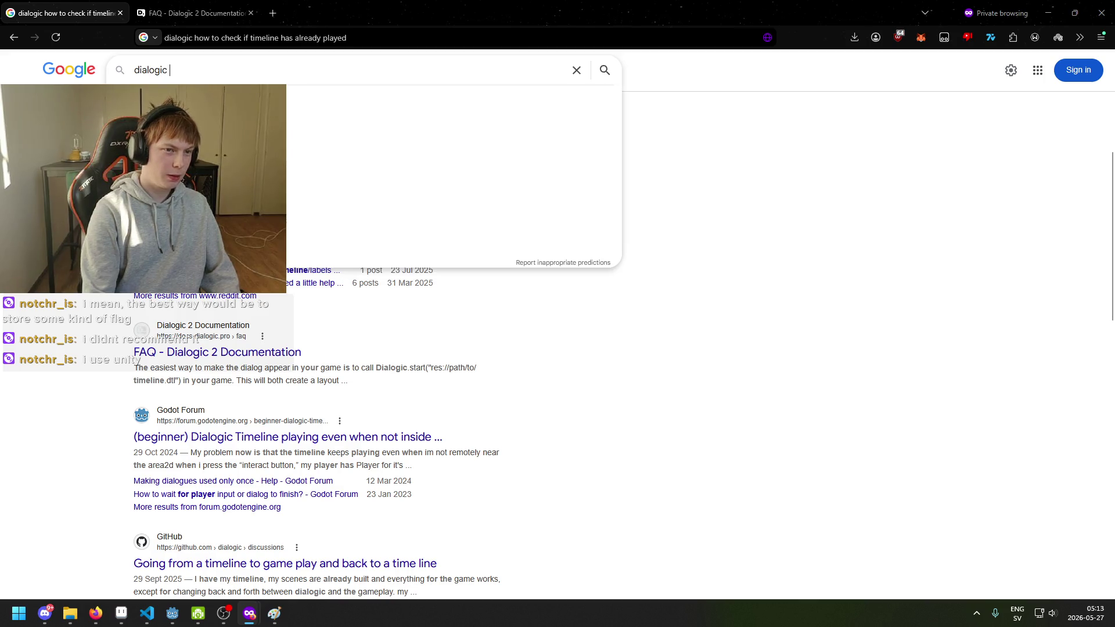
text(detect end tim)
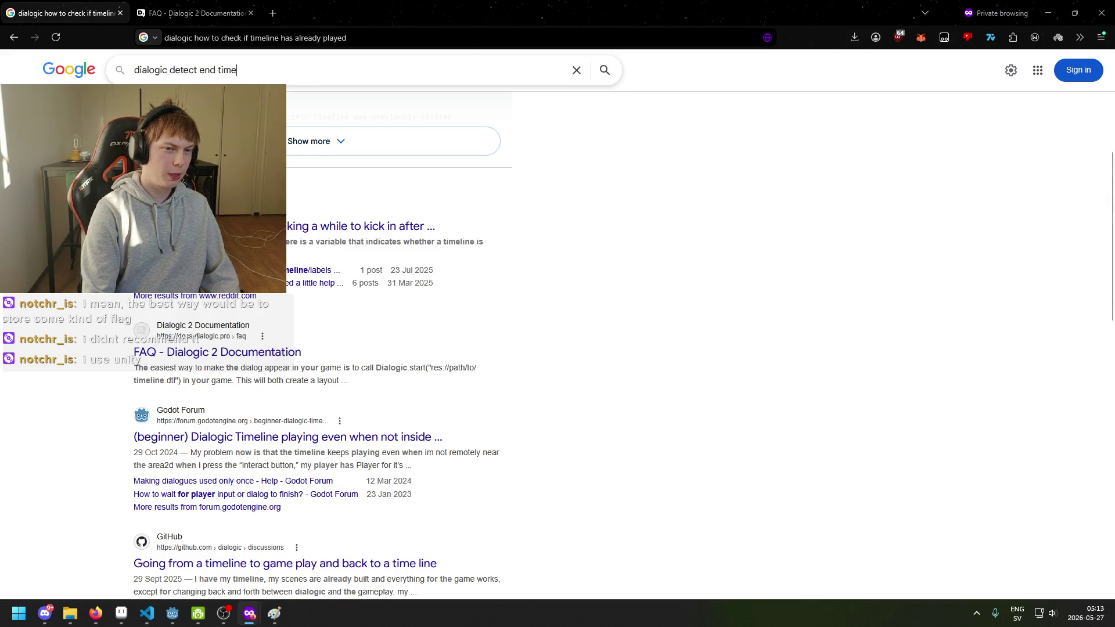
text(e)
key(Return)
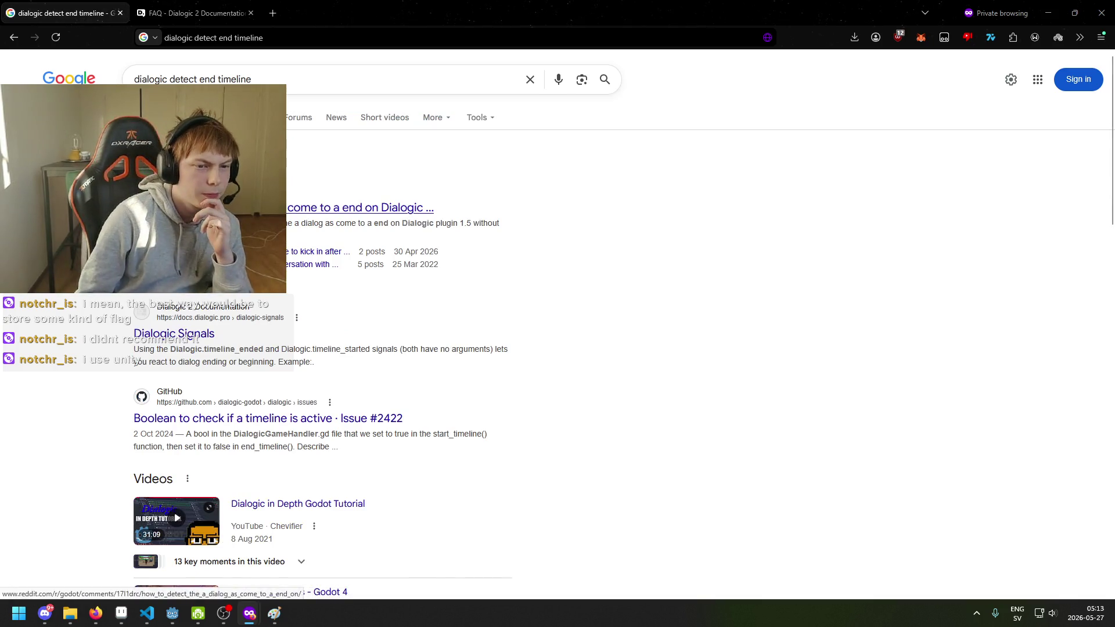
right_click(227, 201)
click(256, 211)
click(194, 13)
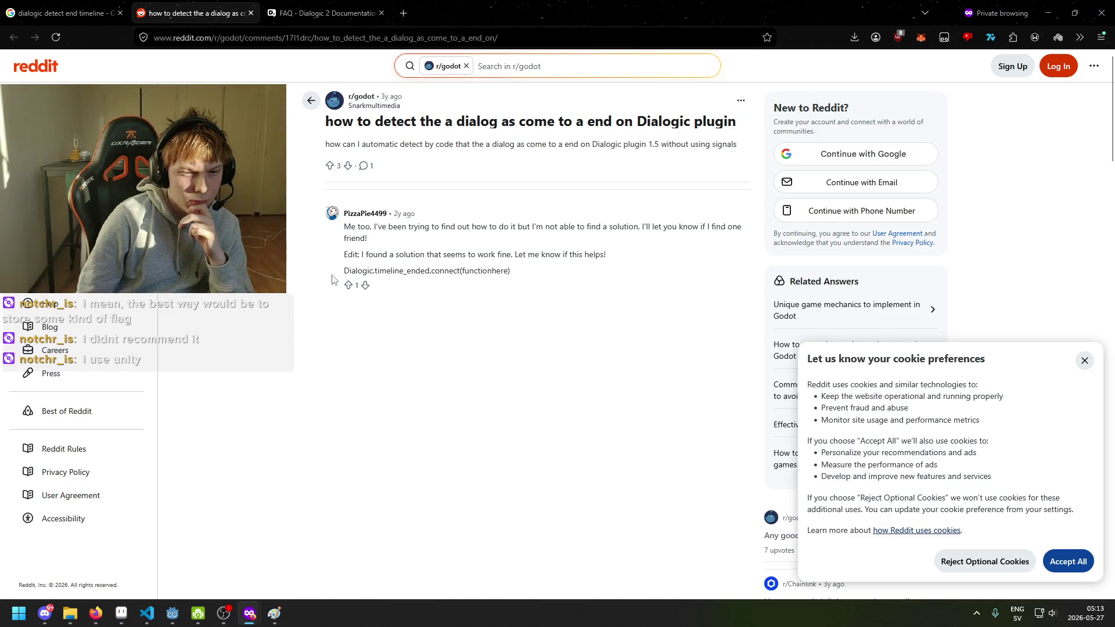
Select the Dialogic.timeline_ended.connect(functionhere) line in the thread, then return to VS Code.
drag(337, 274, 514, 274)
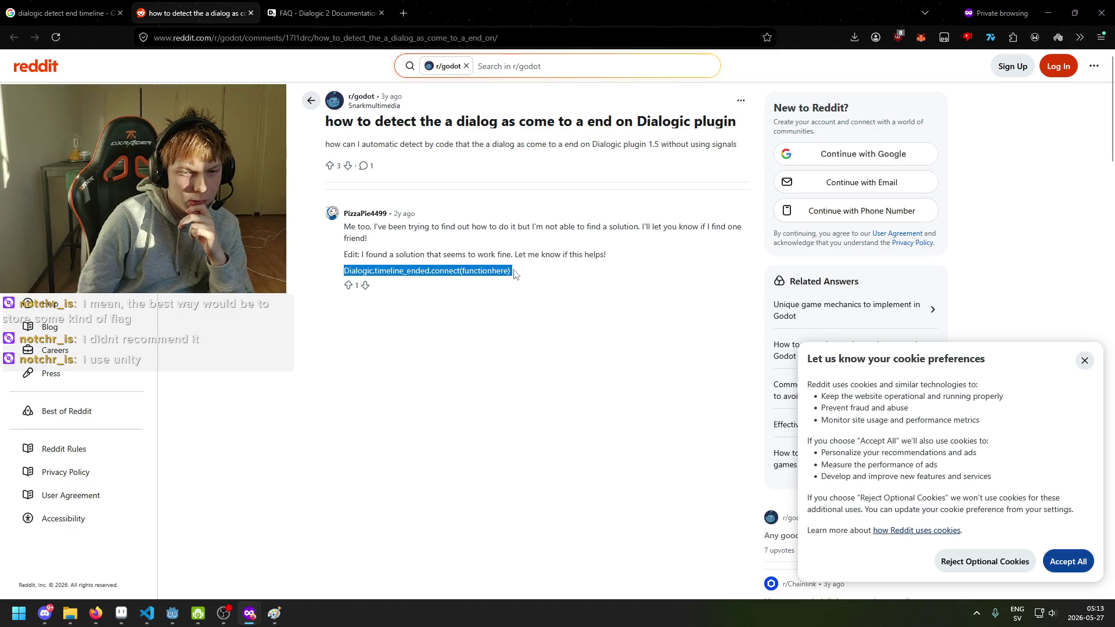
click(409, 282)
drag(375, 273, 422, 273)
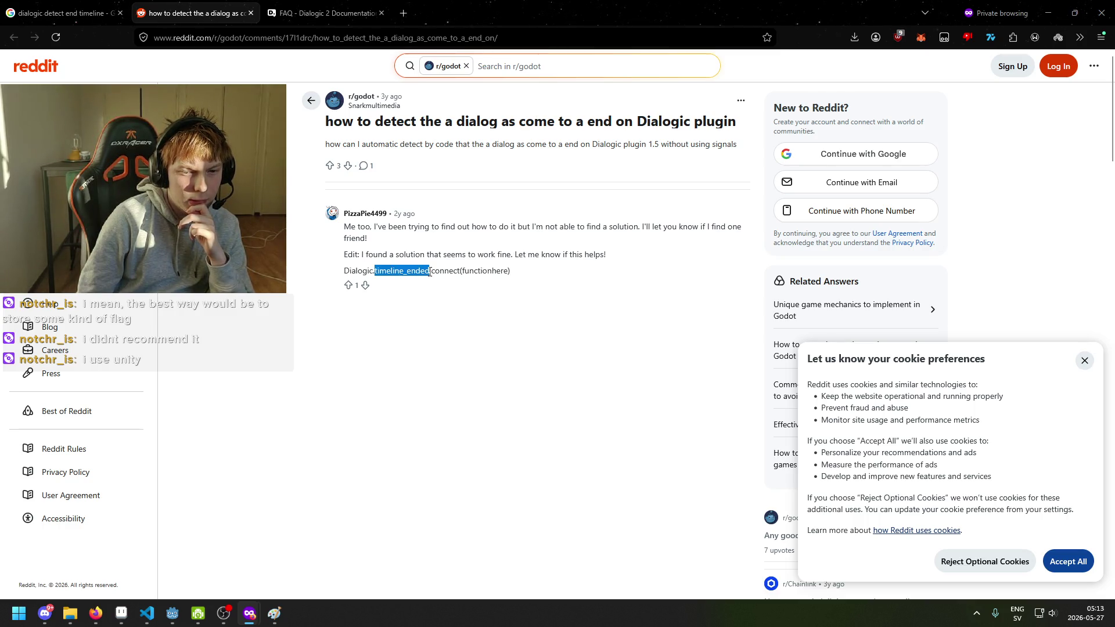
triple_click(511, 273)
key(ctrl+c)
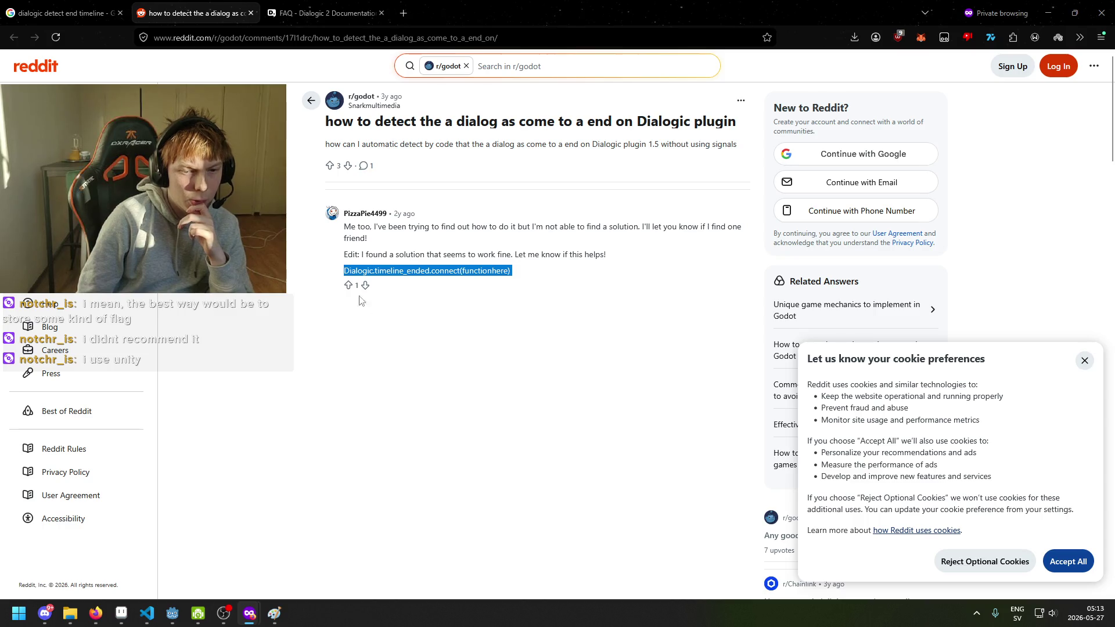
click(149, 615)
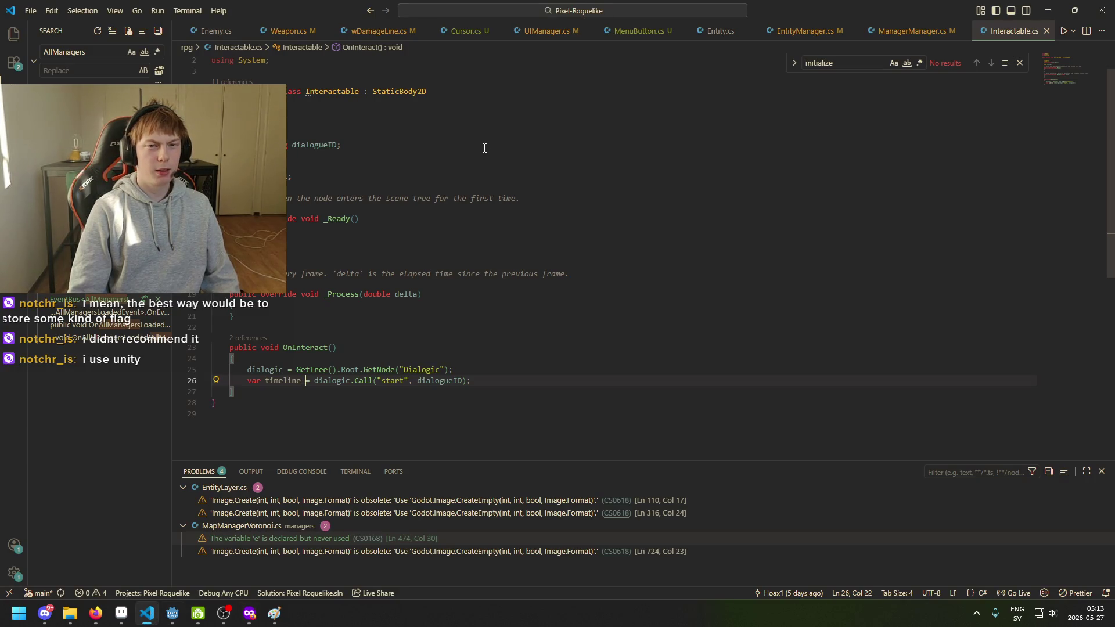
Find Chibi.cs in Godot's file filter by searching 'chibi' and open it.
click(460, 241)
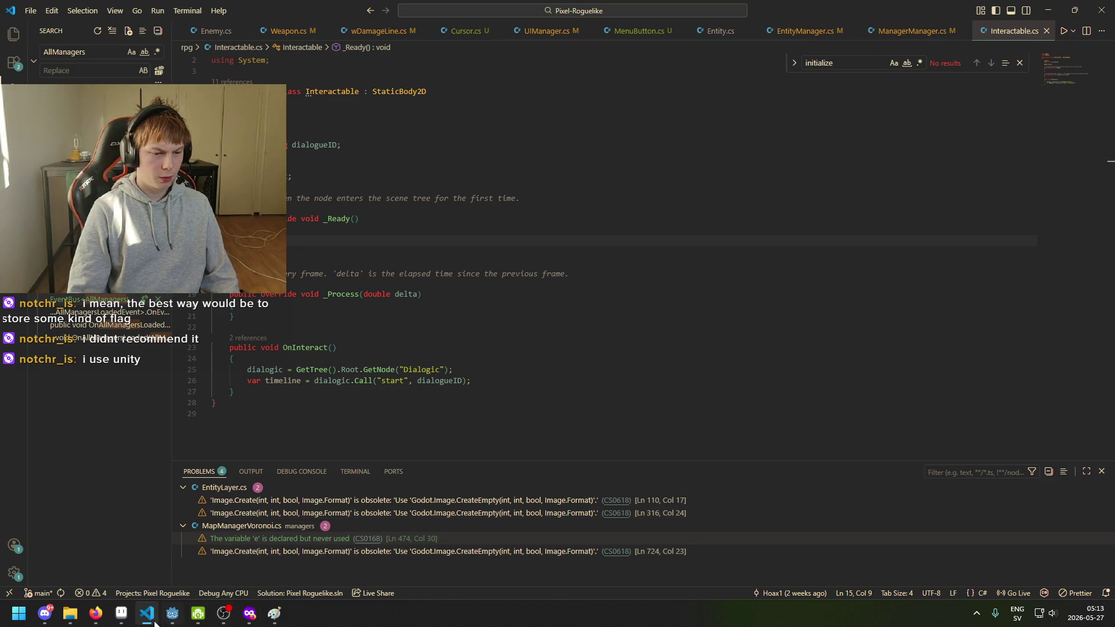
click(173, 615)
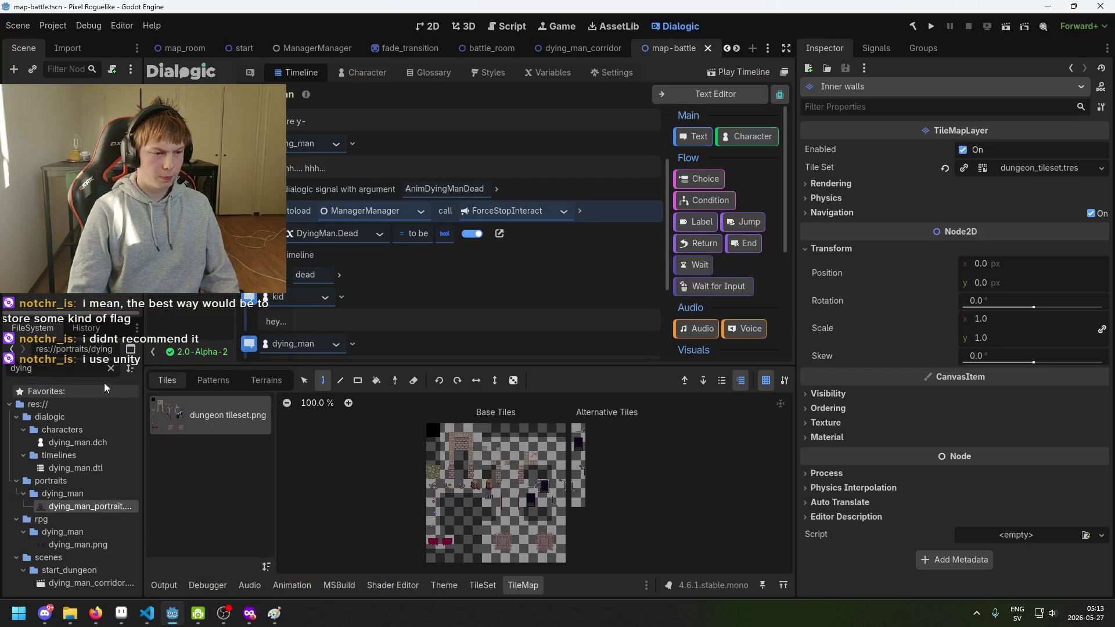
text(chibi)
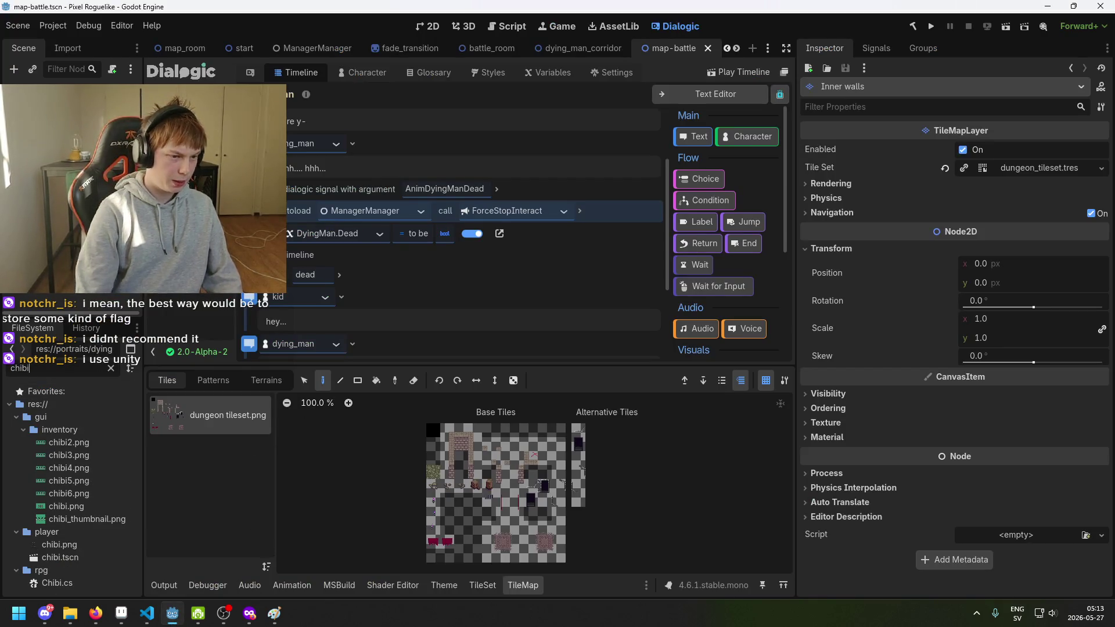
double_click(58, 582)
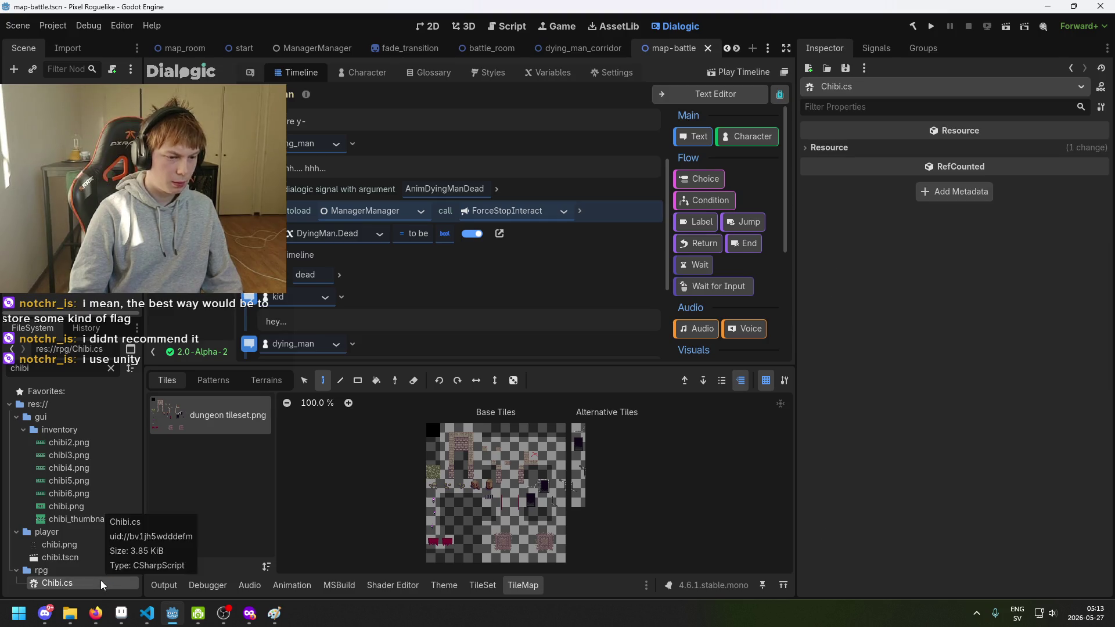
scroll(378, 319, down, 7)
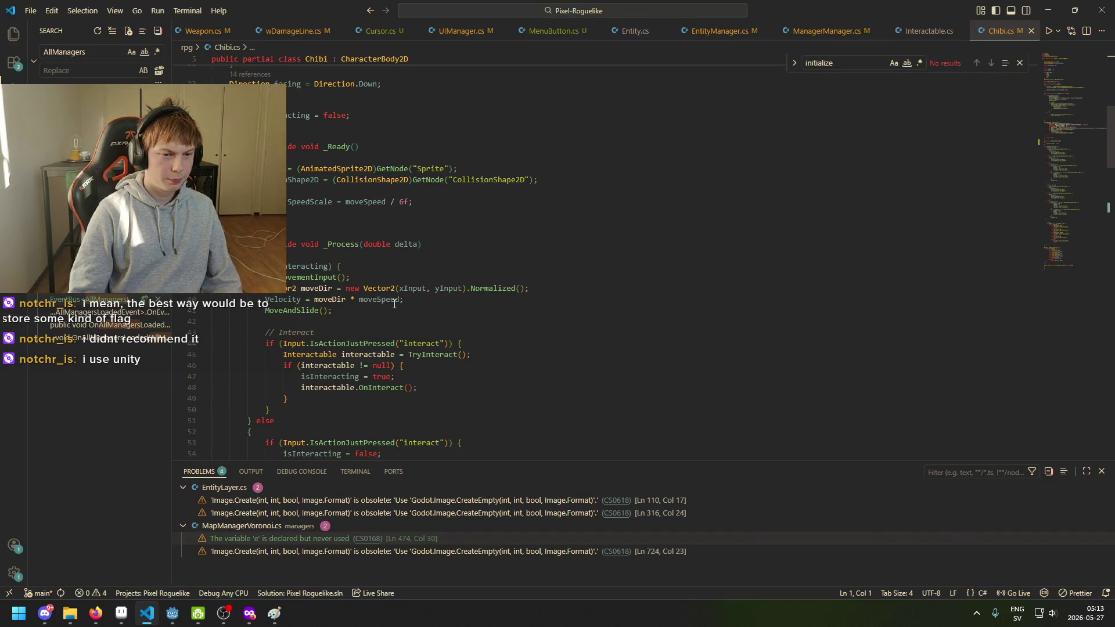
Paste the Dialogic timeline_ended connect line into _Ready and comment it out.
click(483, 202)
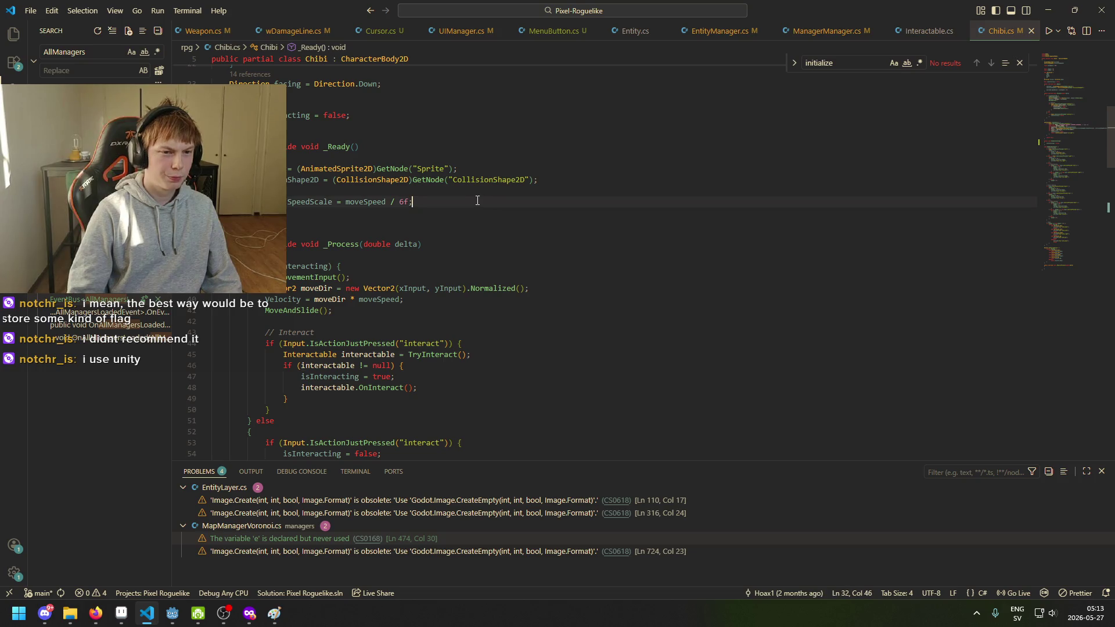
key(Return)
key(ctrl+v)
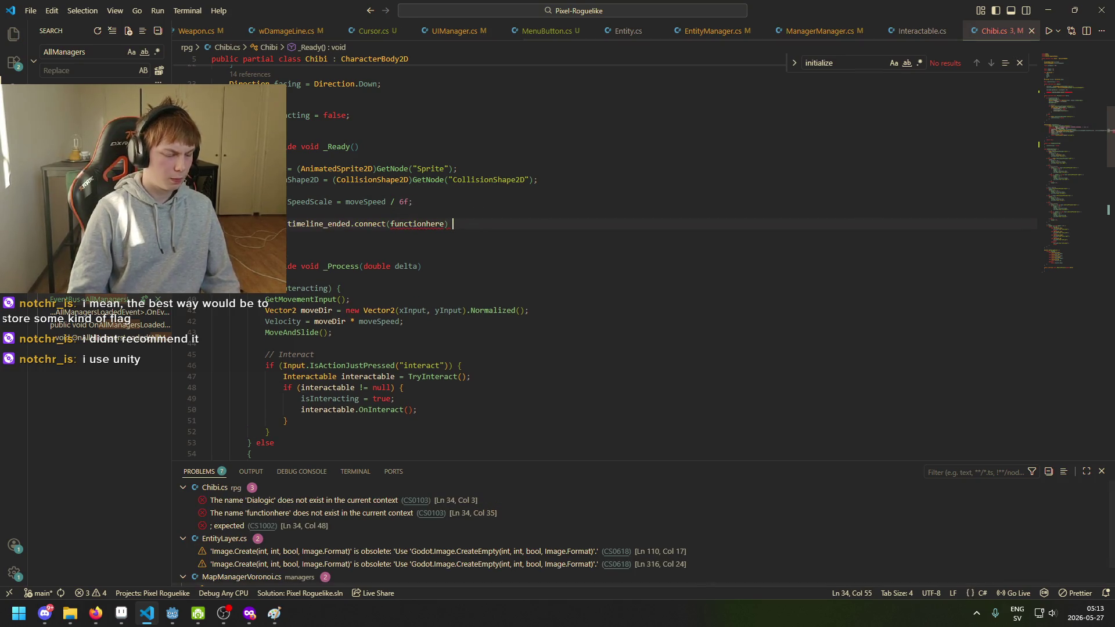
key(ctrl+slash)
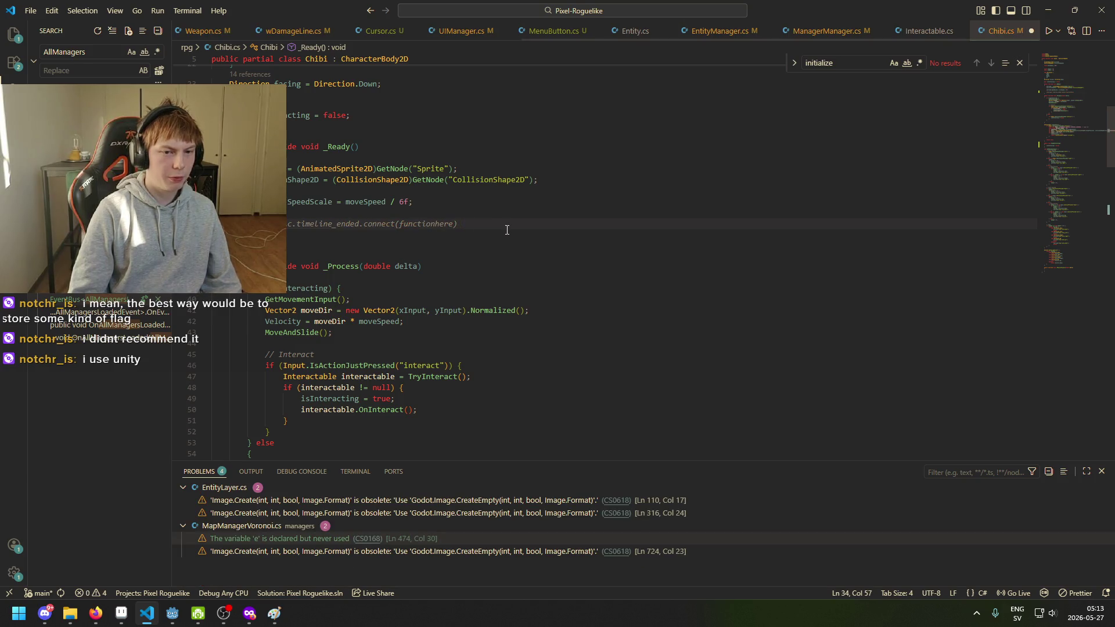
Locate the StopInteracting method further down and select its name.
scroll(431, 315, down, 12)
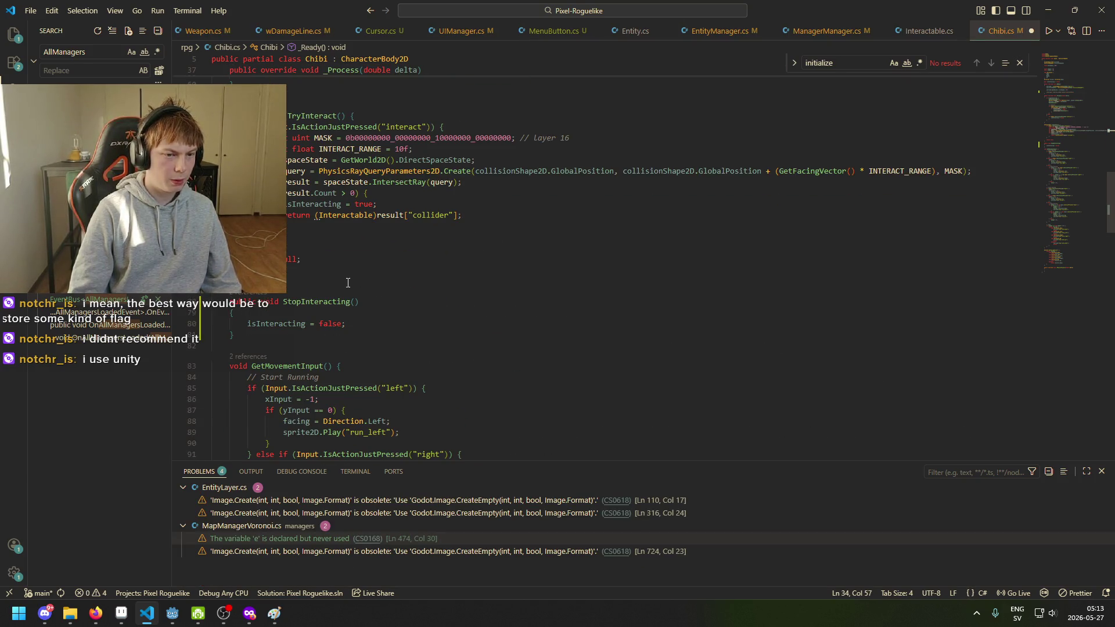
scroll(431, 315, down, 3)
click(371, 187)
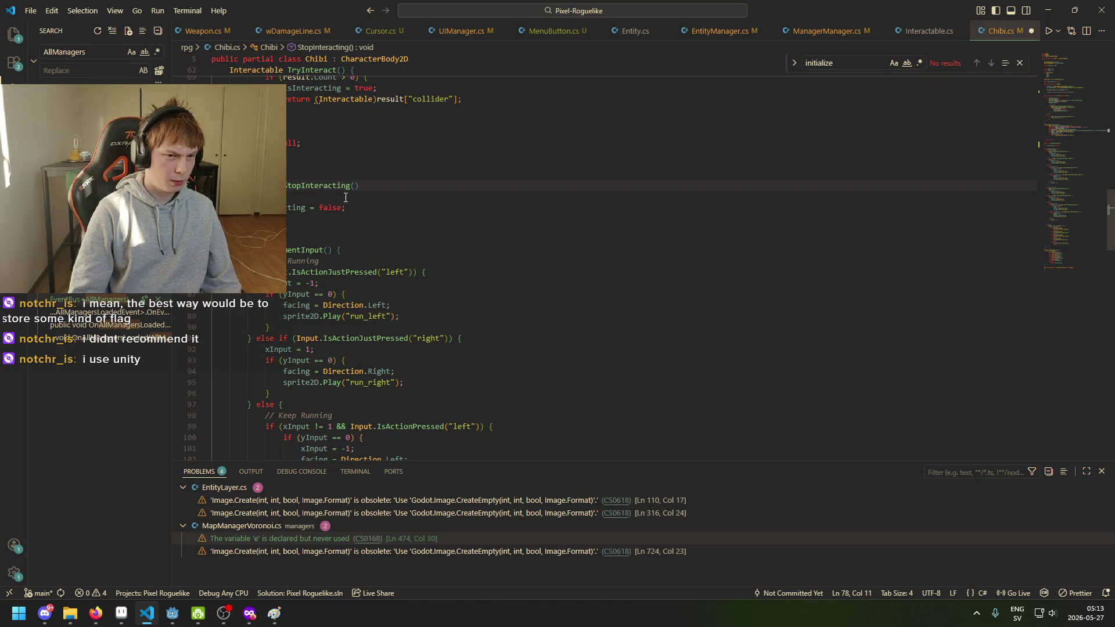
click(294, 186)
drag(282, 186, 355, 187)
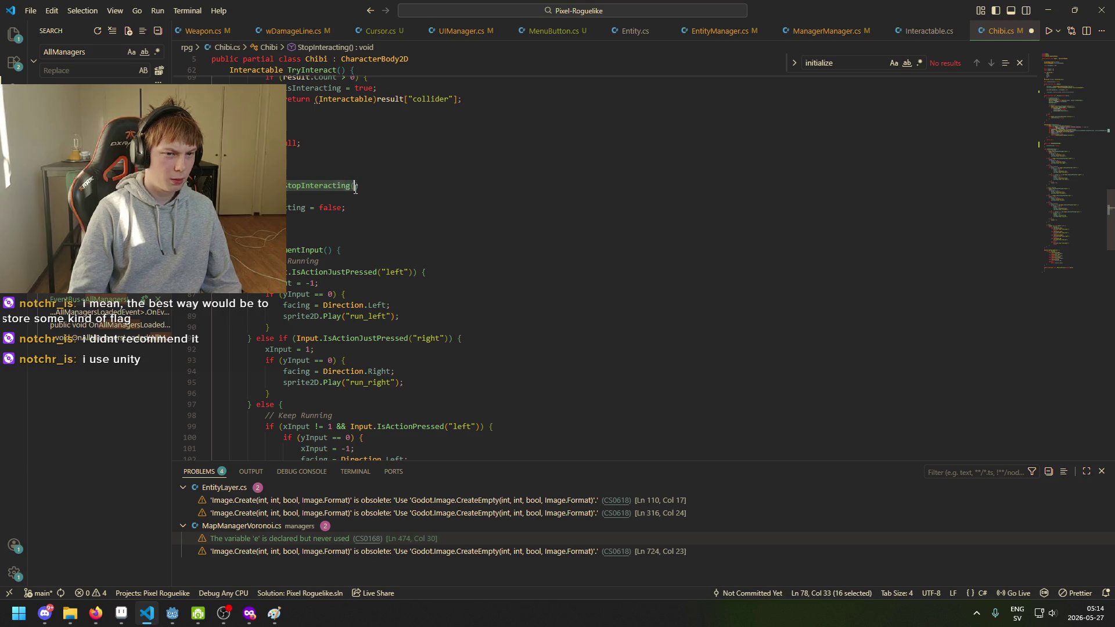
scroll(359, 220, up, 3)
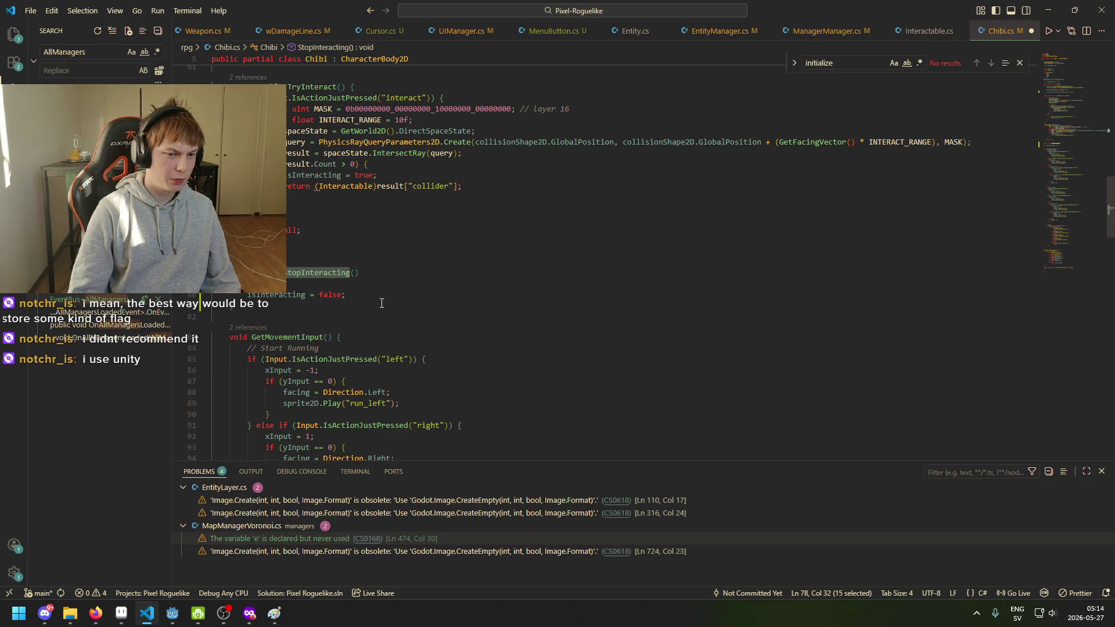
scroll(390, 303, up, 18)
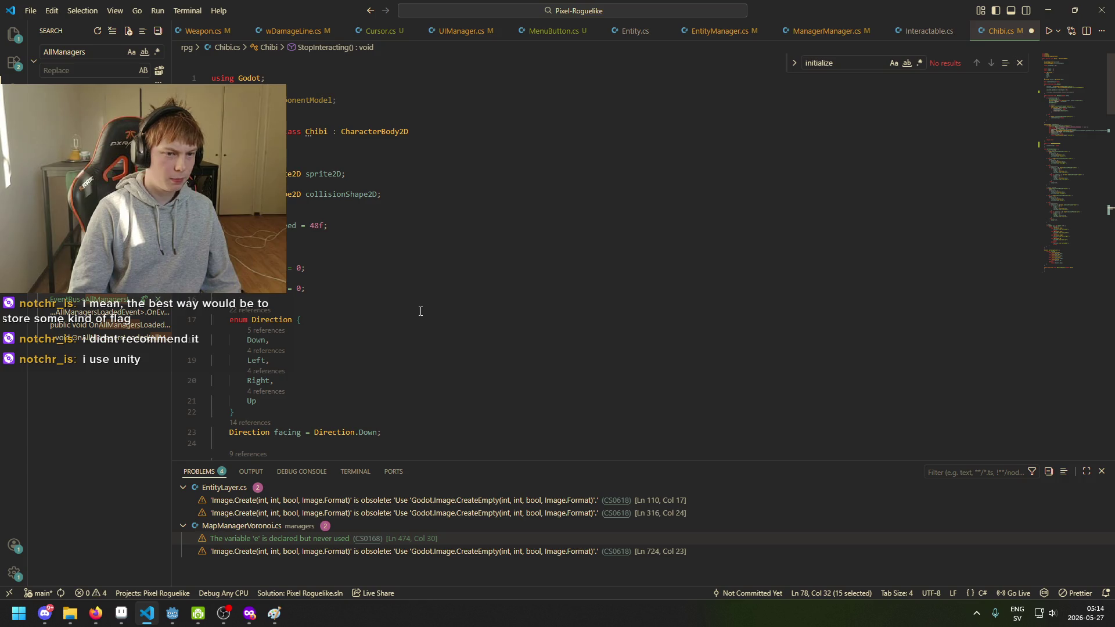
scroll(426, 324, down, 2)
Add a commented-out StopInteracting line below the Dialogic comment and indent the blank line above it.
click(517, 310)
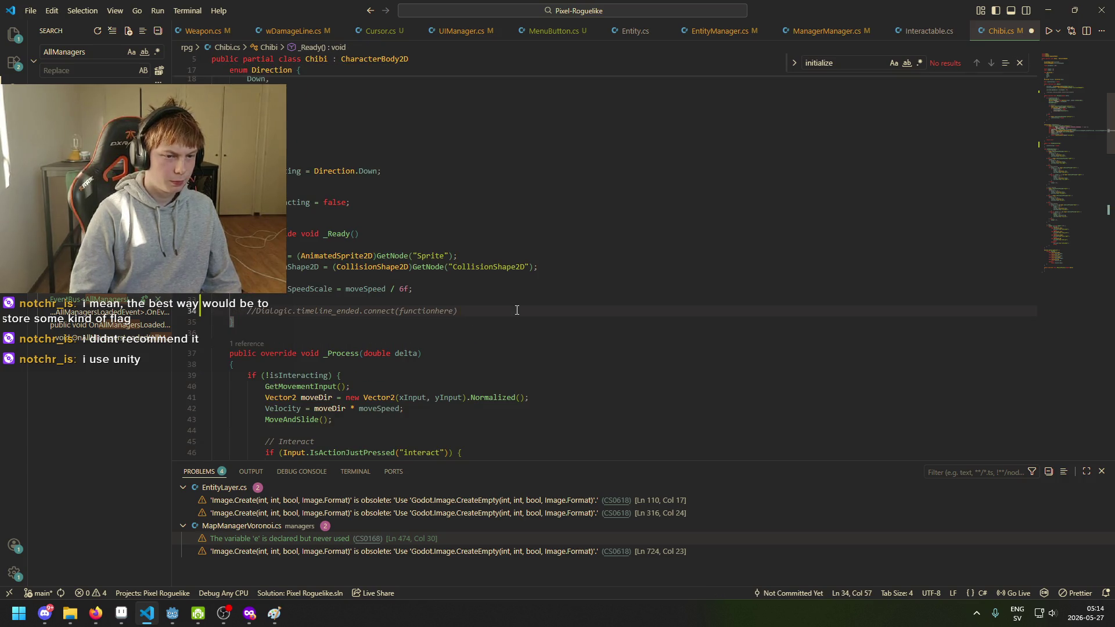
key(Return)
key(Return)
text(StopInteracting)
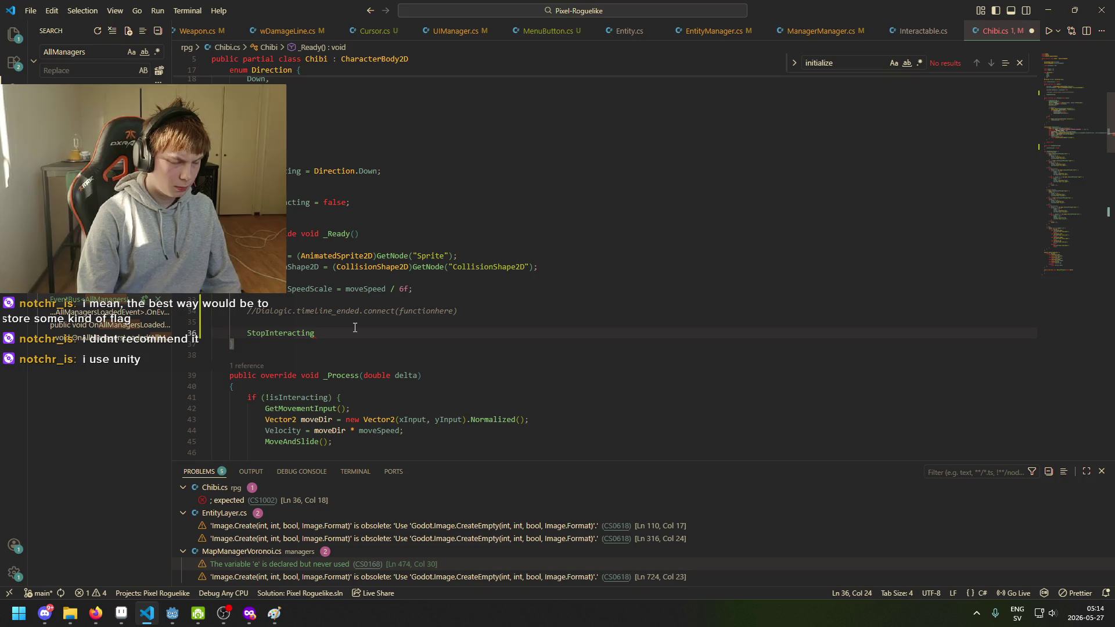
key(ctrl+slash)
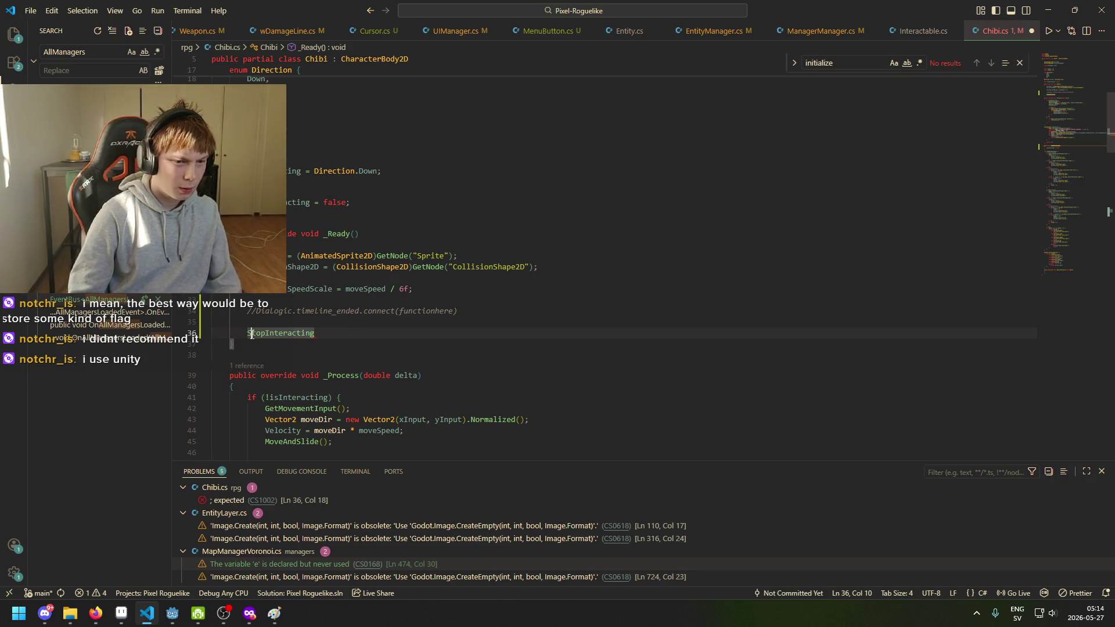
click(320, 327)
key(Tab)
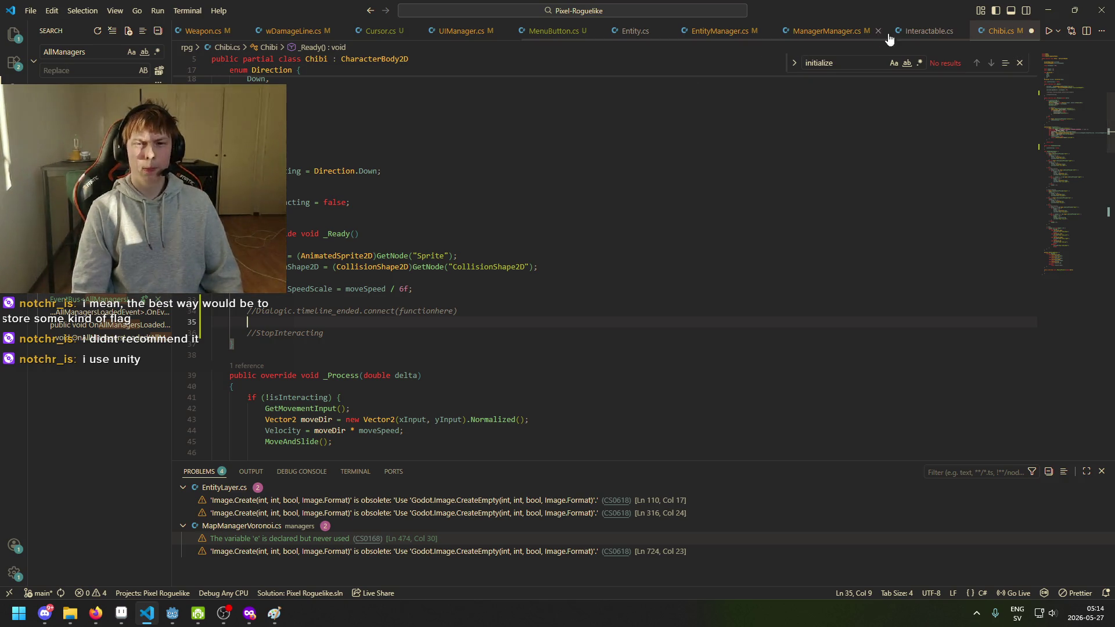
Move the GetNode("Dialogic") lookup from OnInteract into _Ready in Interactable.cs and save.
click(940, 38)
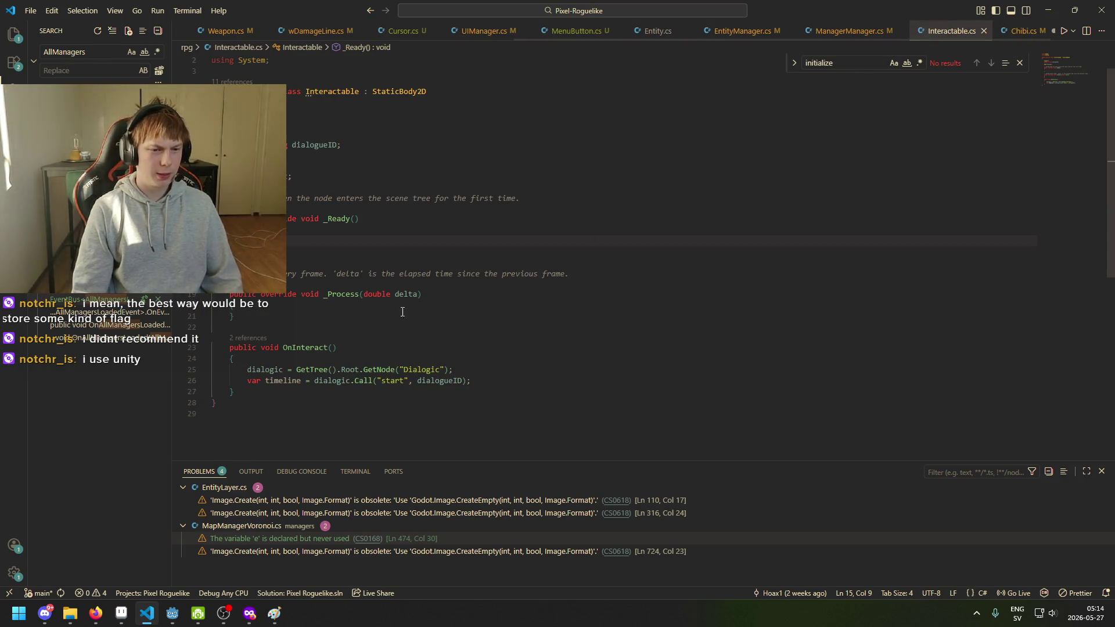
mouse_move(247, 370)
mouse_down()
mouse_move(455, 371)
mouse_move(471, 380)
mouse_up()
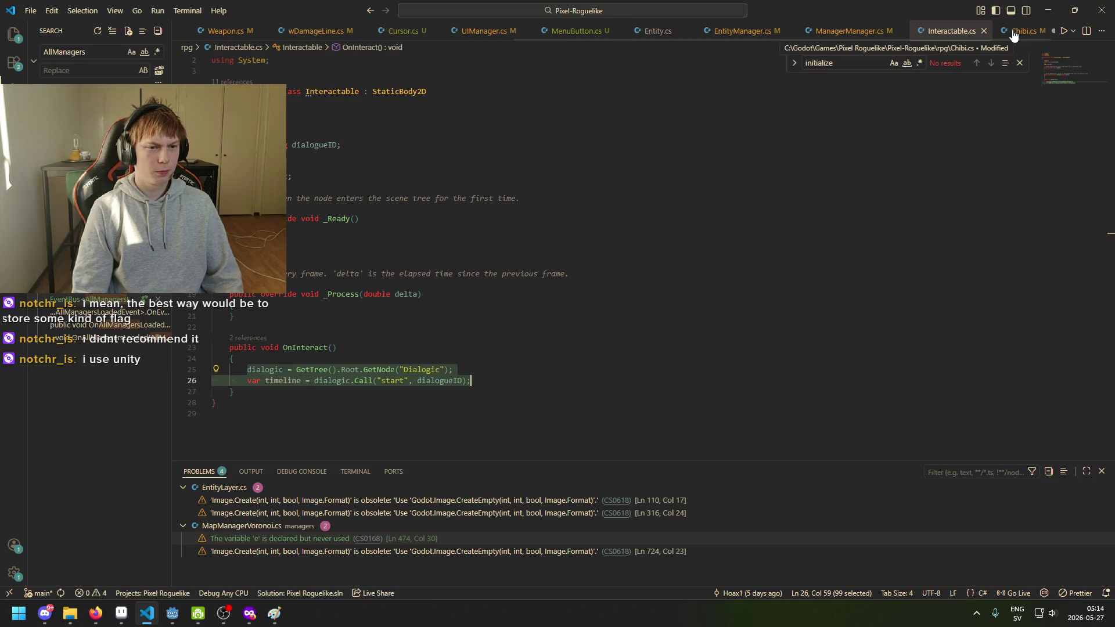
key(BackSpace)
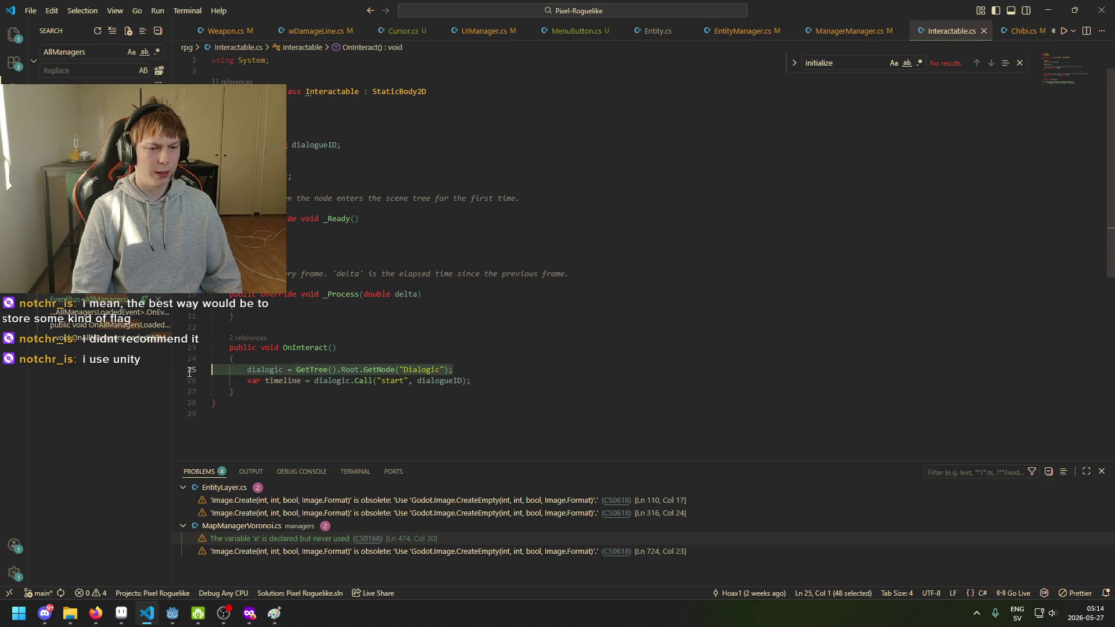
click(310, 241)
text(dialogic = GetTree().Root.GetNode("Dialogic");)
key(ctrl+s)
click(286, 241)
key(ctrl+BackSpace)
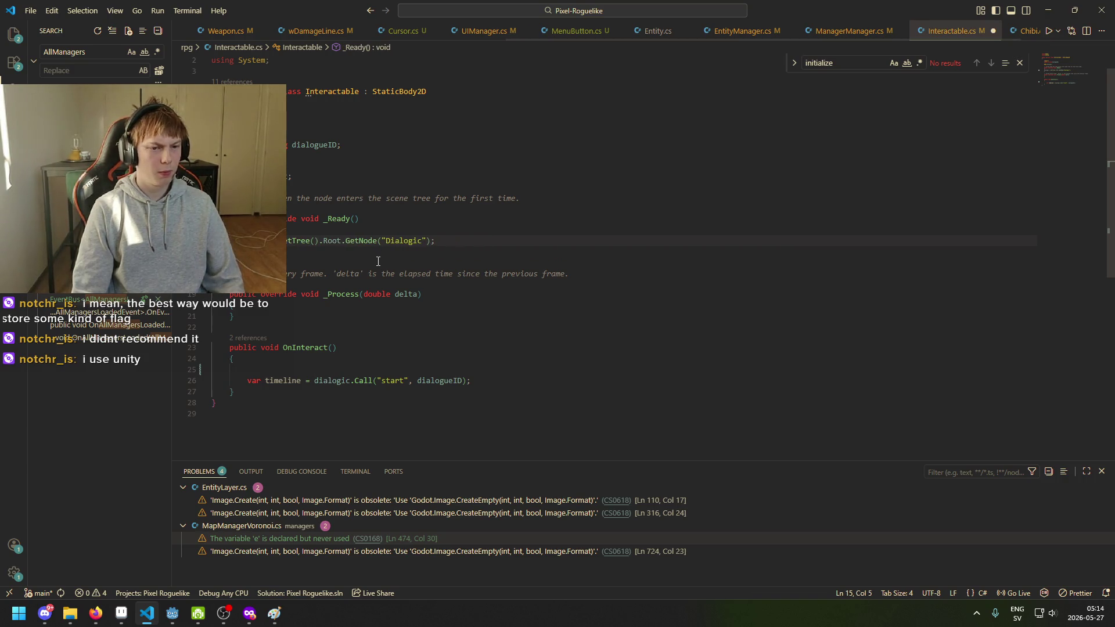
text(= G)
click(517, 243)
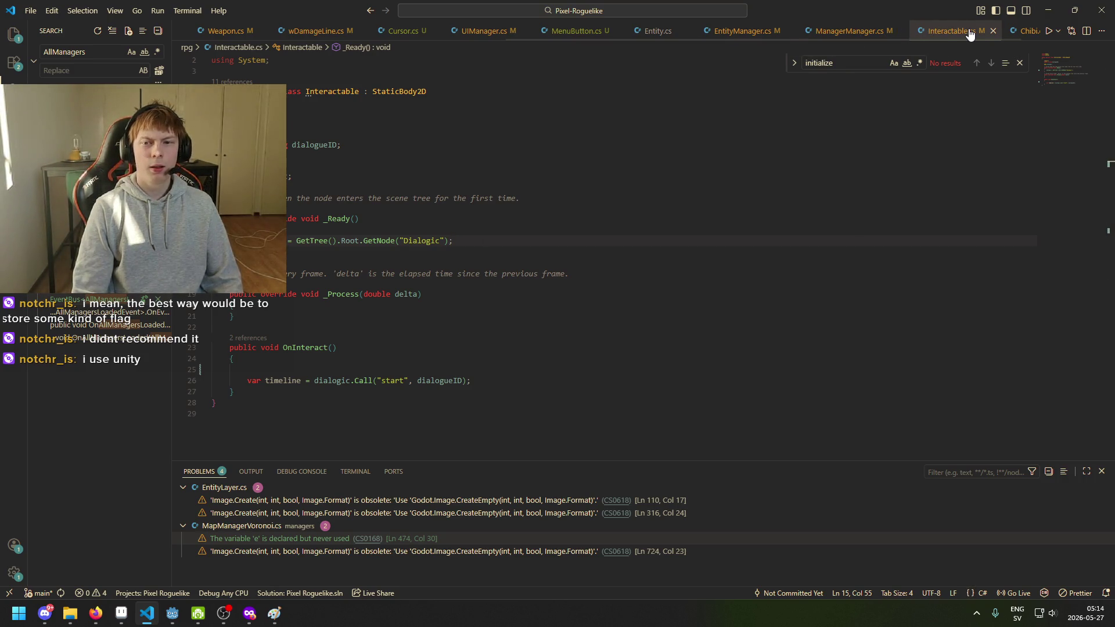
Copy the timeline start call below the lookup in _Ready, remove the duplicate line, and save Interactable.cs.
drag(472, 381, 248, 386)
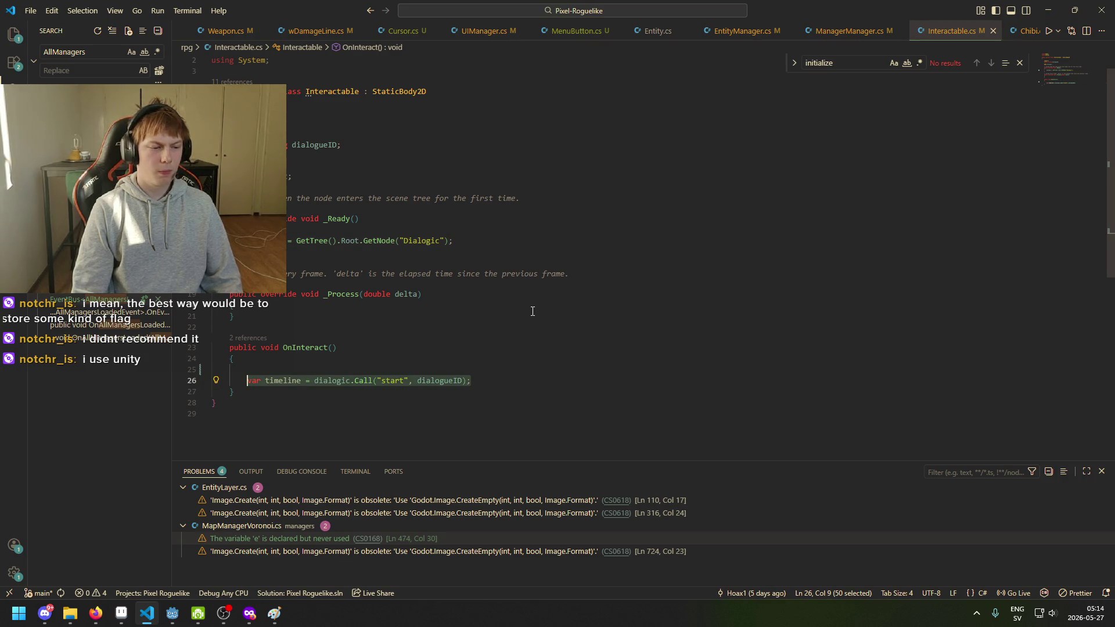
key(ctrl+c)
click(479, 241)
key(Return)
key(ctrl+v)
mouse_move(479, 251)
mouse_down()
mouse_move(215, 252)
mouse_move(214, 240)
mouse_up()
click(514, 251)
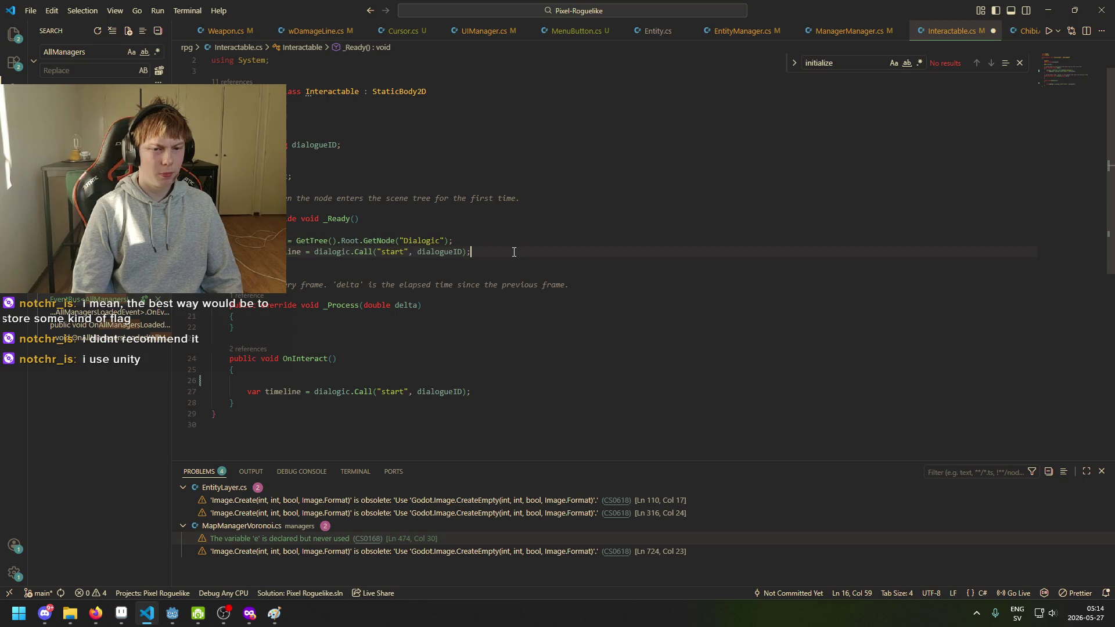
key(shift+Up)
key(BackSpace)
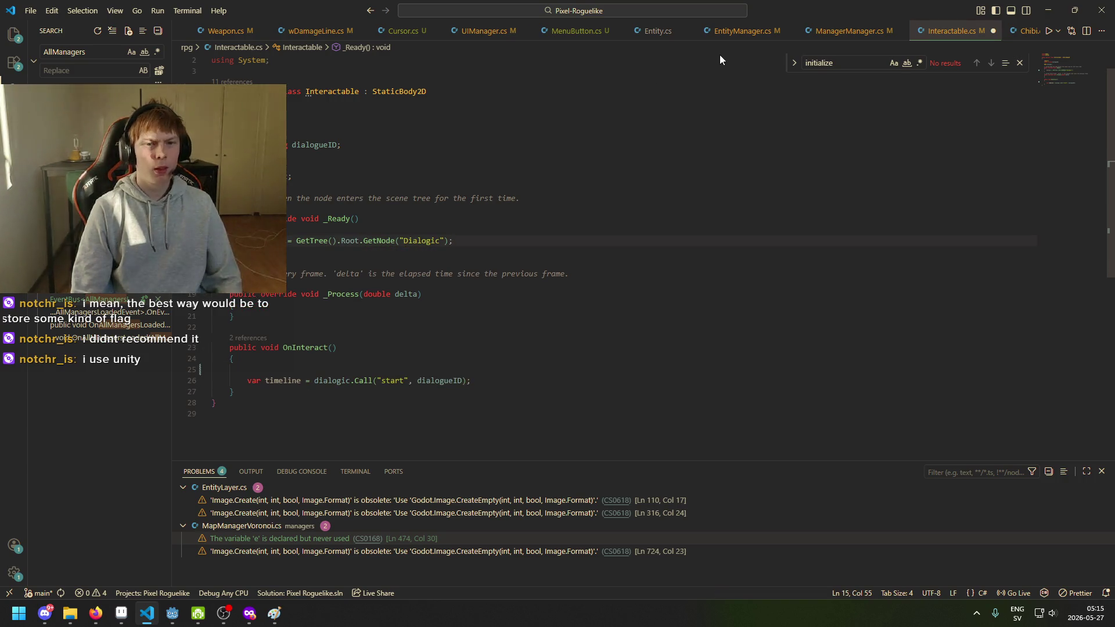
key(ctrl+s)
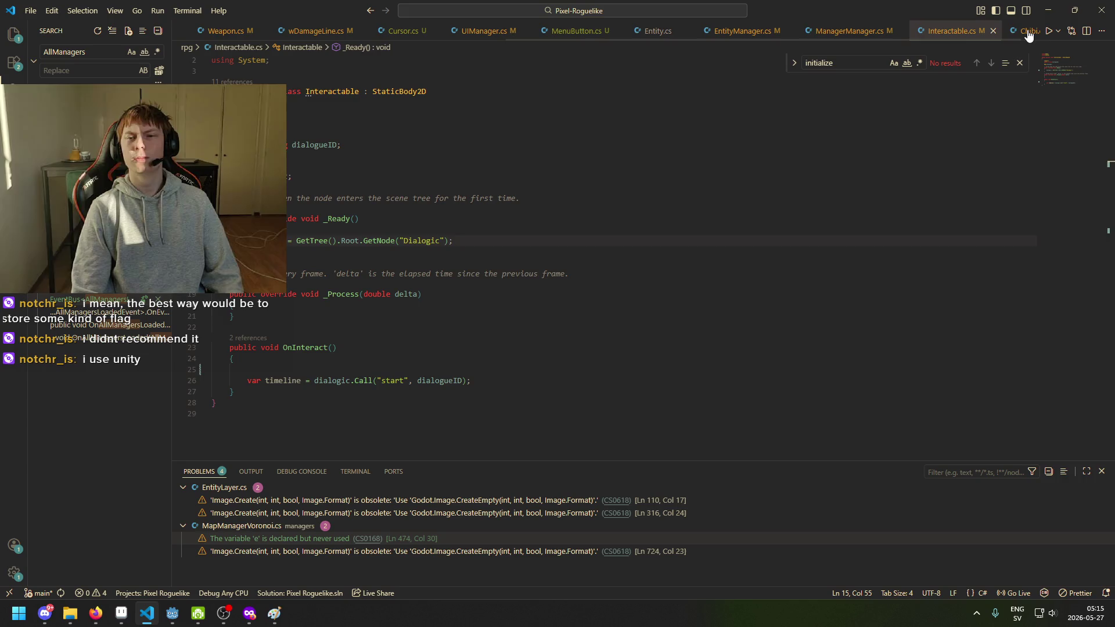
click(1028, 31)
Paste the Dialogic lookup and start-call lines into Chibi's _Ready, declaring the lookup with var.
key(ctrl+v)
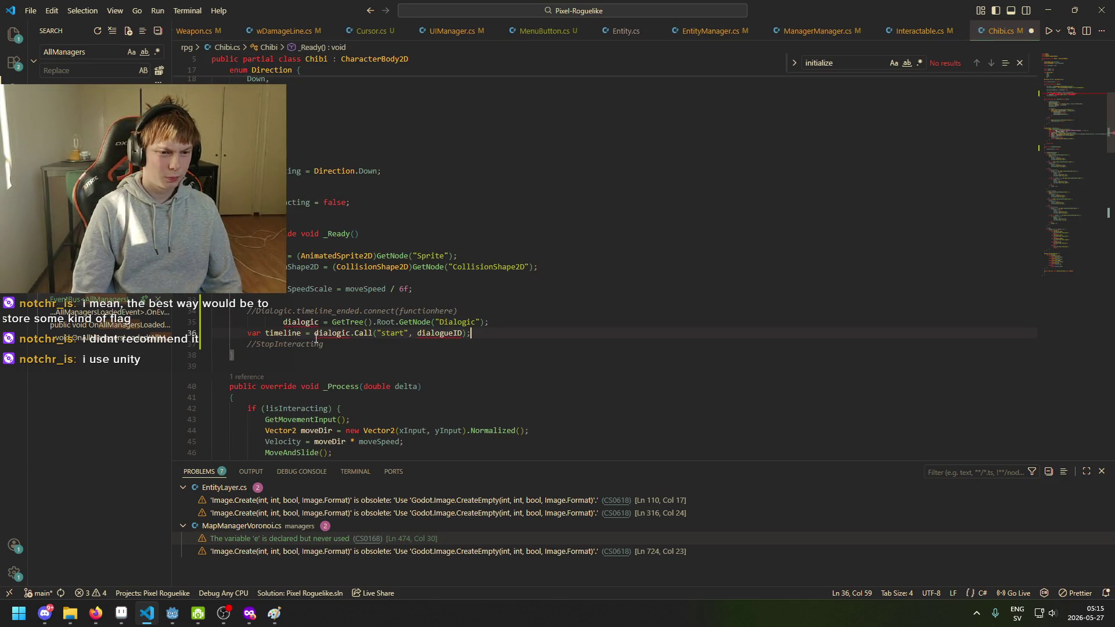
click(283, 322)
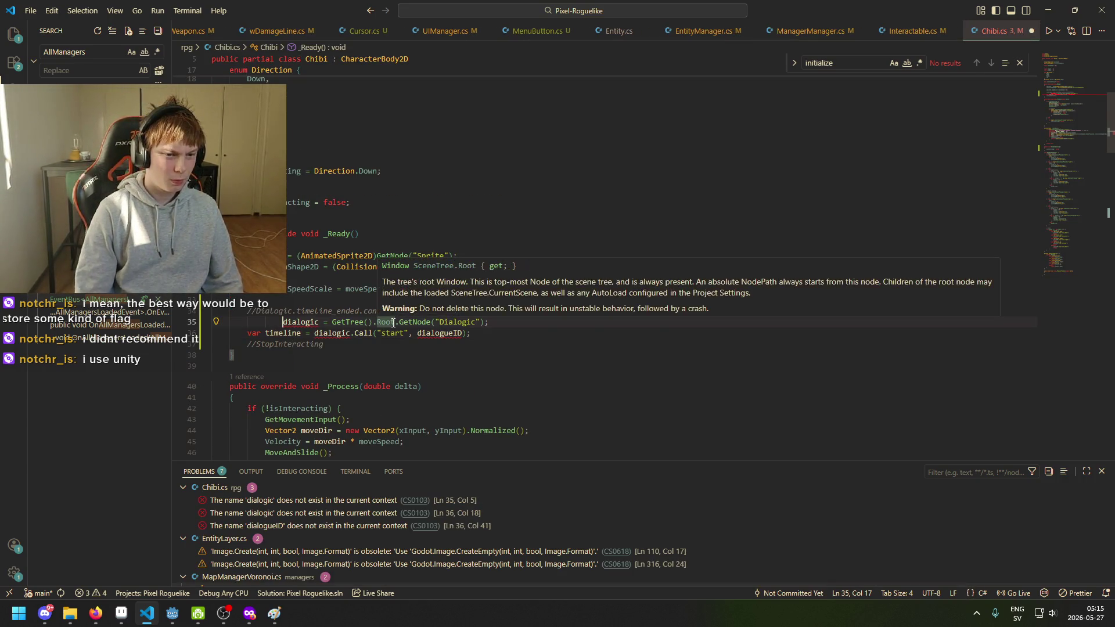
key(BackSpace)
key(BackSpace)
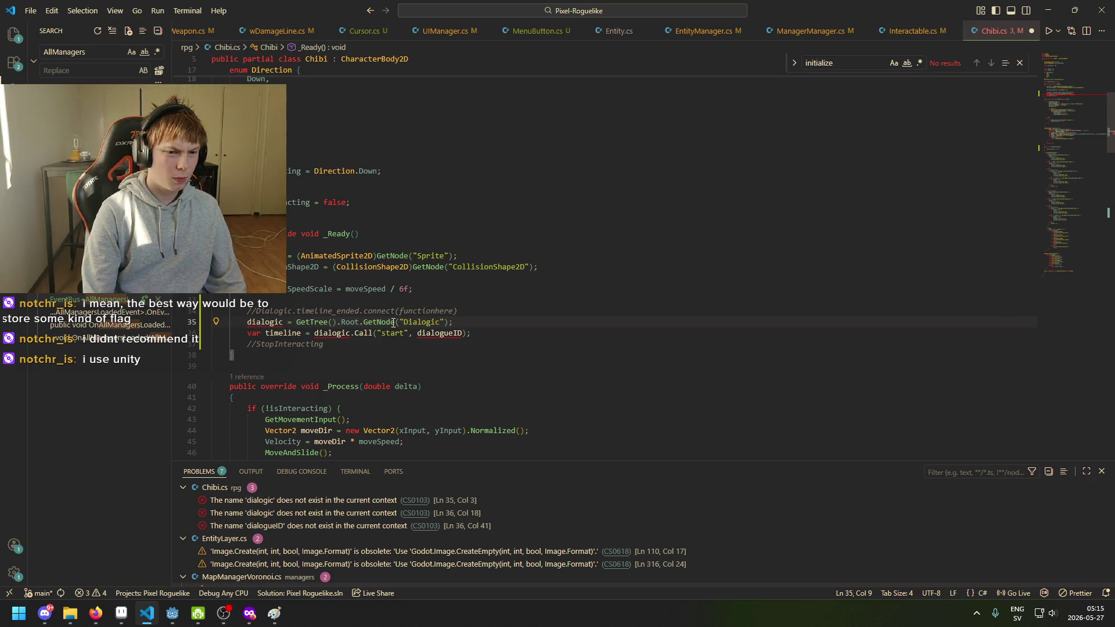
text(var)
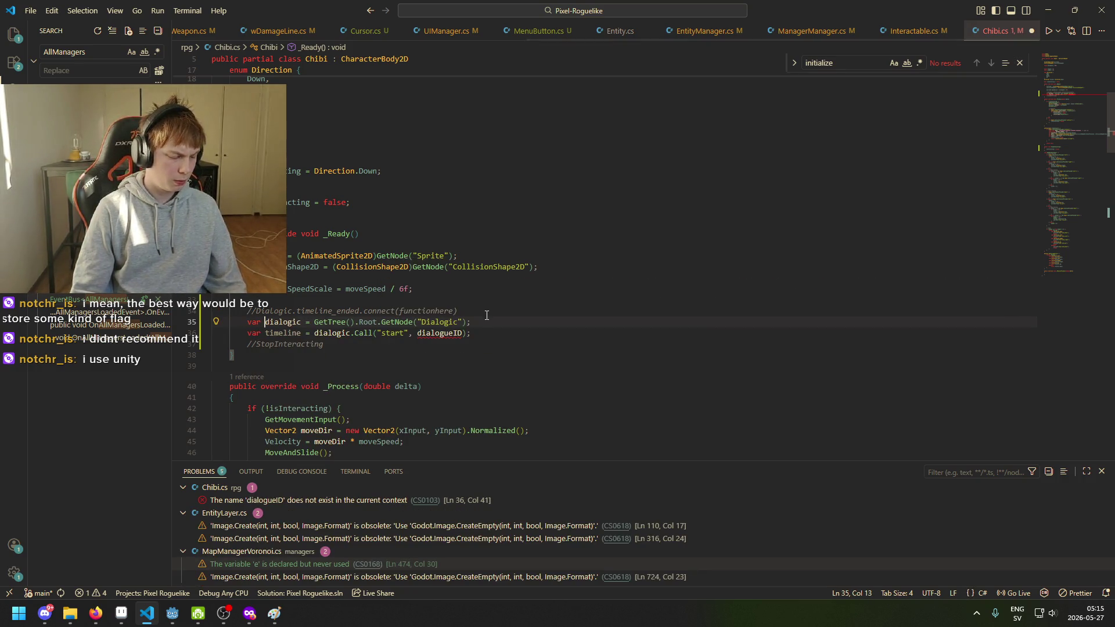
click(333, 323)
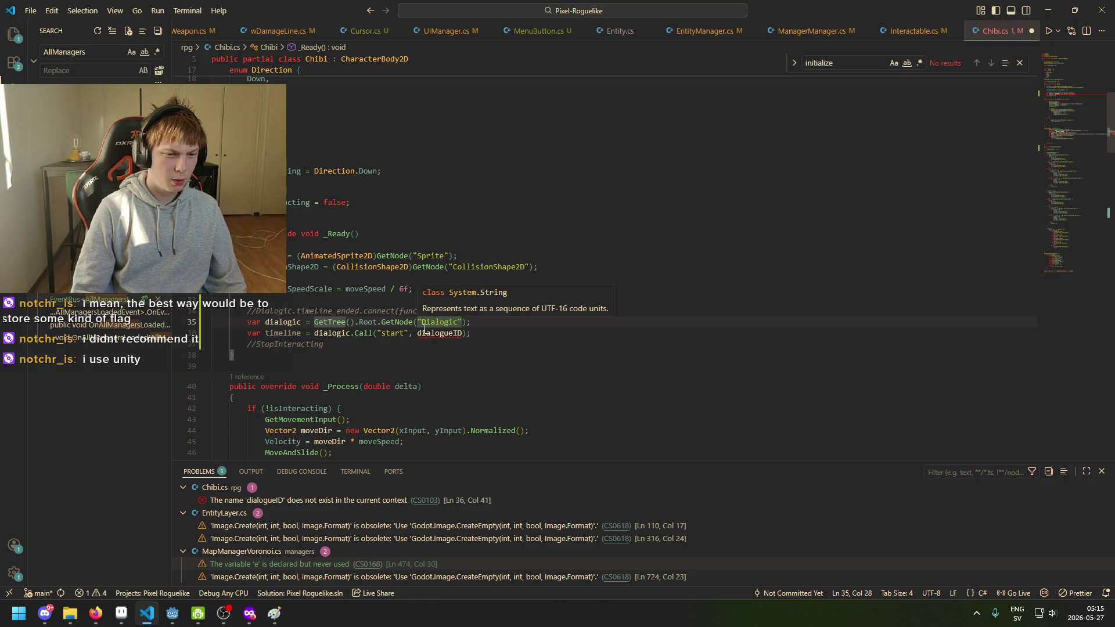
click(401, 335)
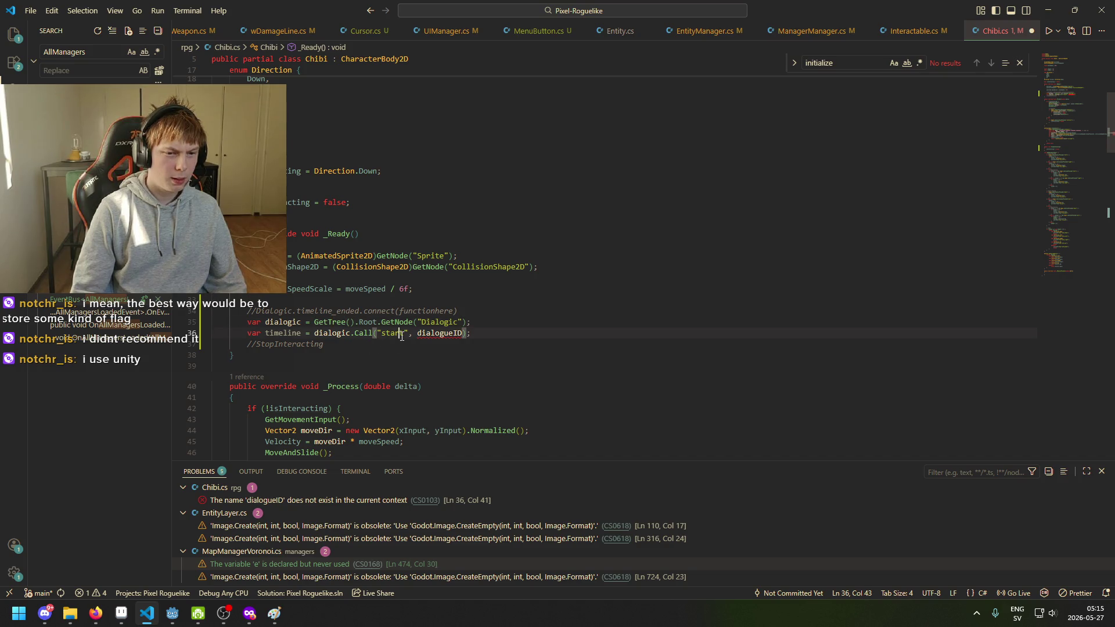
click(407, 335)
Change the Call to use timeline_ended.connect with StopInteracting as its argument.
scroll(301, 369, up, 2)
drag(297, 370, 398, 369)
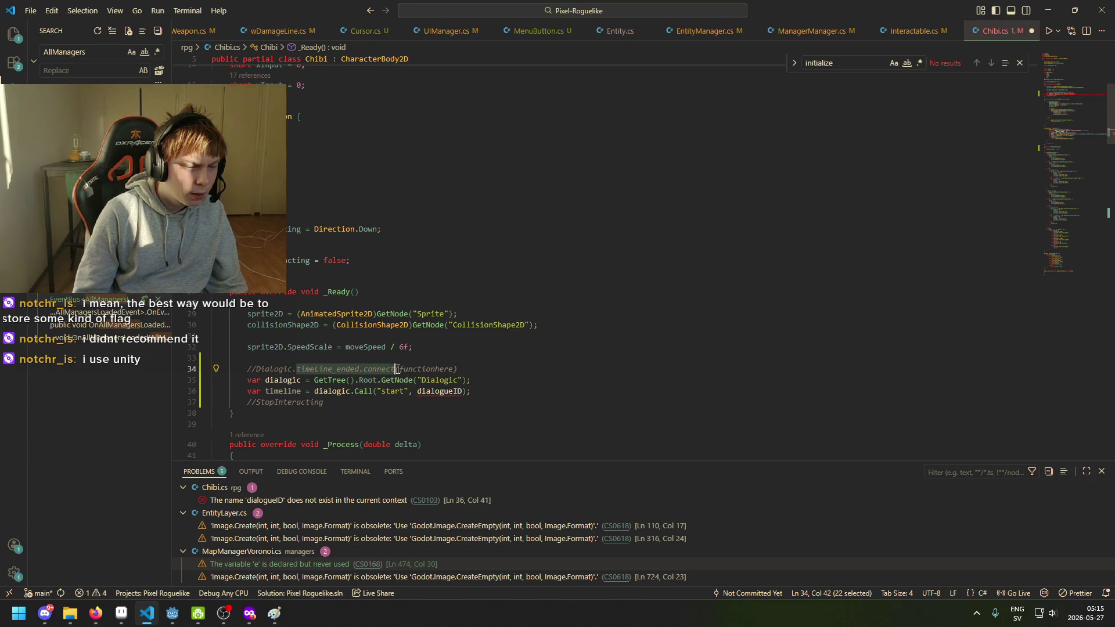
mouse_move(397, 369)
mouse_down()
mouse_move(377, 369)
mouse_move(390, 369)
mouse_up()
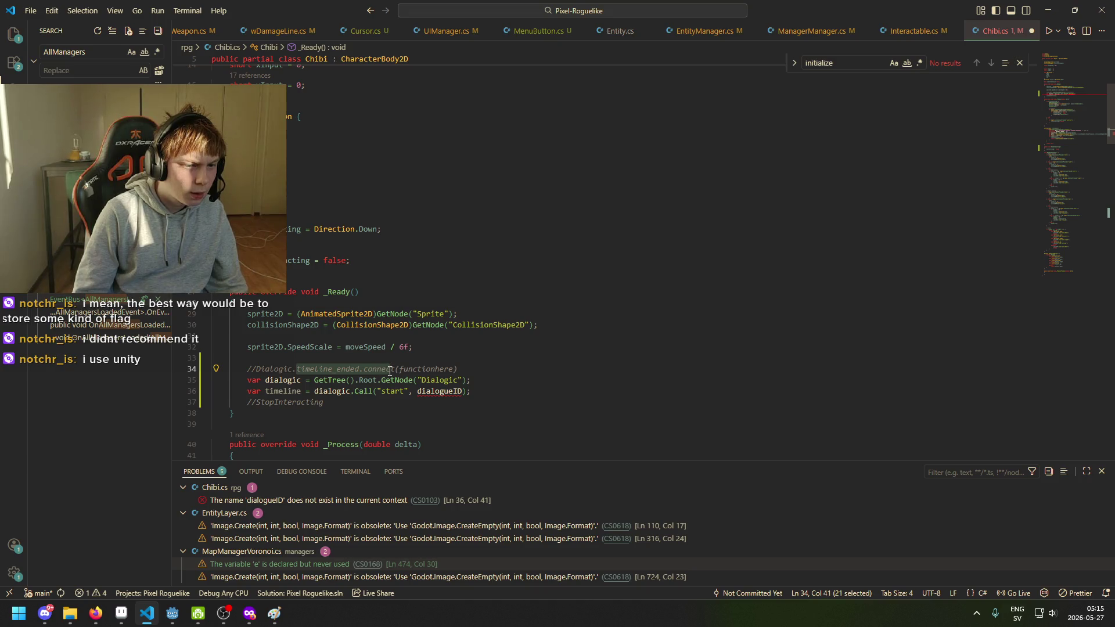
click(399, 380)
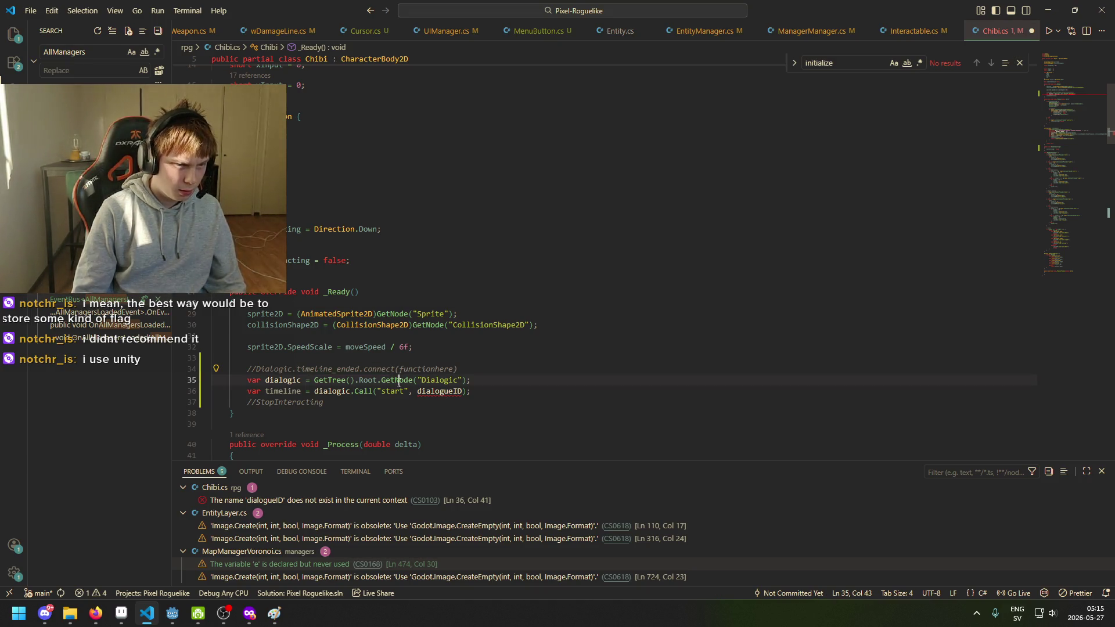
drag(395, 369, 297, 369)
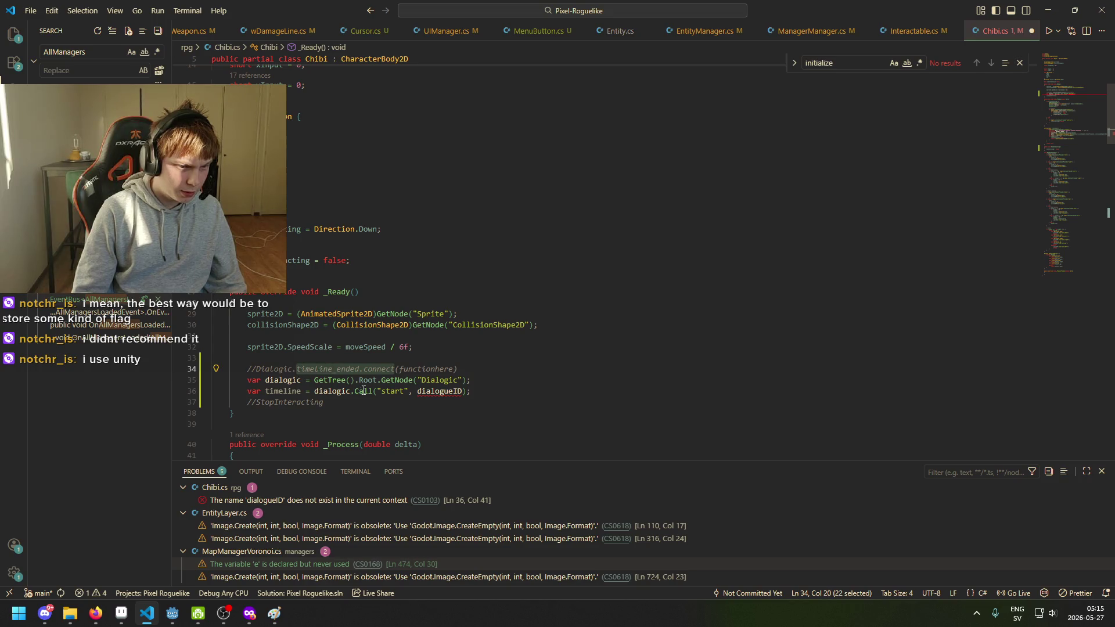
drag(408, 392, 382, 392)
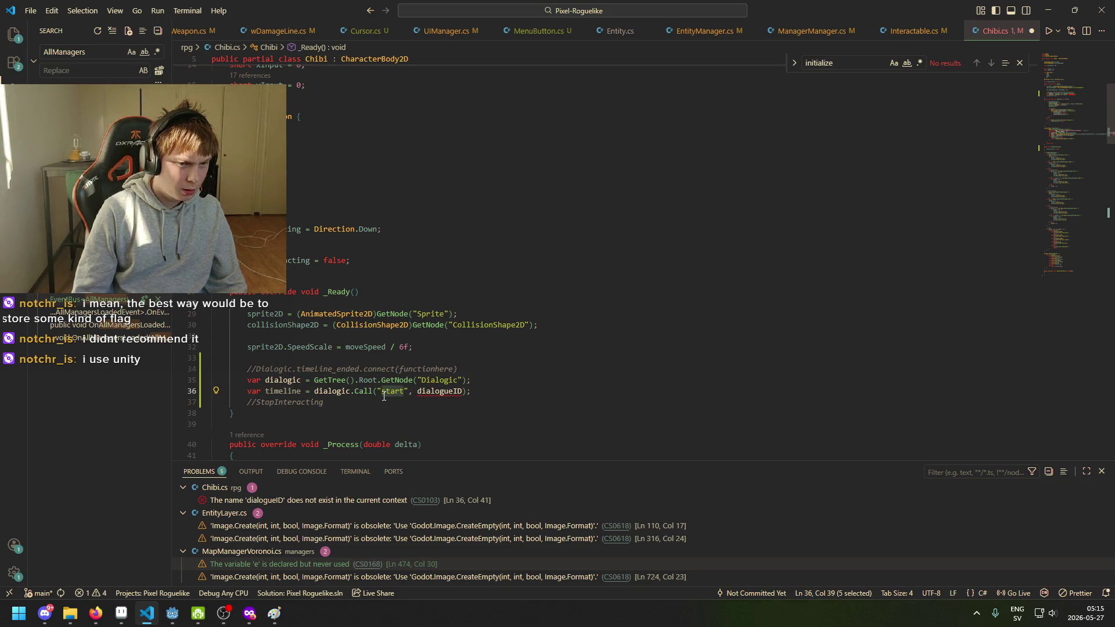
key(ctrl+v)
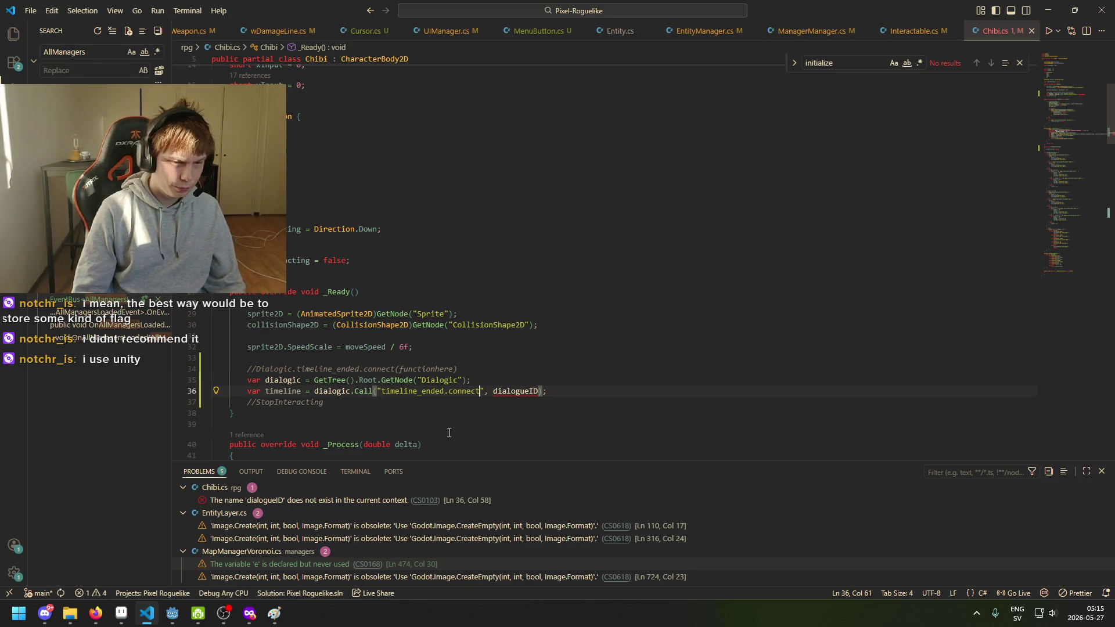
drag(539, 391, 490, 393)
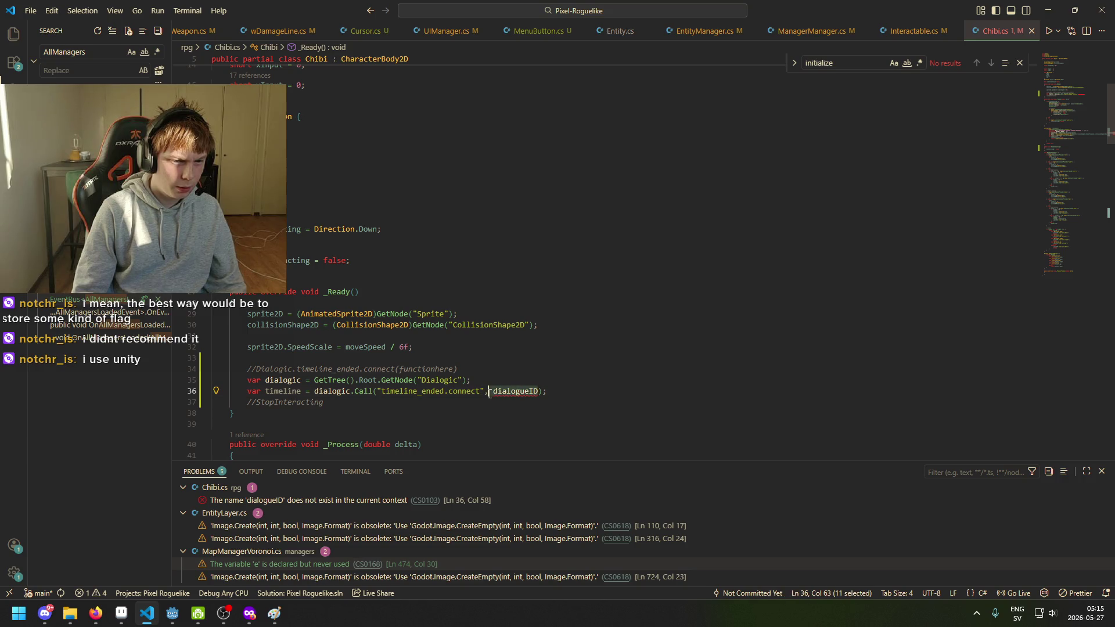
text(Stop)
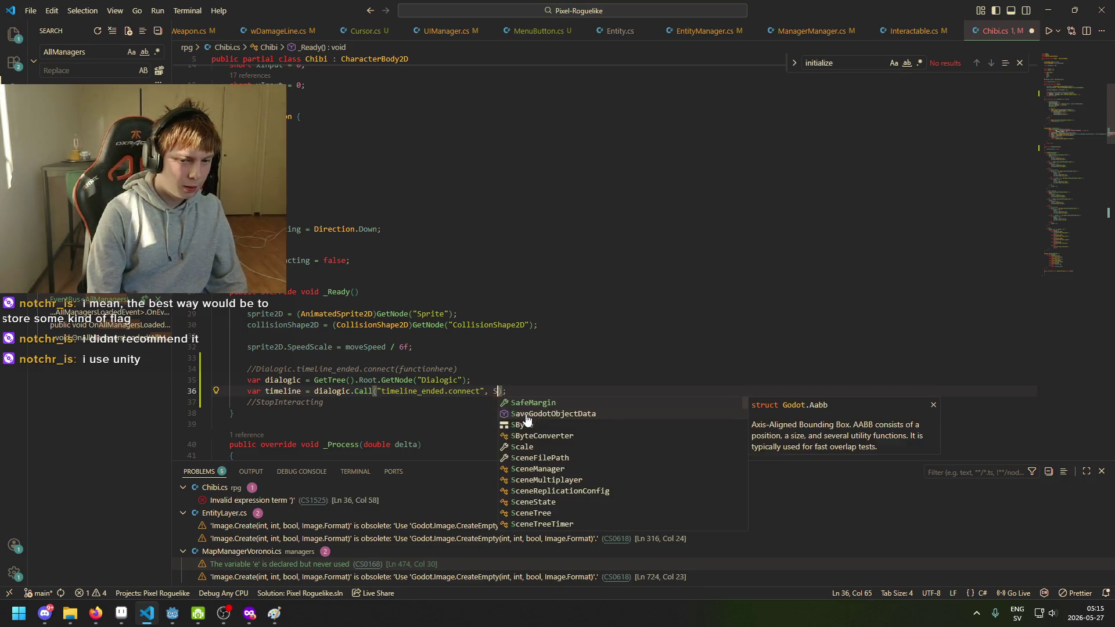
text(I)
key(Tab)
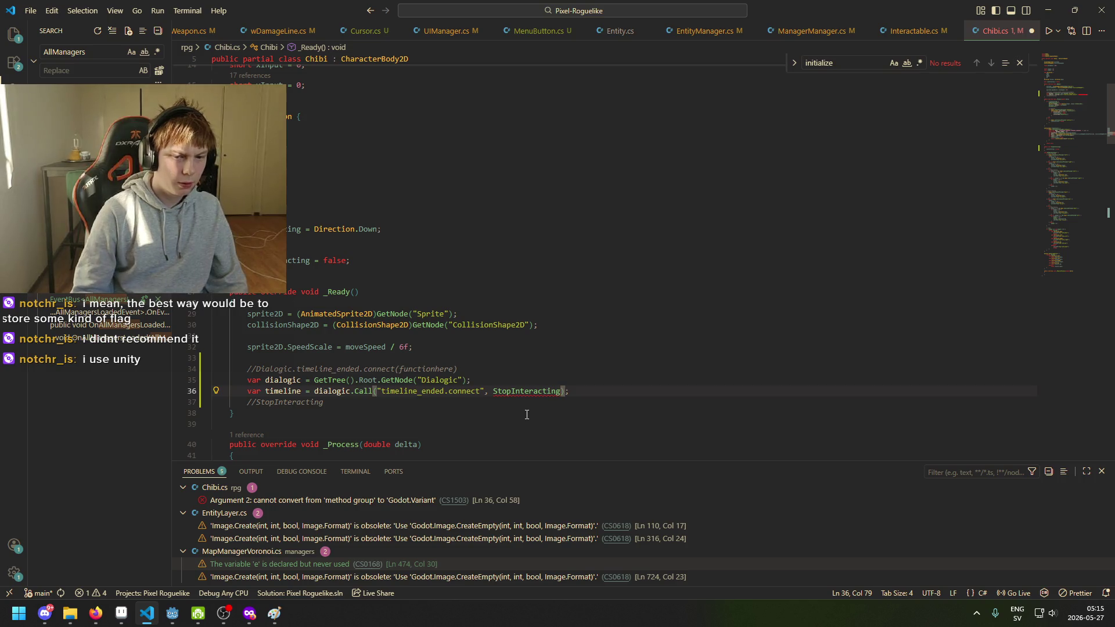
Comment out the failing timeline_ended connect line.
click(579, 393)
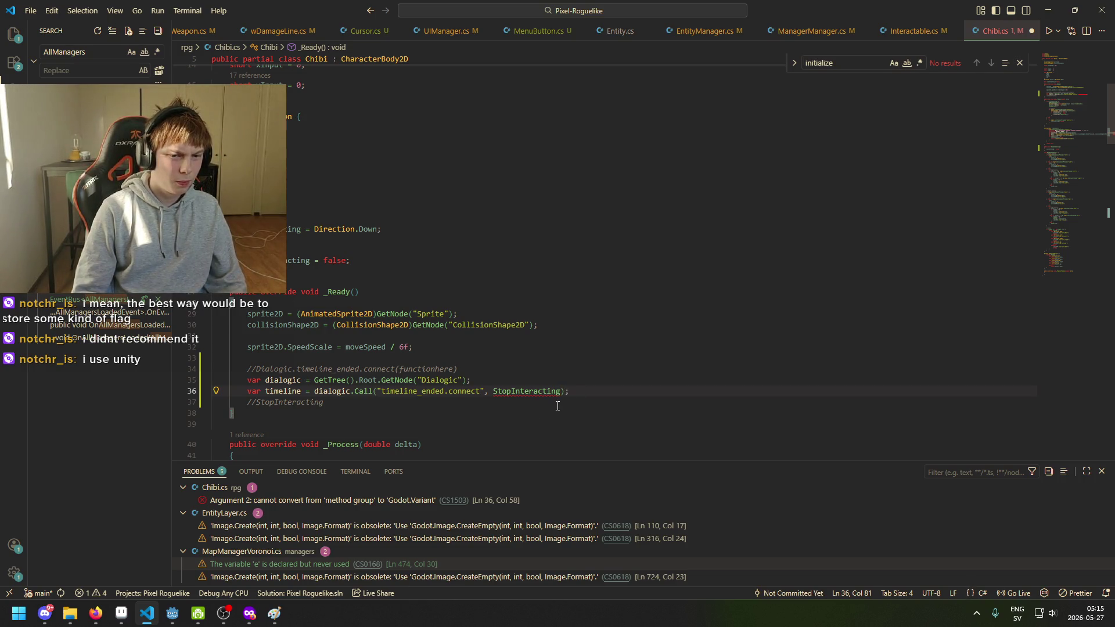
mouse_move(543, 393)
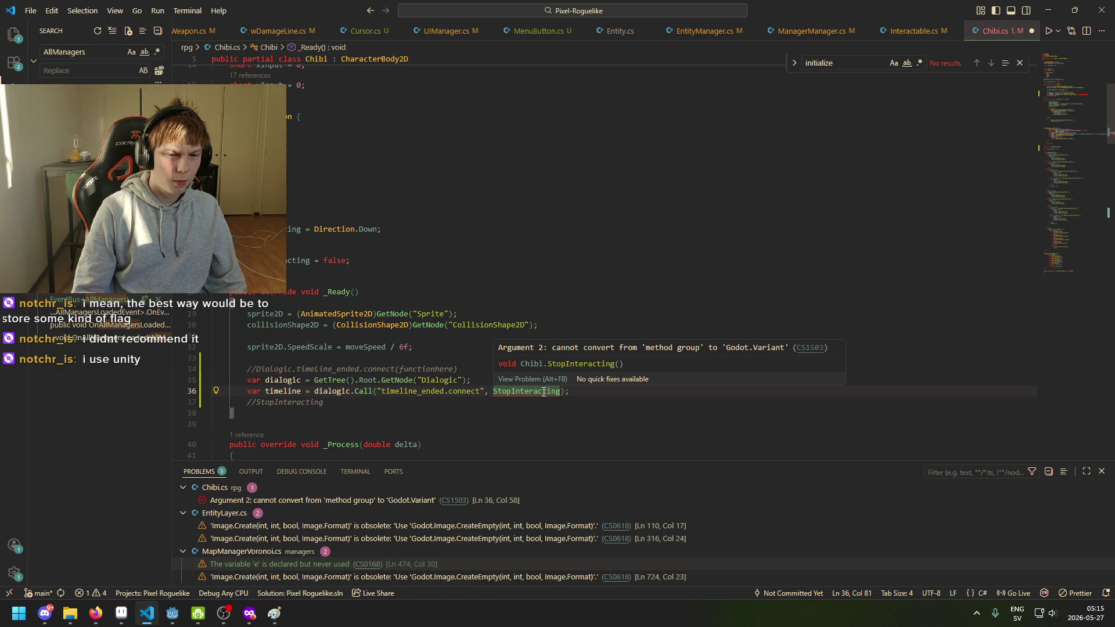
click(248, 392)
key(ctrl+slash)
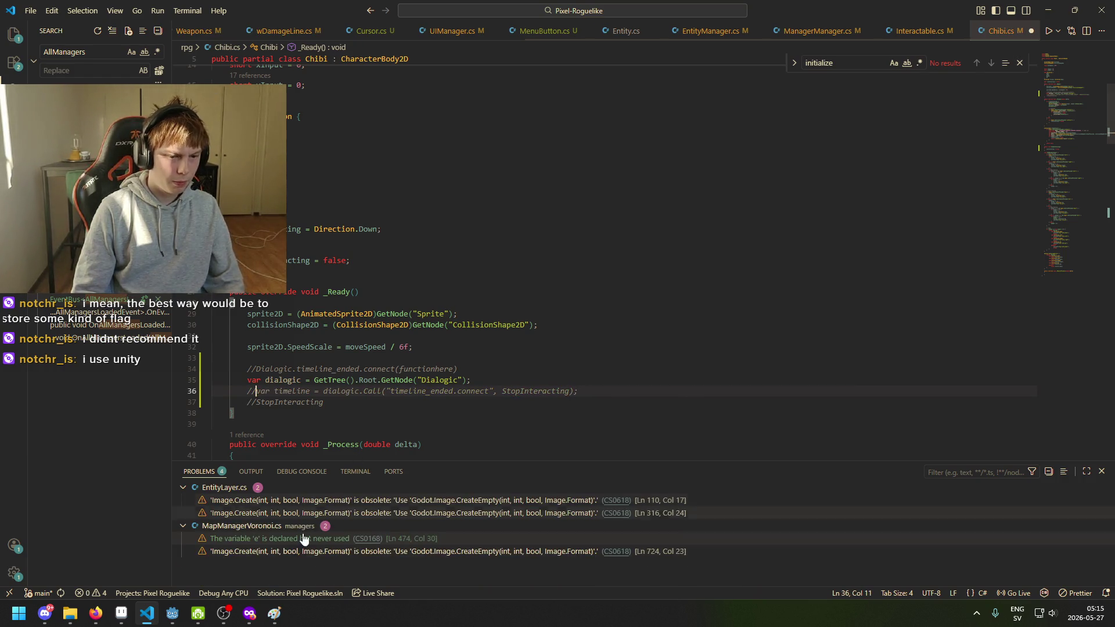
Search Google in Firefox for 'dialogic connect signal c#'.
mouse_move(250, 614)
click(813, 558)
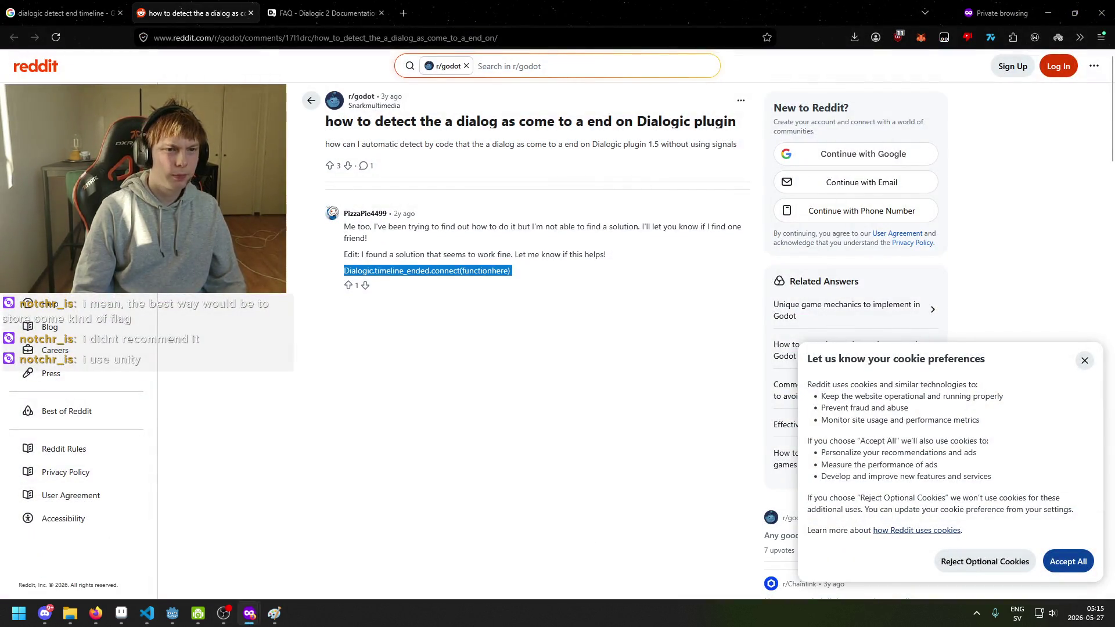
click(285, 40)
text(dialog)
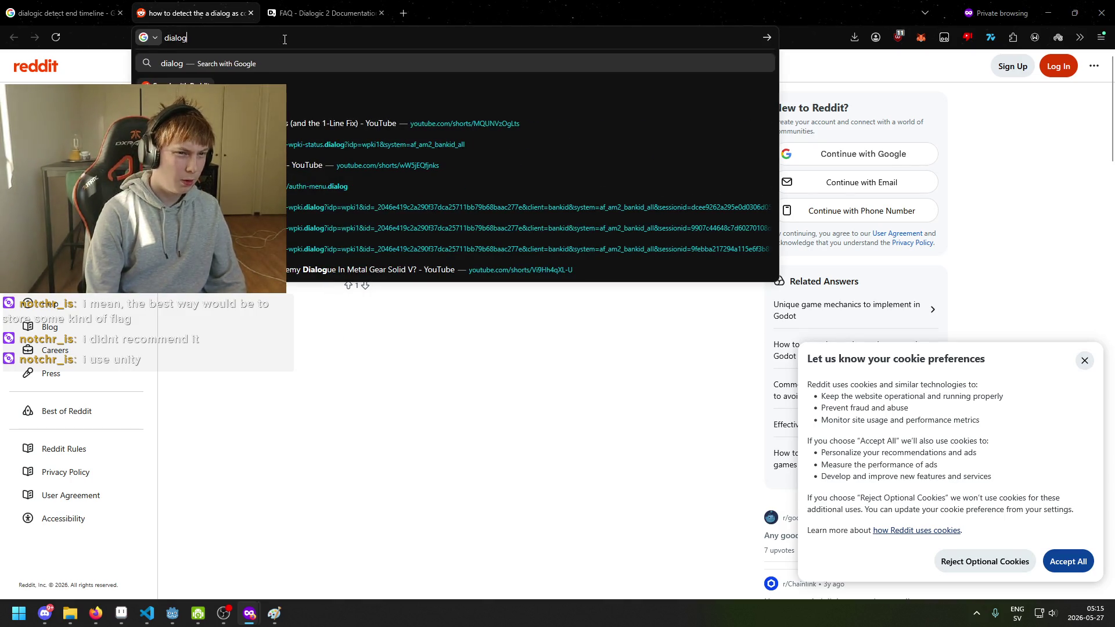
text(ic connect )
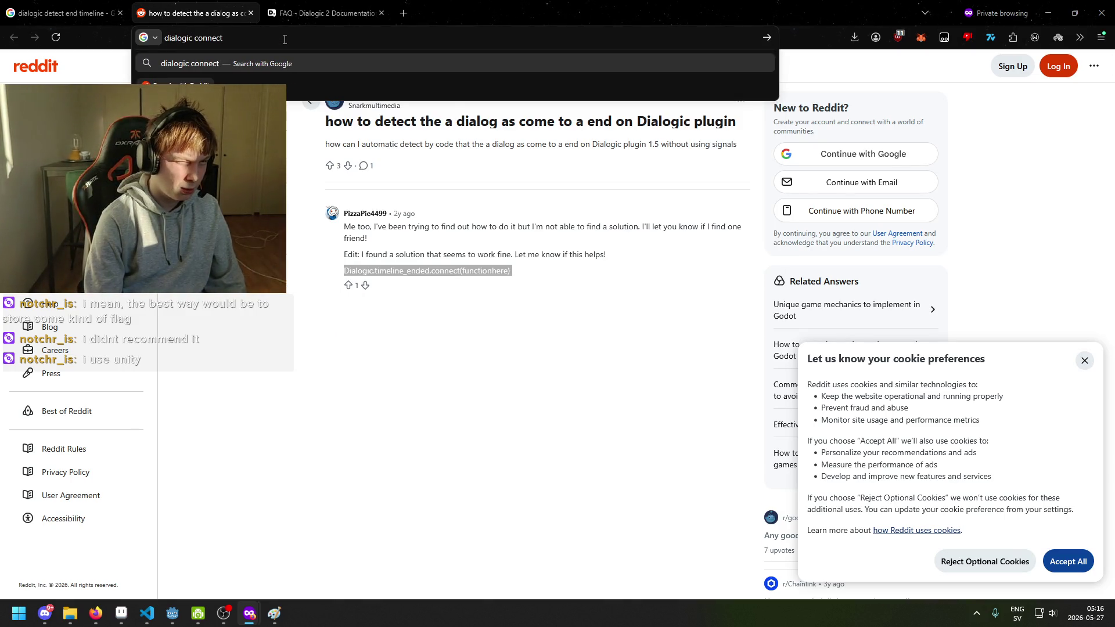
text(signal c#)
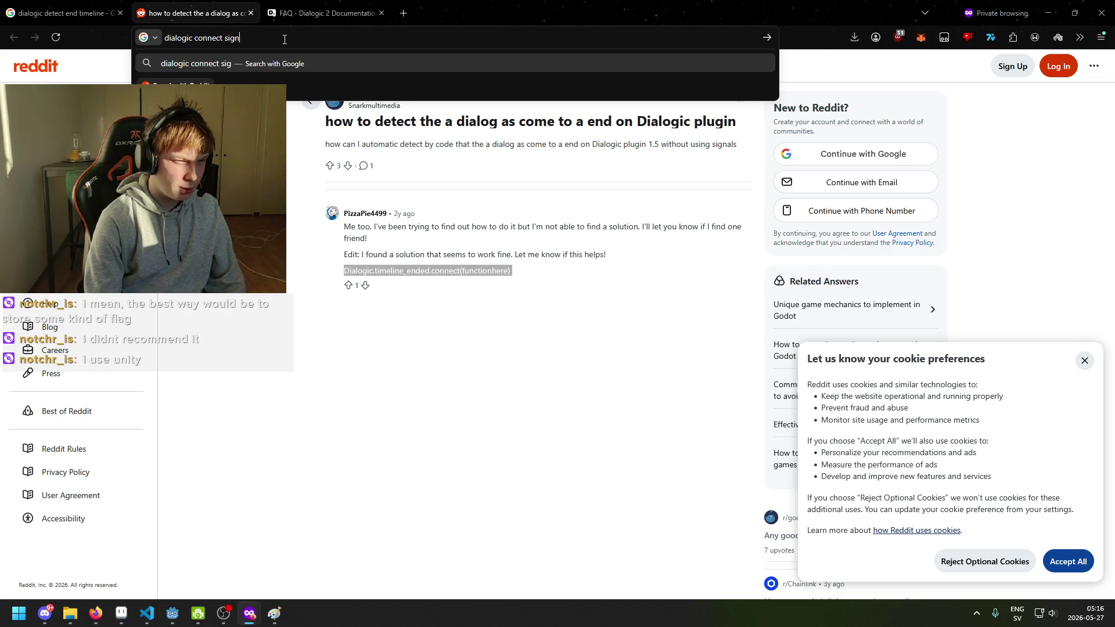
key(Return)
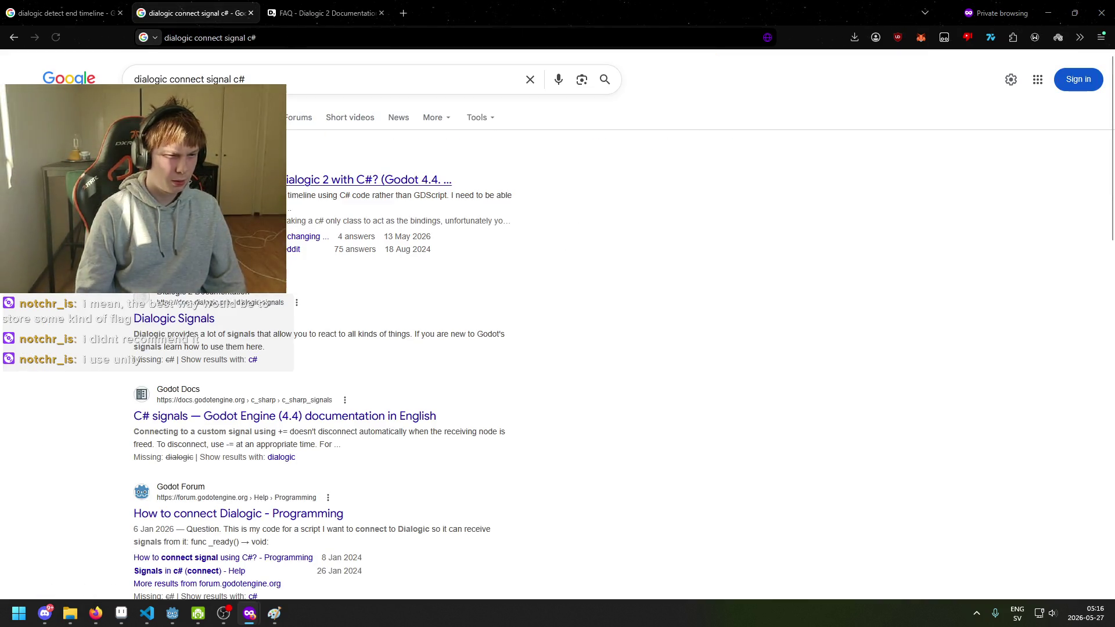
Open the Reddit thread 'Is there a better way to use Dialogic 2 with C#?' in a new tab and read it.
right_click(238, 179)
click(273, 191)
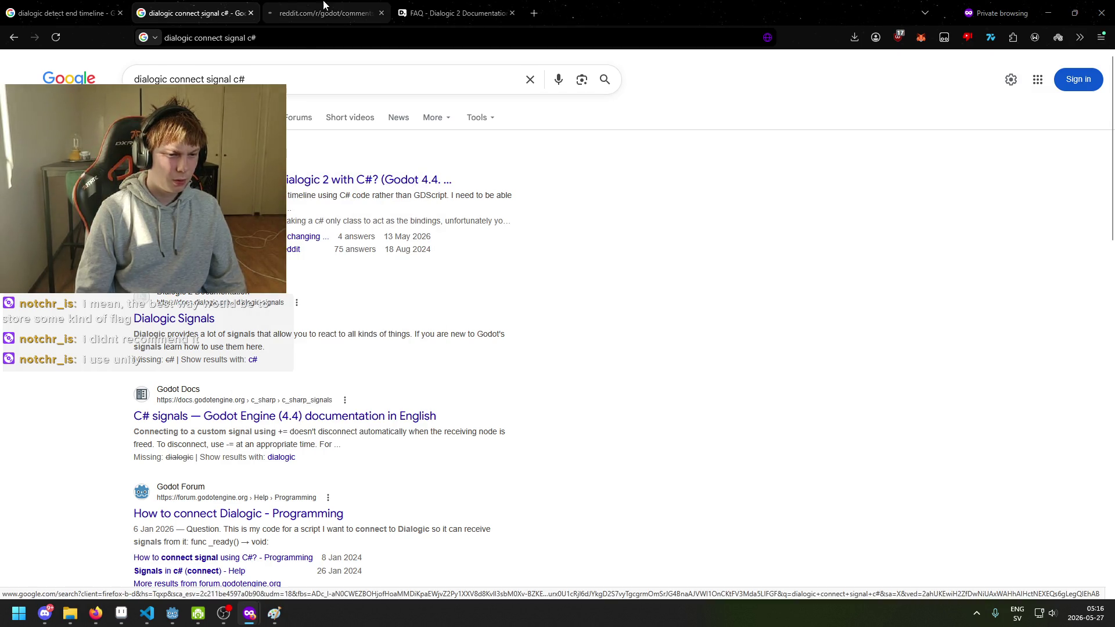
key(ctrl+Tab)
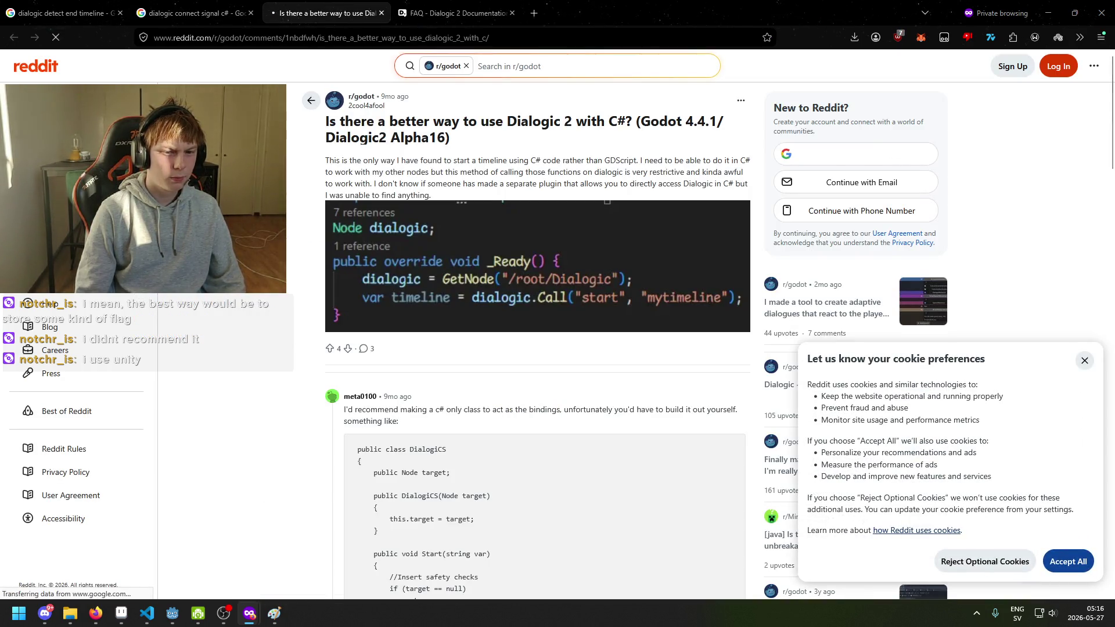
scroll(232, 307, down, 3)
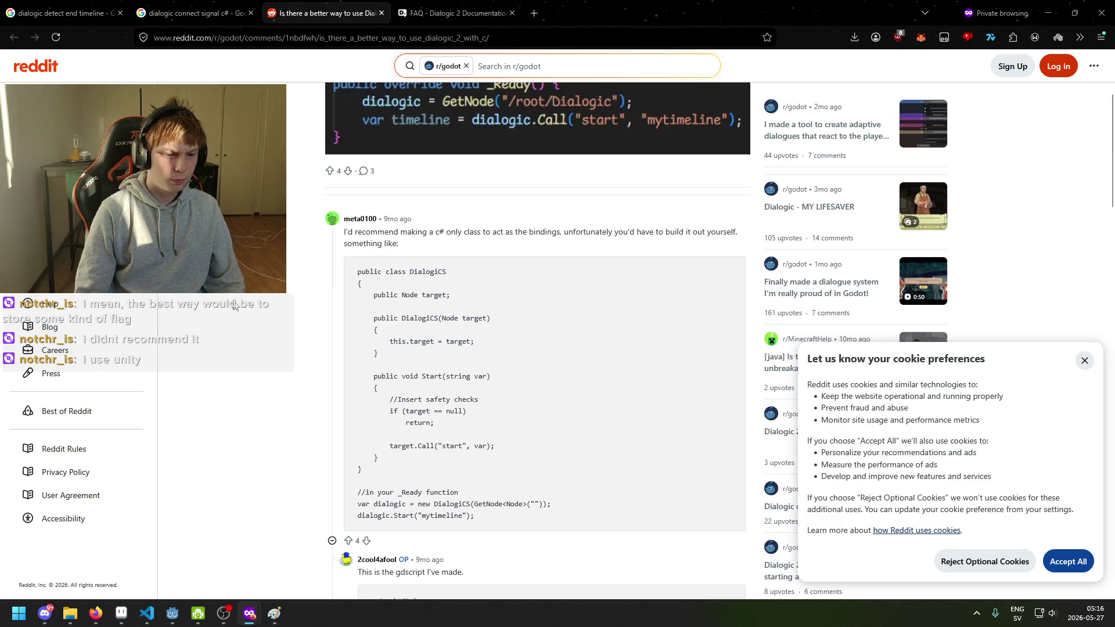
scroll(237, 307, down, 5)
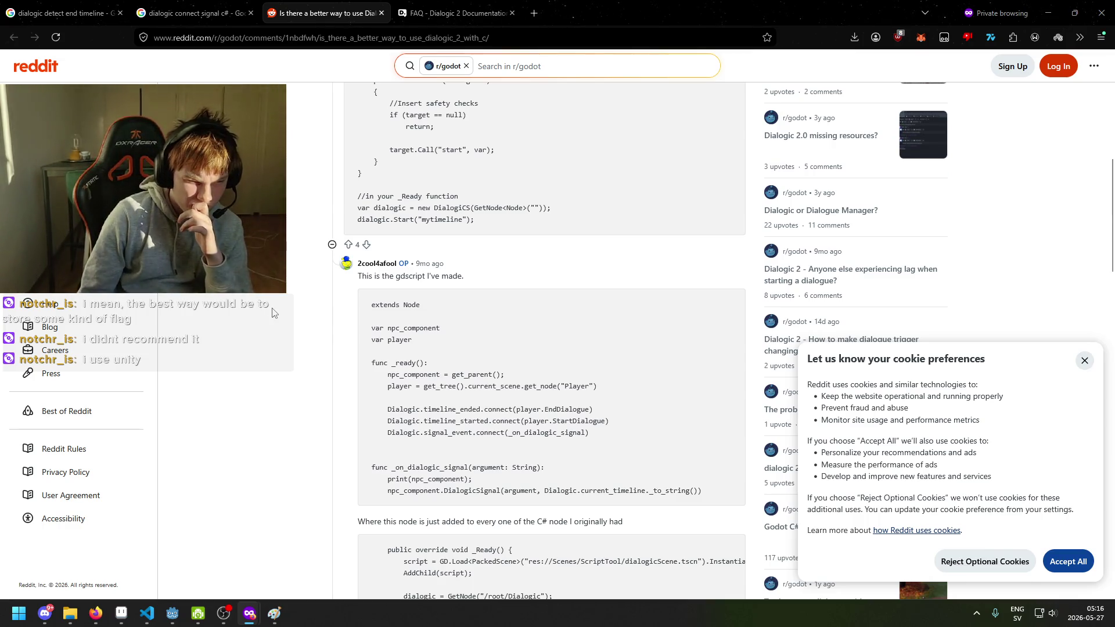
scroll(278, 326, down, 4)
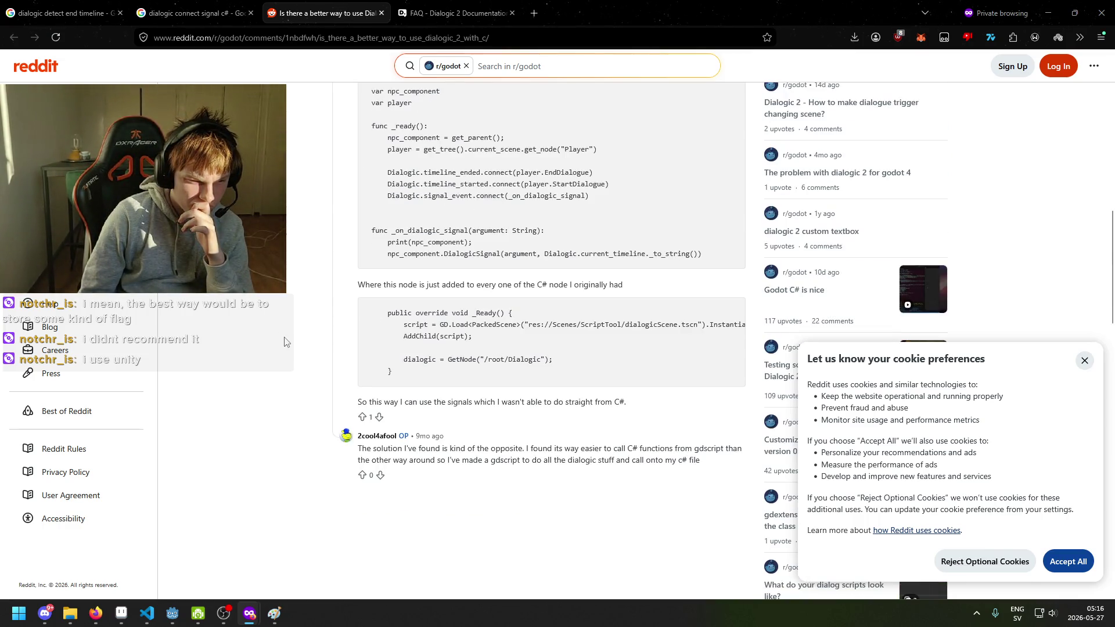
scroll(285, 342, up, 4)
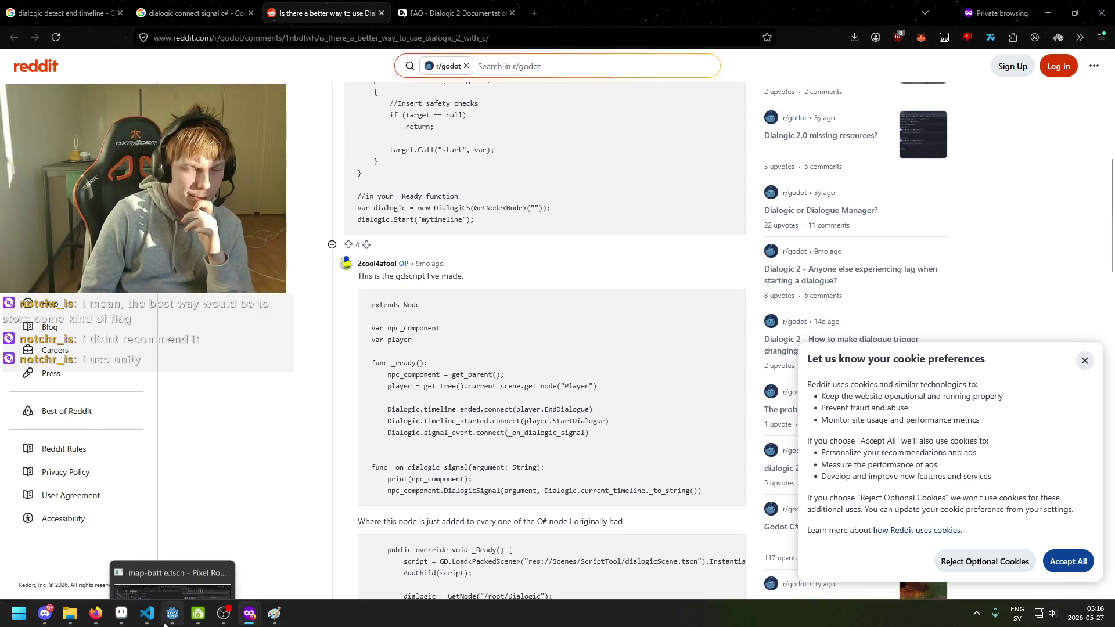
Hide Godot's bottom tile map panel with Ctrl+J so the Dialogic timeline fills the space.
click(165, 624)
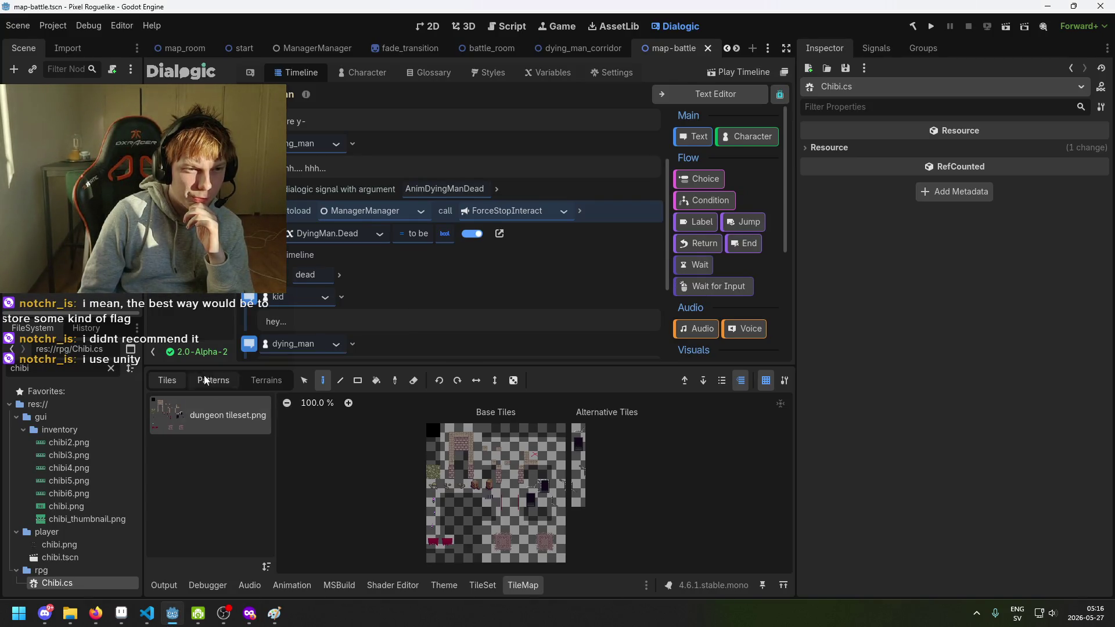
mouse_move(250, 611)
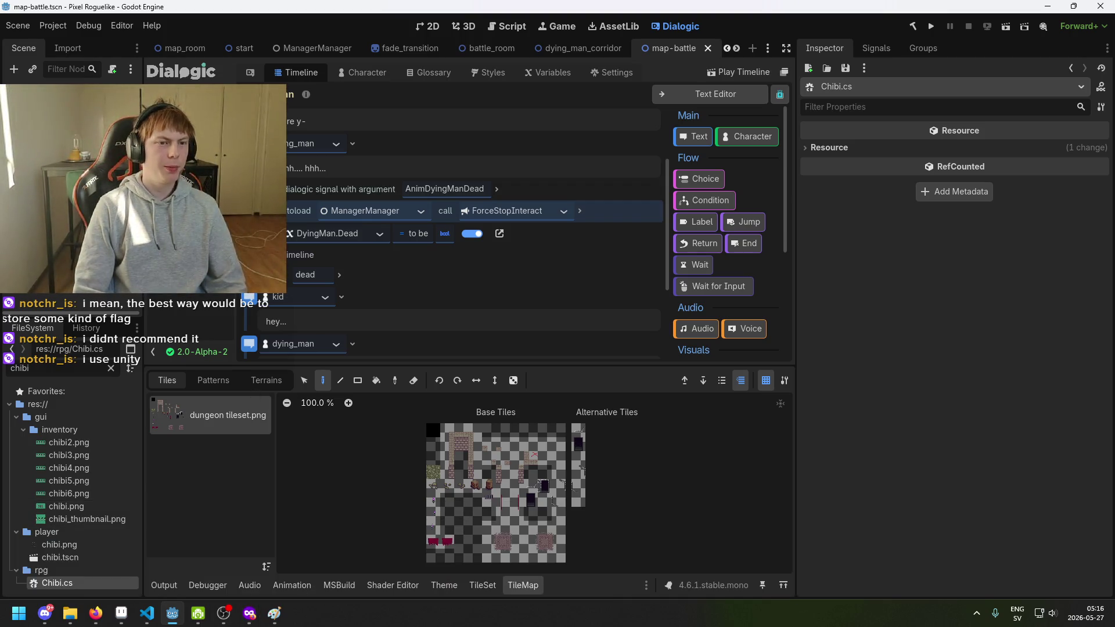
key(ctrl+j)
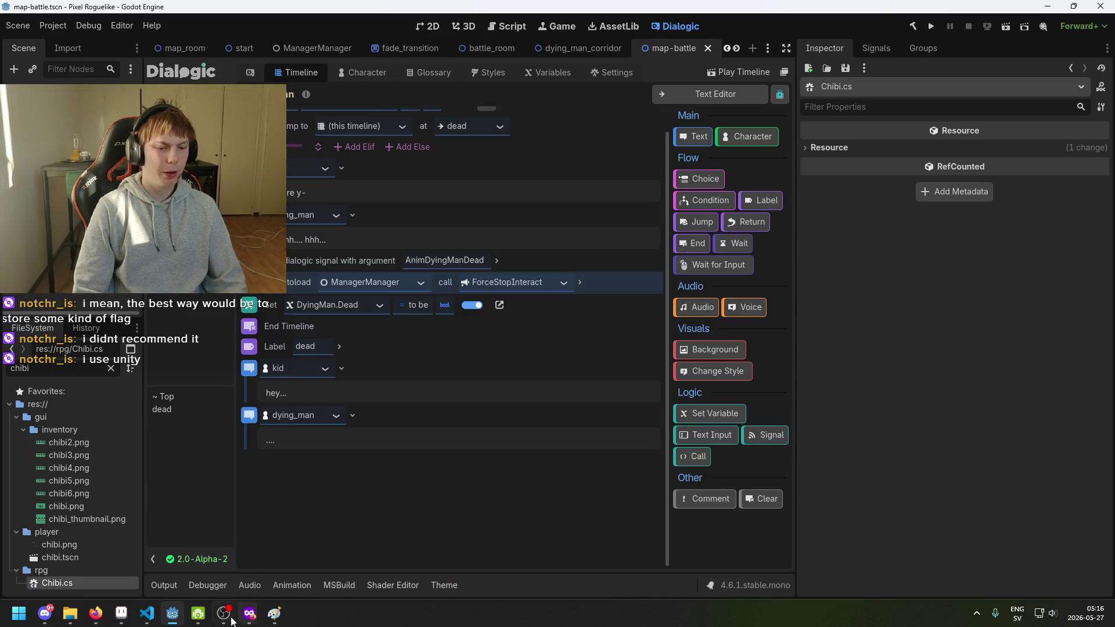
Return to Chibi.cs in VS Code and select the commented-out connect lines.
click(173, 614)
click(147, 613)
mouse_move(324, 402)
mouse_down()
mouse_move(102, 388)
mouse_move(191, 378)
mouse_move(146, 388)
mouse_up()
Delete the commented-out connect lines, the Dialogic comment and the dialogic lookup from Chibi's _Ready.
key(BackSpace)
key(BackSpace)
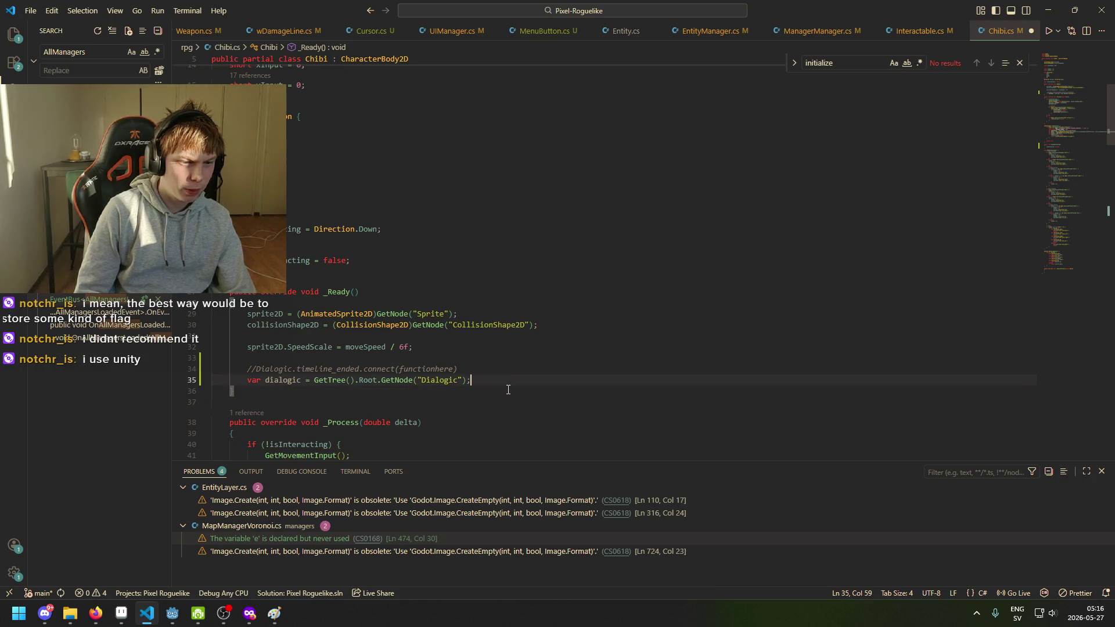
mouse_move(461, 369)
mouse_down()
mouse_move(233, 391)
mouse_move(462, 372)
mouse_move(246, 370)
mouse_up()
key(shift+Right)
key(shift+Right)
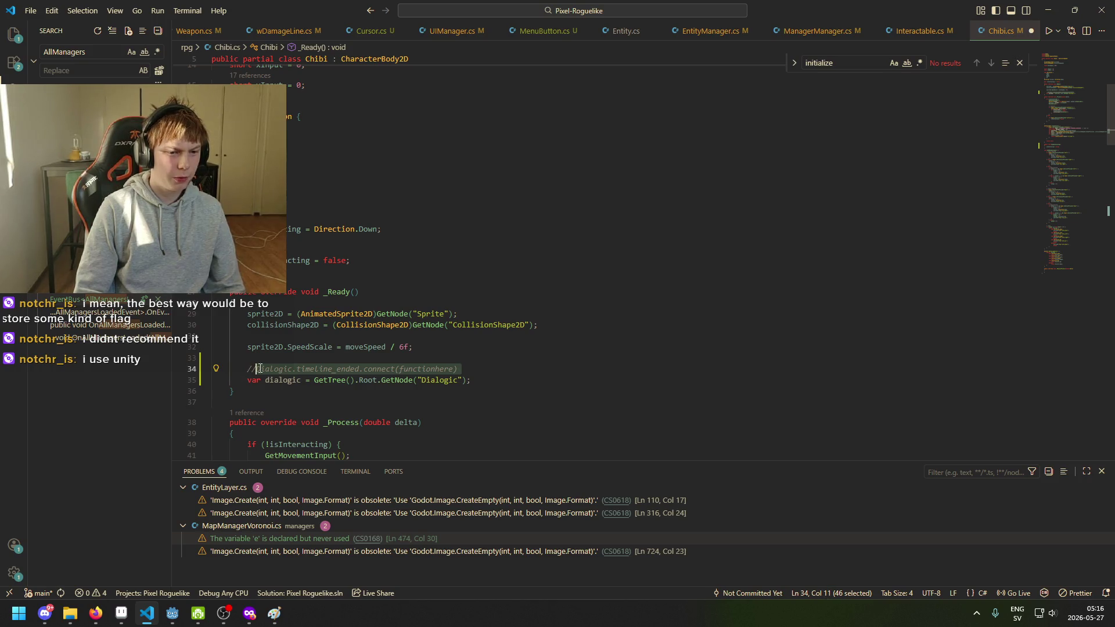
key(Delete)
key(shift+Home)
key(shift+Home)
key(BackSpace)
key(shift+Down)
key(shift+End)
key(BackSpace)
key(BackSpace)
key(BackSpace)
Review the StopInteracting method in Chibi.cs before going back to Godot.
scroll(368, 357, down, 10)
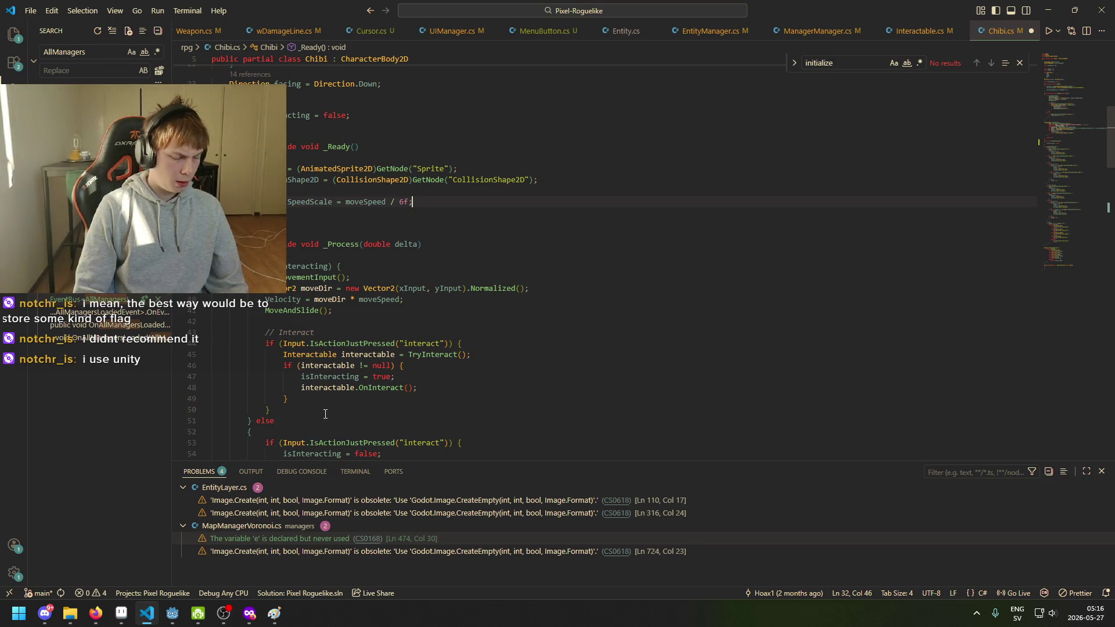
scroll(401, 305, up, 3)
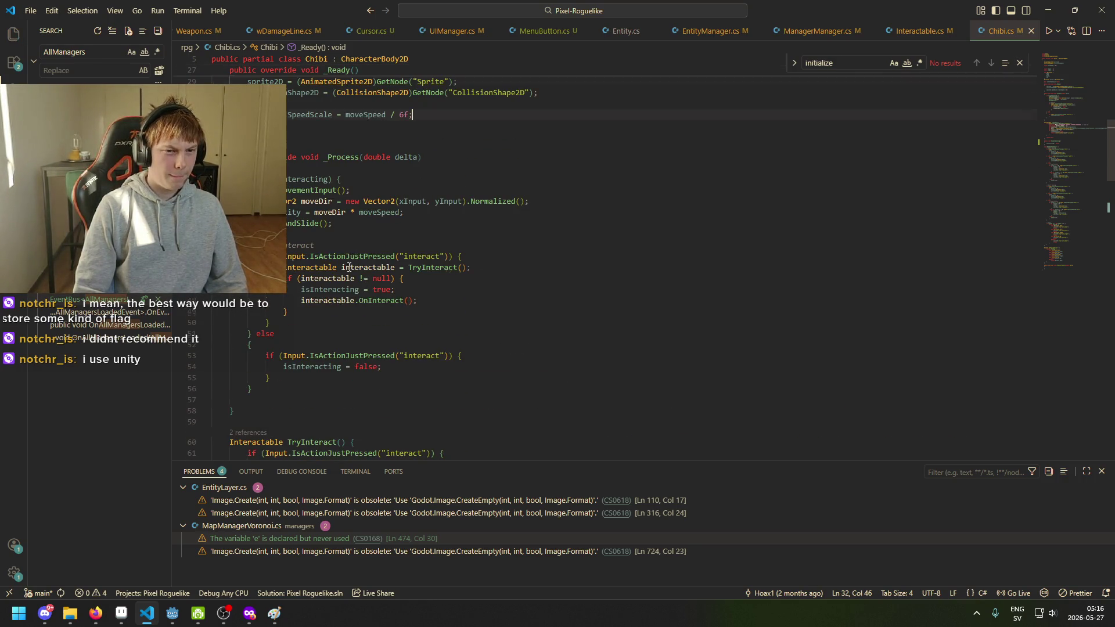
scroll(352, 260, down, 9)
click(333, 337)
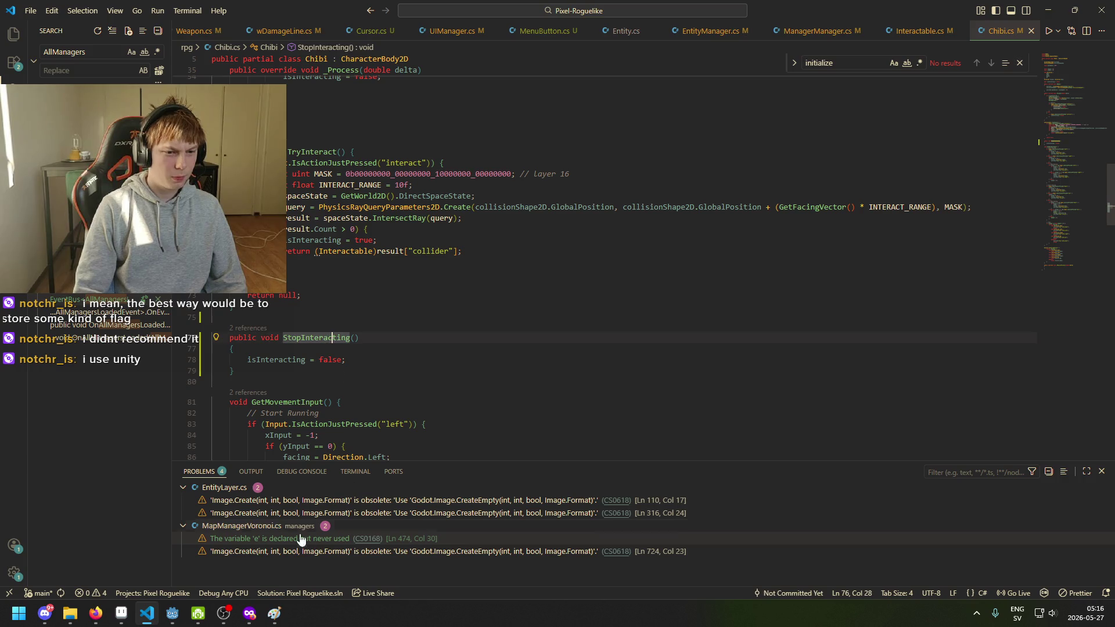
click(172, 614)
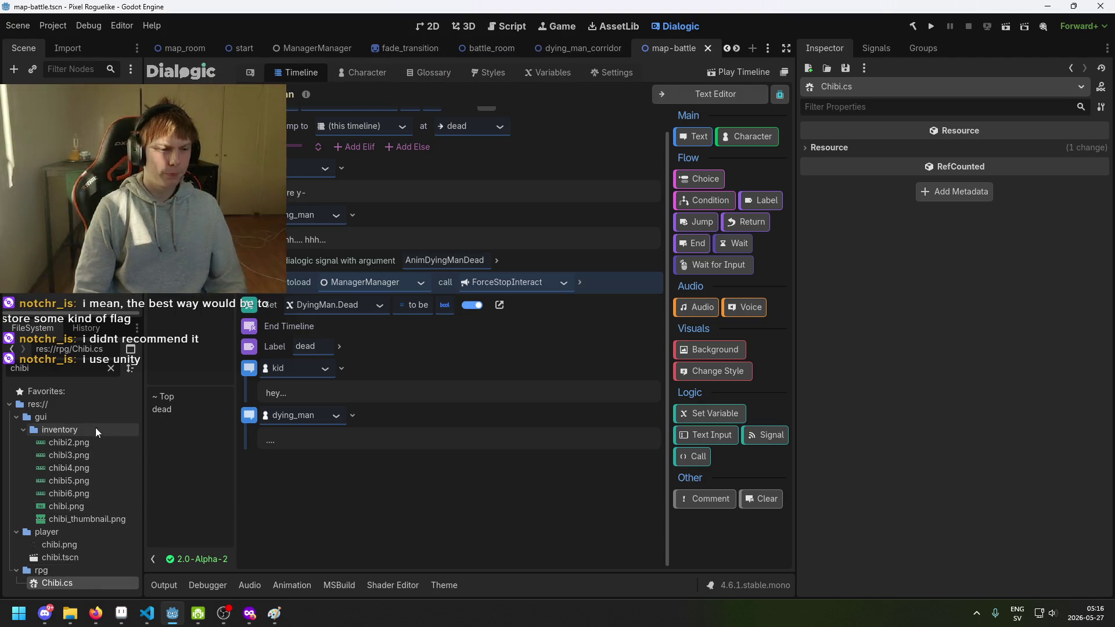
Open chibi.tscn via the 'chibi' file filter and add a plain Node named InteractionEnder.
double_click(56, 366)
text(chibi)
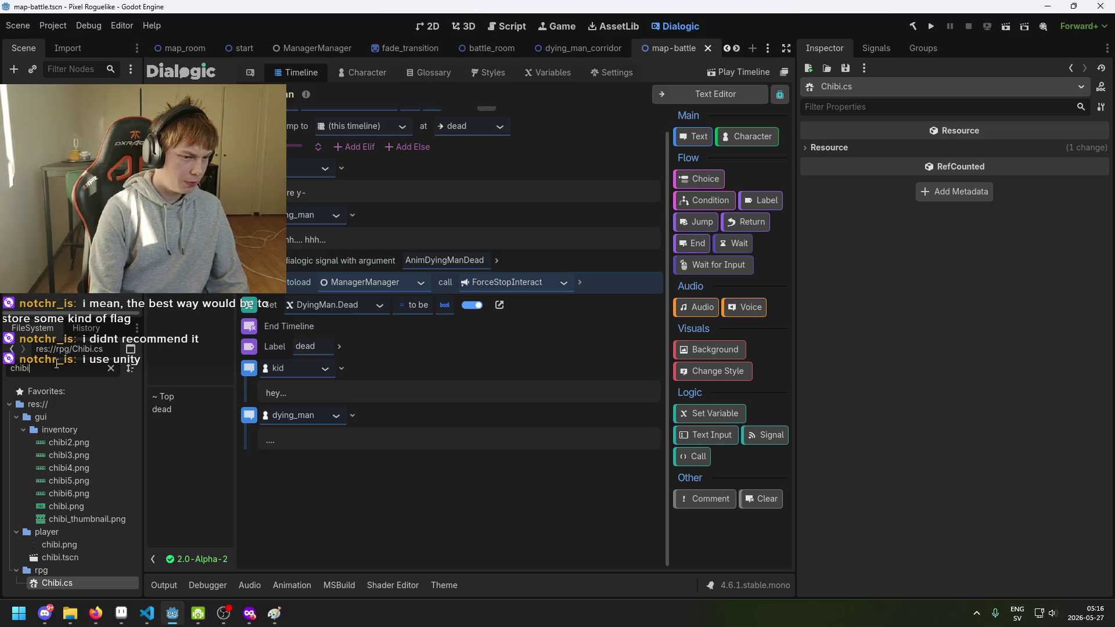
double_click(85, 554)
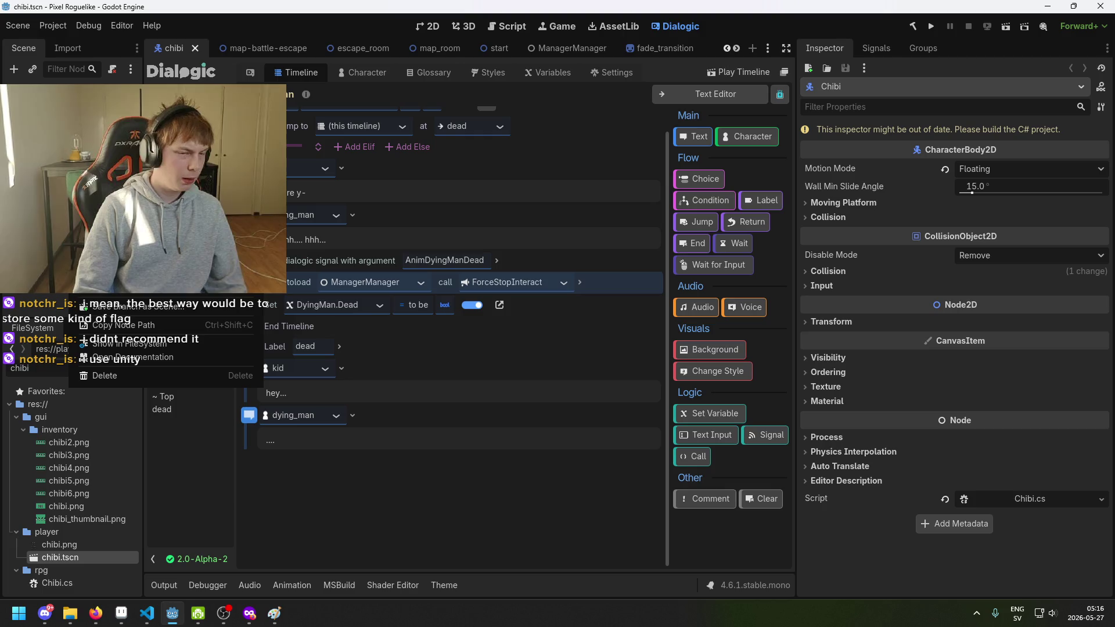
key(ctrl+a)
key(BackSpace)
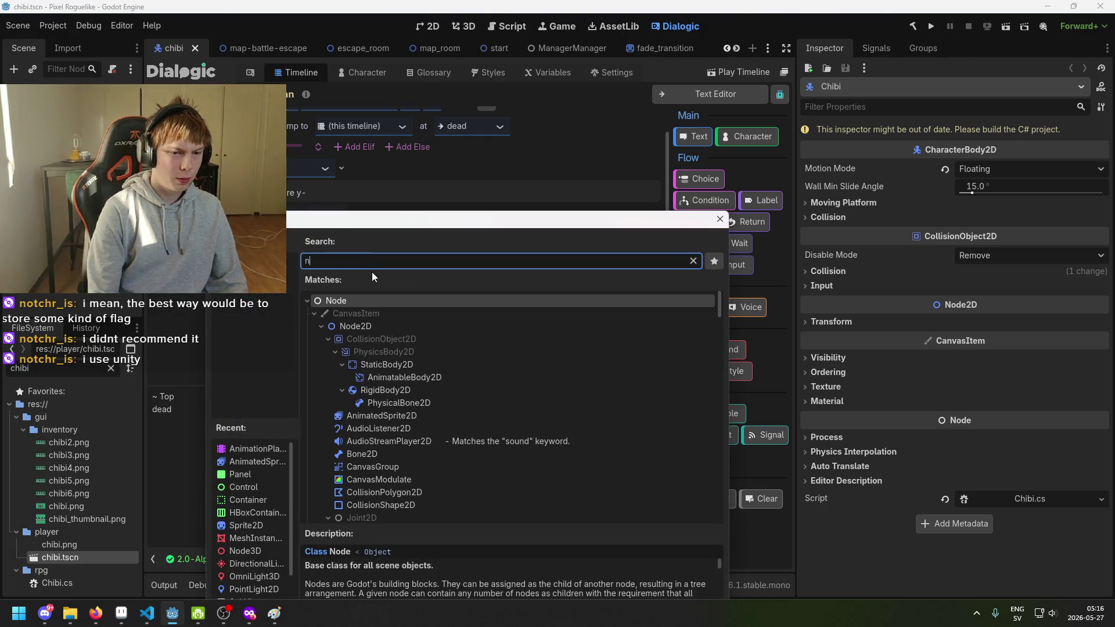
double_click(436, 299)
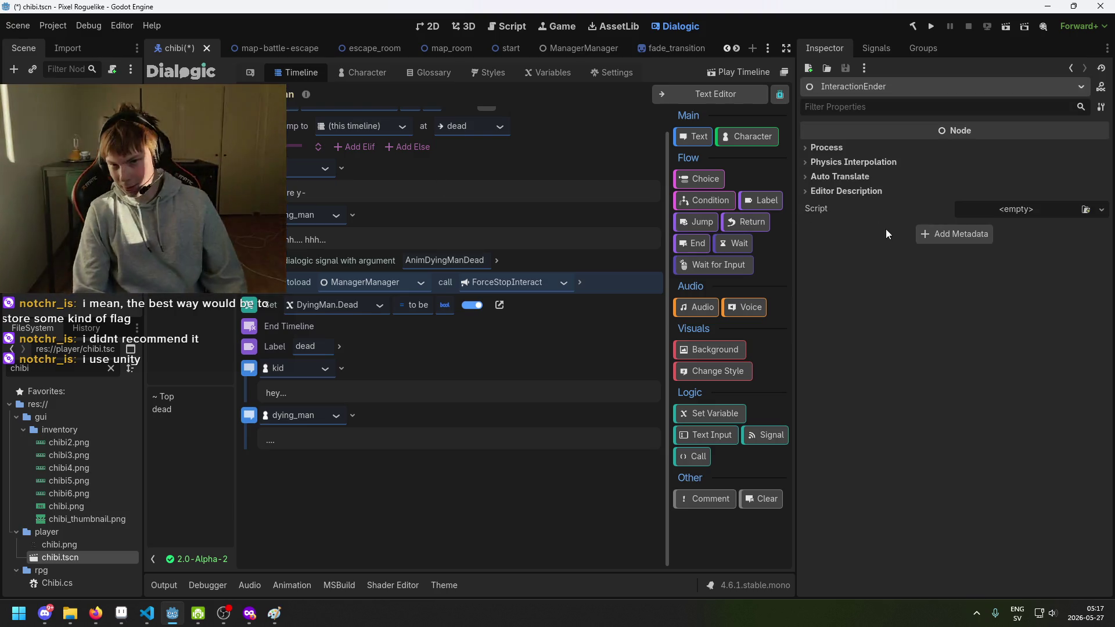
Attach a new GDScript, interaction_ender.gd, to the InteractionEnder node.
click(1020, 213)
click(1040, 230)
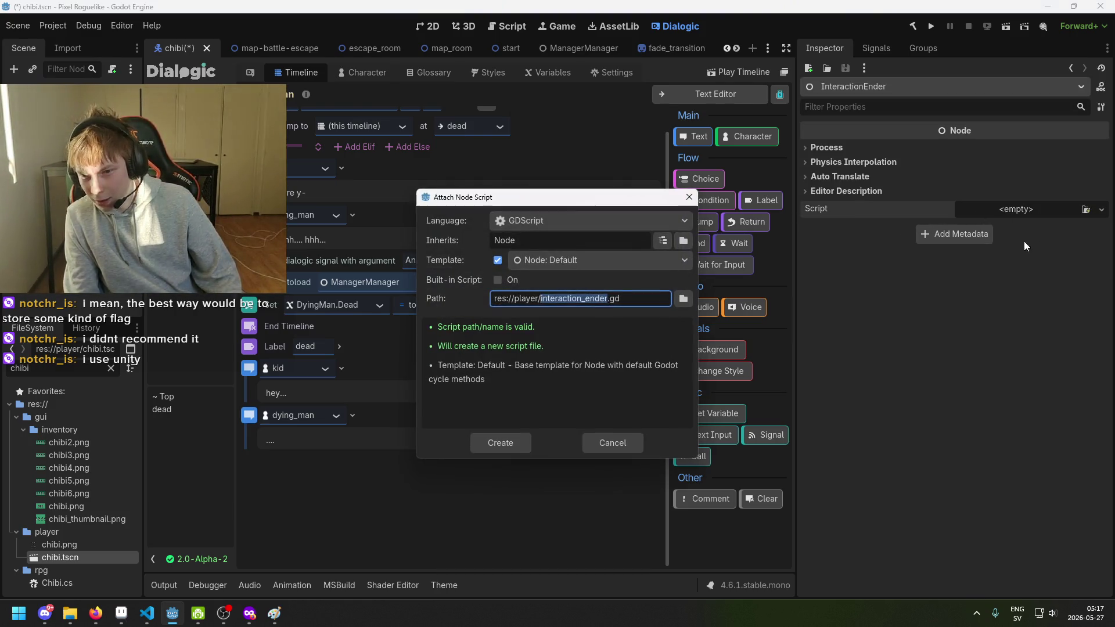
click(560, 224)
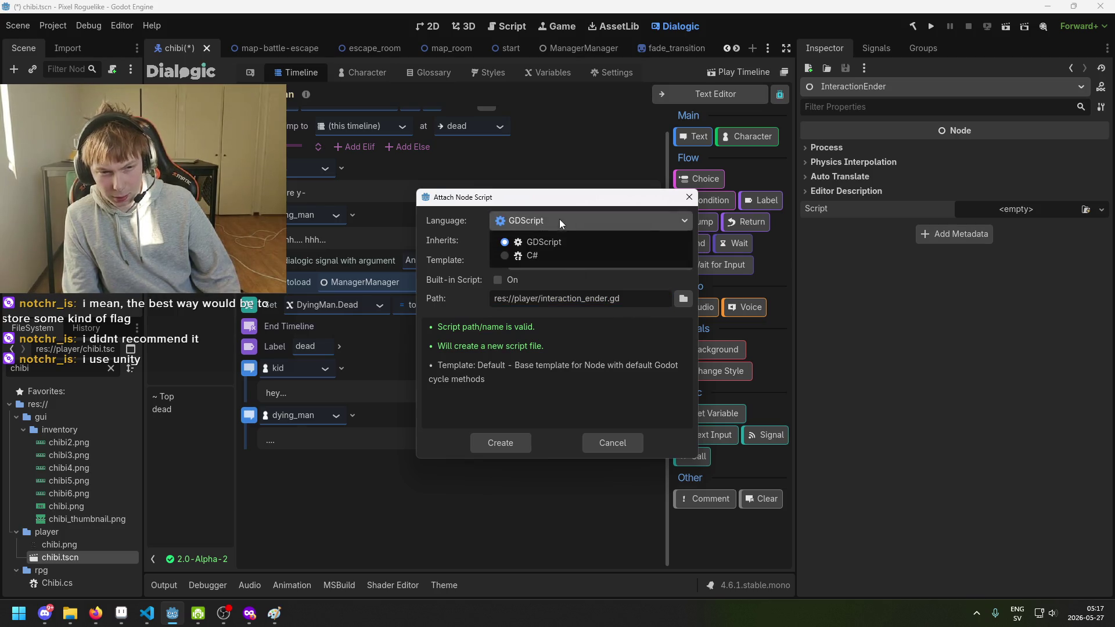
click(559, 218)
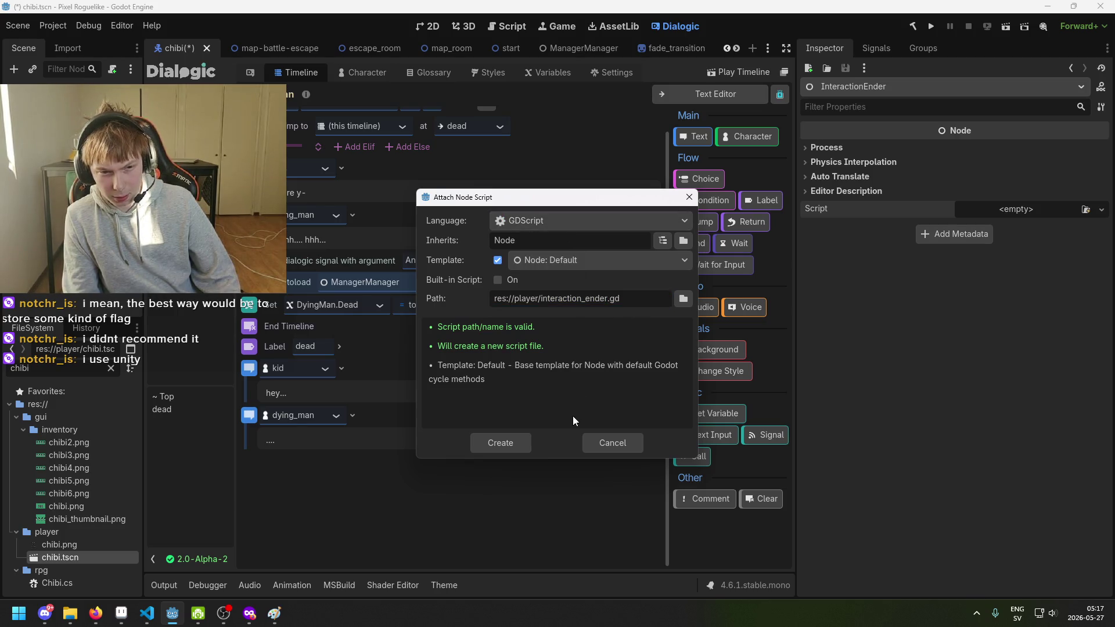
click(501, 443)
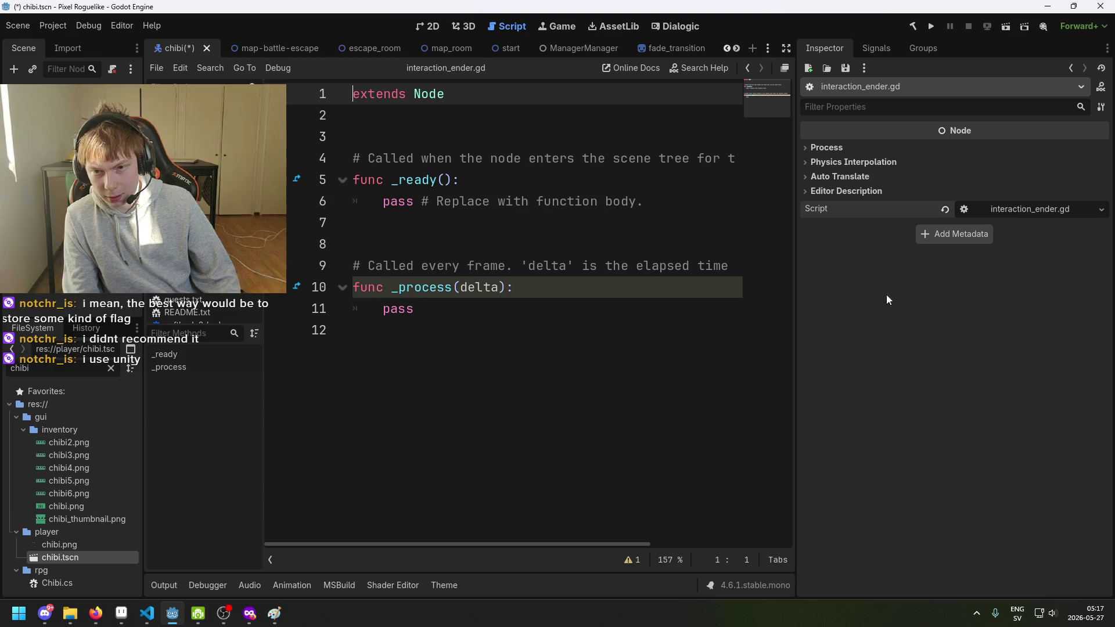
click(1009, 209)
Declare a stop_interacting() function at the end of interaction_ender.gd.
click(498, 202)
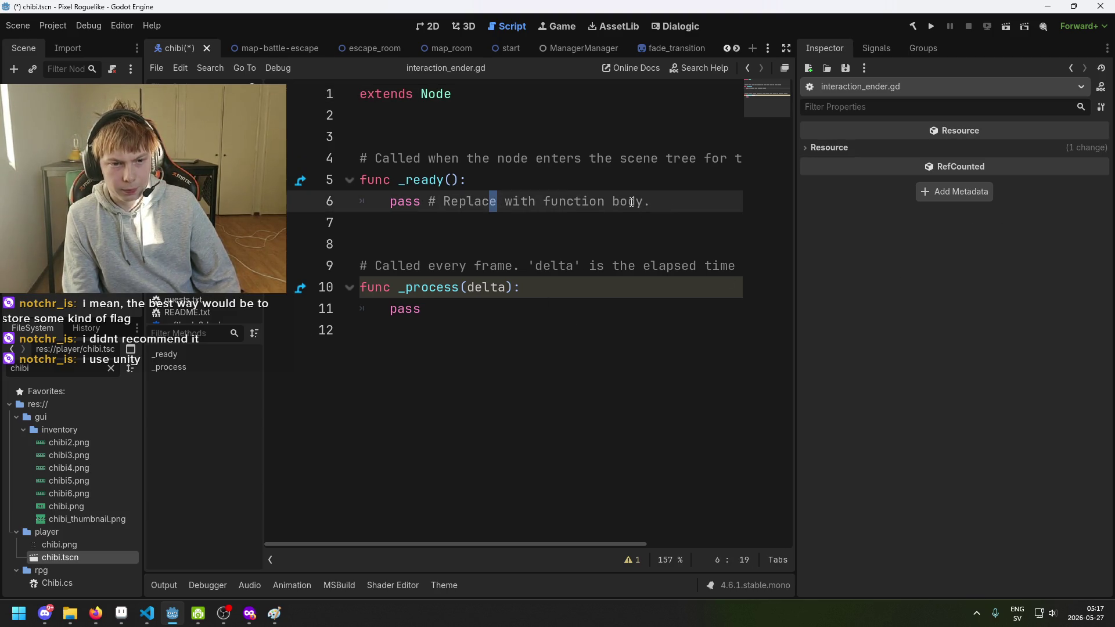
click(505, 330)
key(Return)
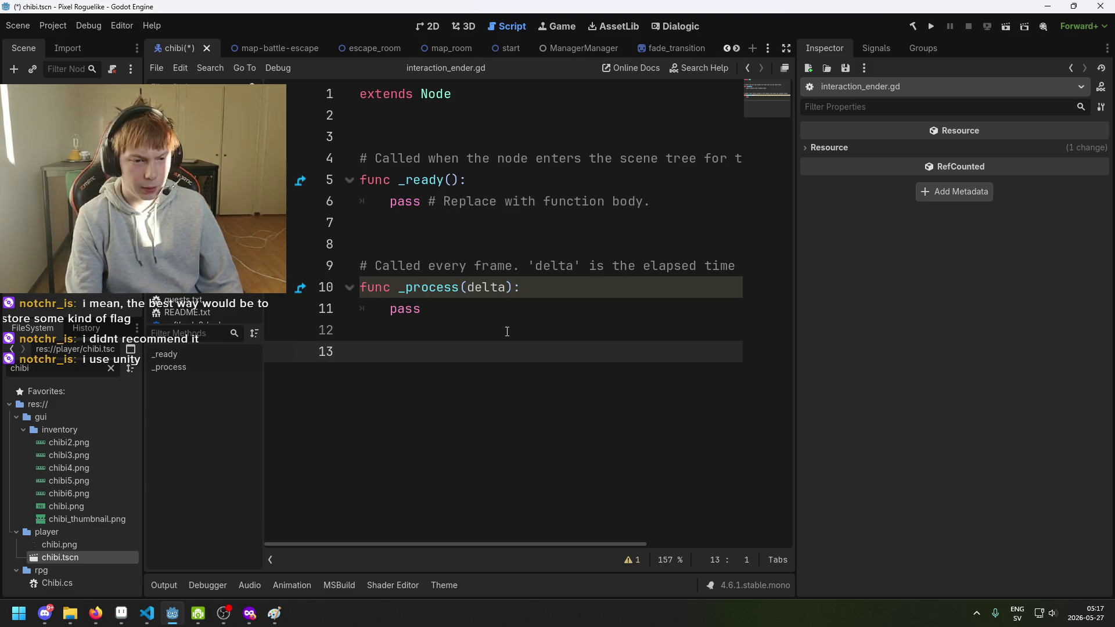
text(func _)
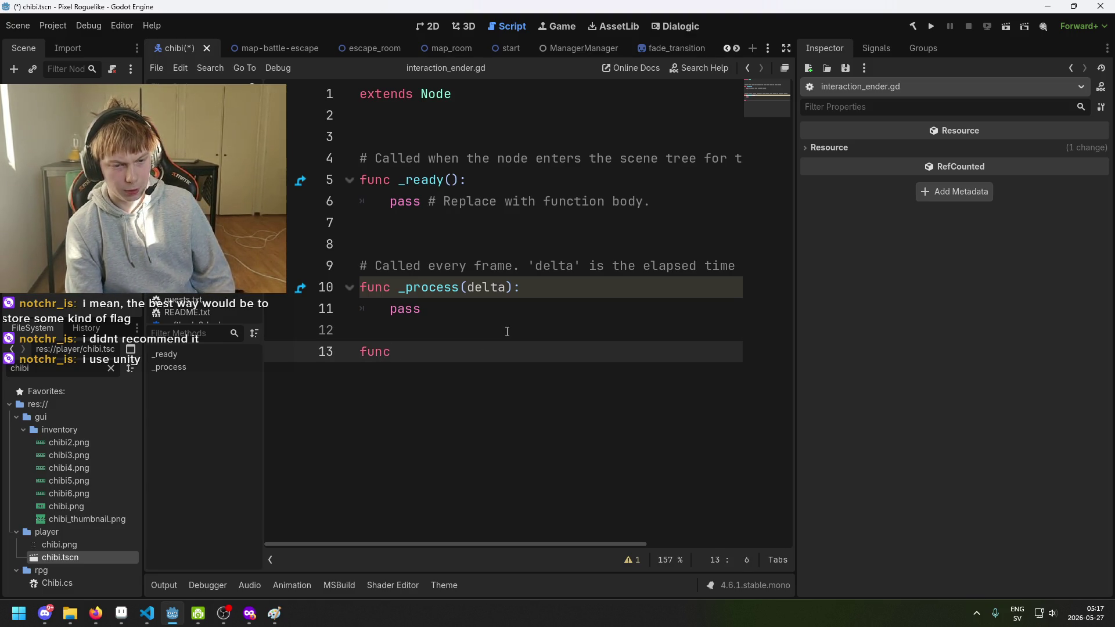
key(BackSpace)
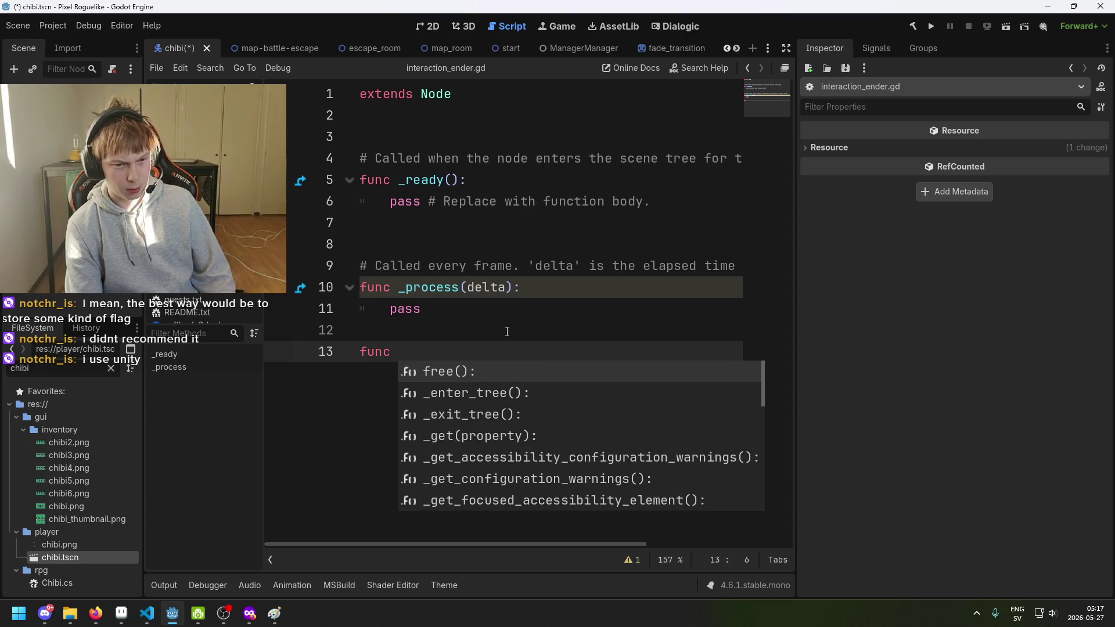
text(_)
key(BackSpace)
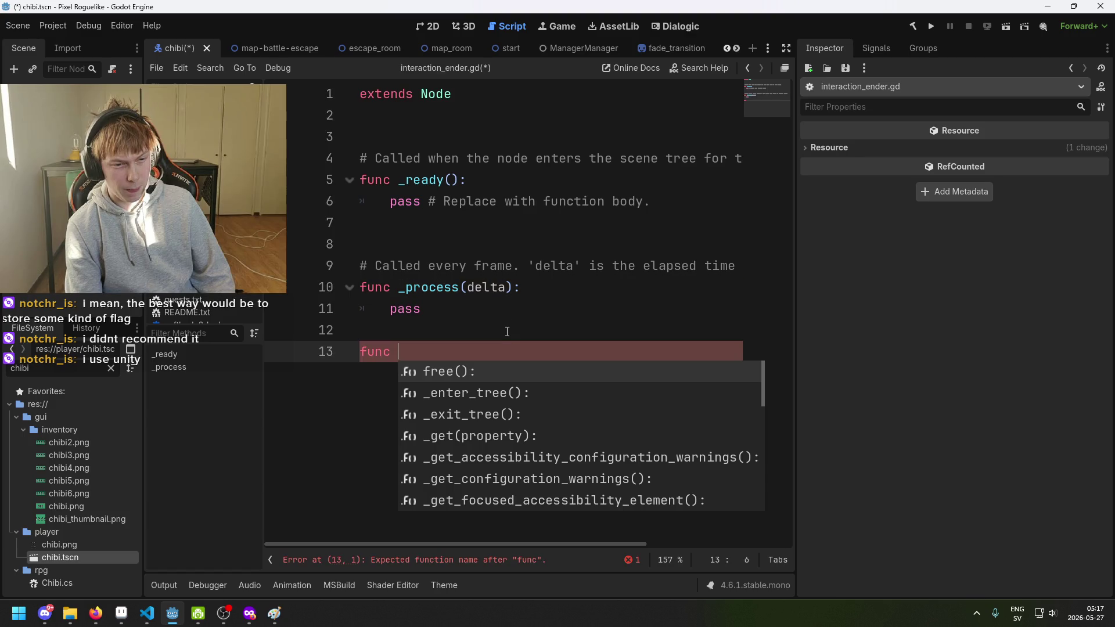
text(s)
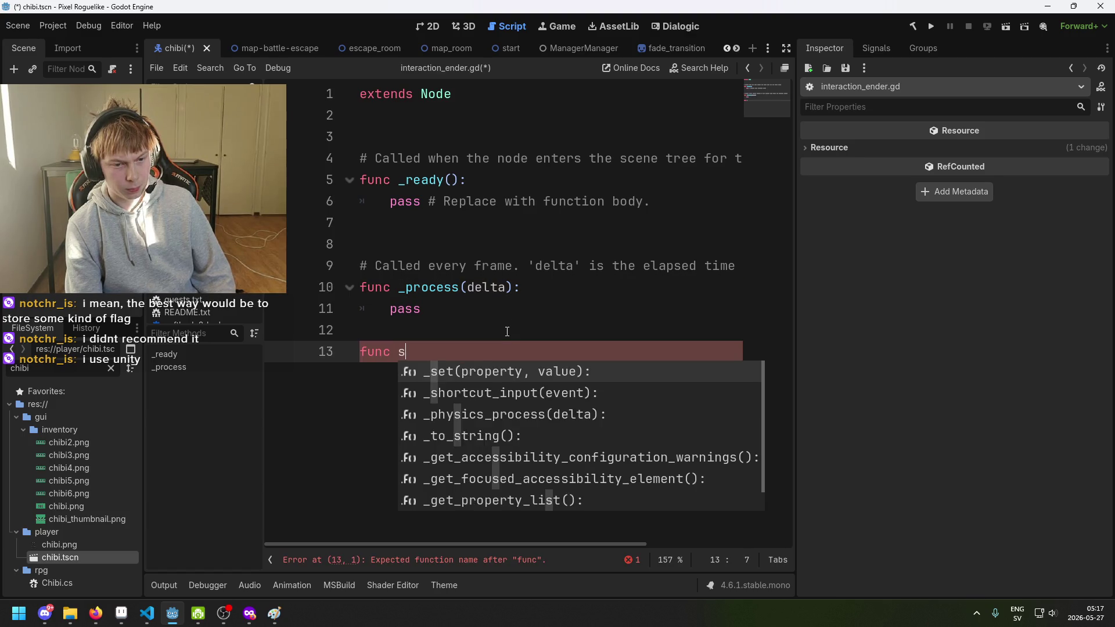
text(top_interacting();)
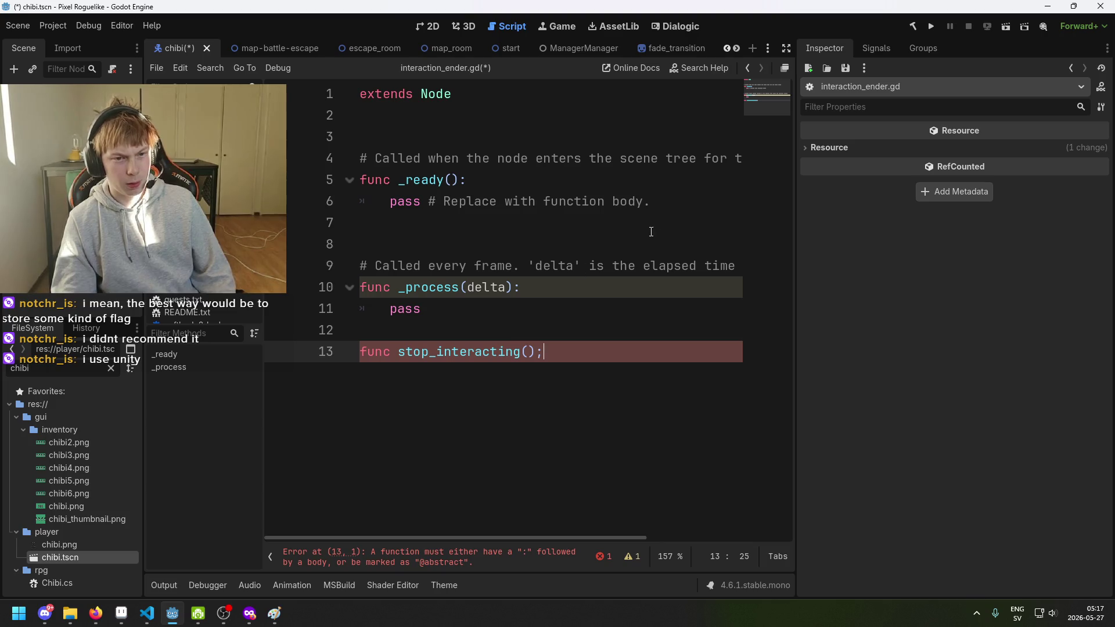
Connect Dialogic.timeline_ended to stop_interacting inside _ready.
click(681, 182)
key(Return)
text(Dialogic.timeline_ended.connect(functionhere))
click(473, 201)
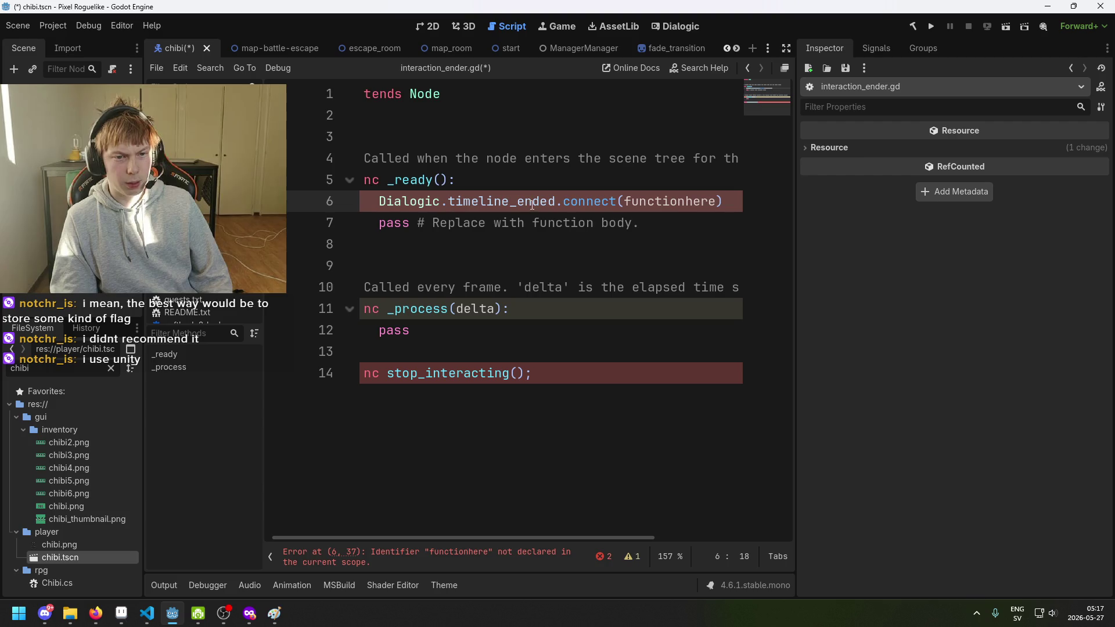
drag(715, 201, 625, 201)
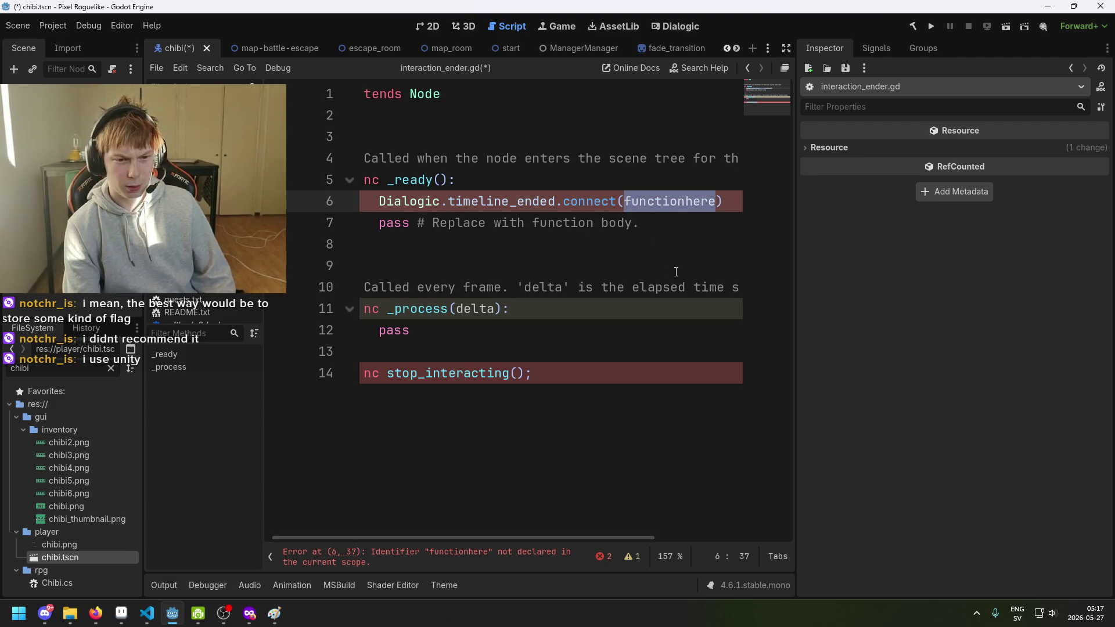
text(stop_i)
text(nteract)
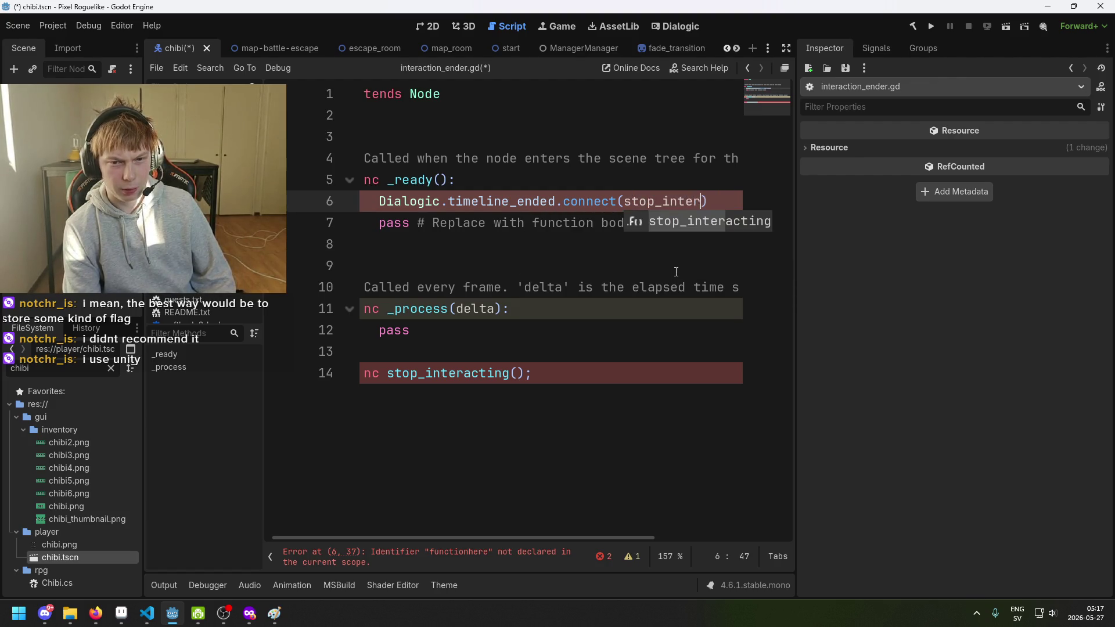
key(Return)
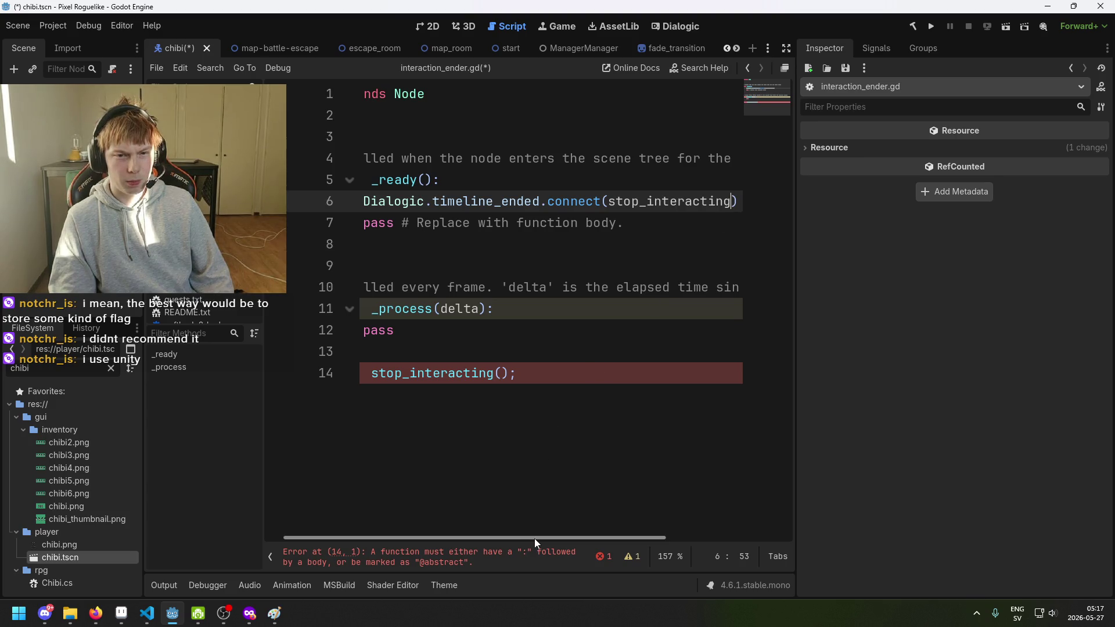
Delete the _process stub and add a blank line under extends Node.
drag(535, 536, 431, 521)
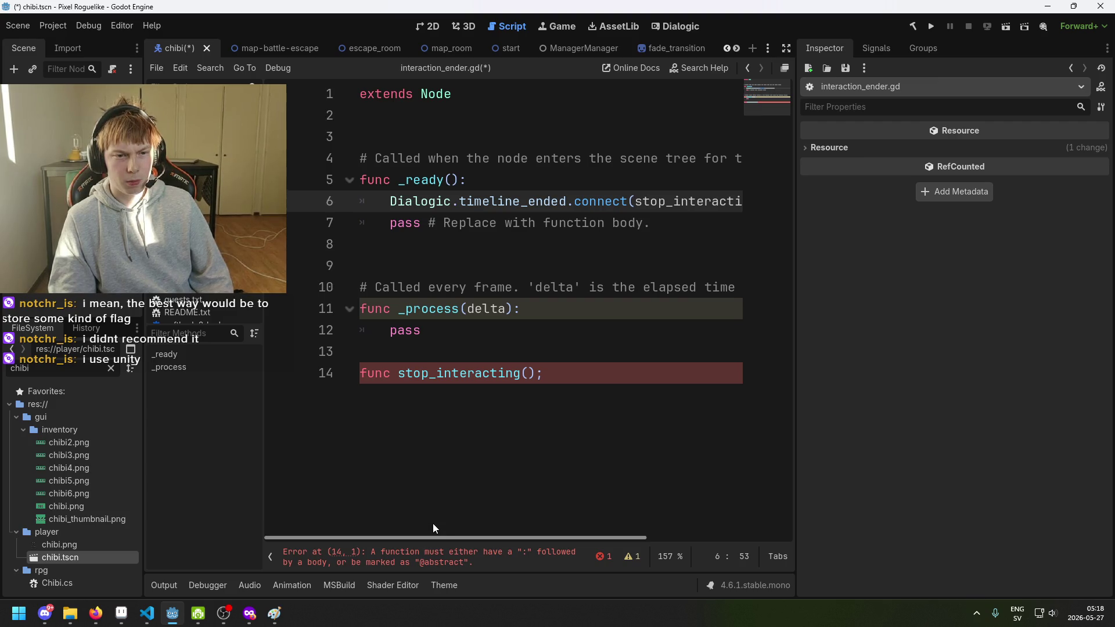
mouse_move(398, 352)
mouse_down()
mouse_move(360, 287)
mouse_move(288, 283)
mouse_up()
key(BackSpace)
key(BackSpace)
click(459, 119)
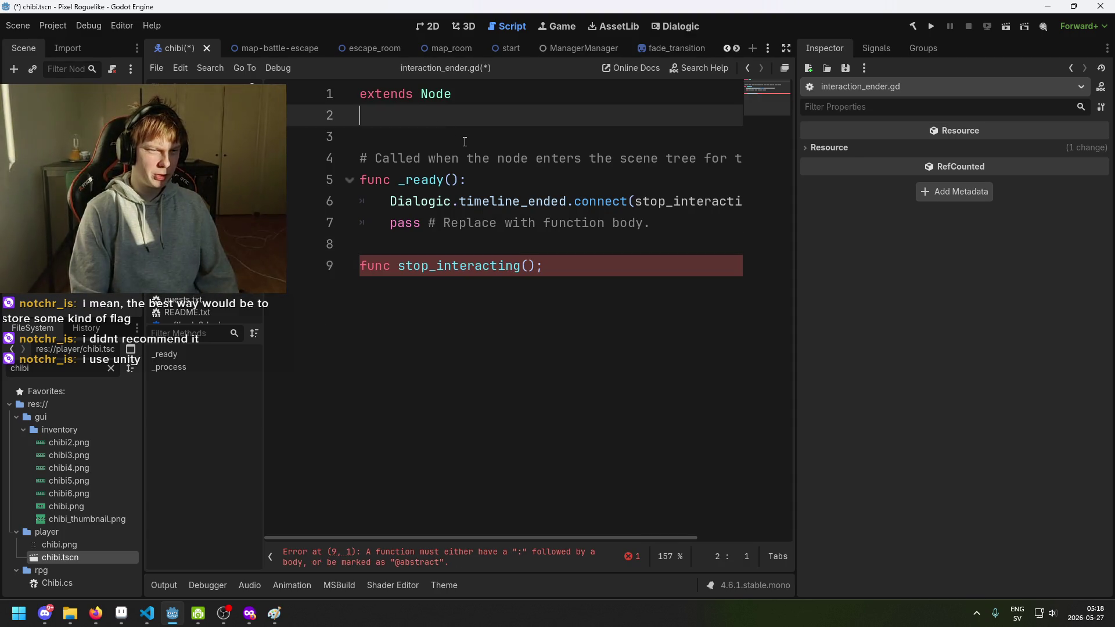
key(Return)
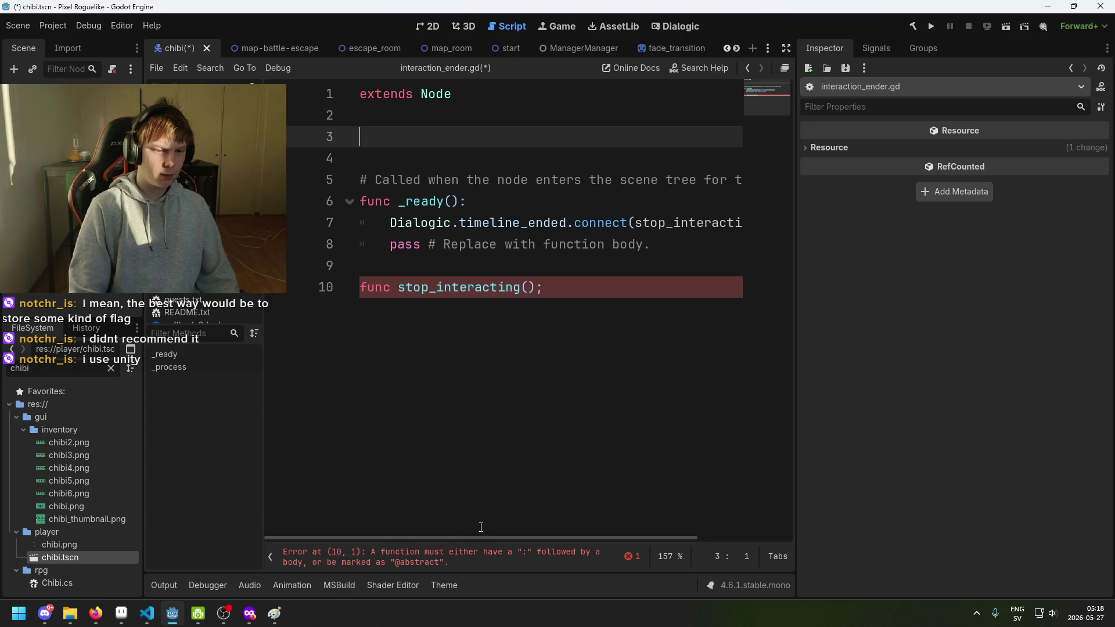
Remove the pass placeholder and begin stop_interacting's body with 'Chibi'.
scroll(491, 538, right, 1)
click(674, 228)
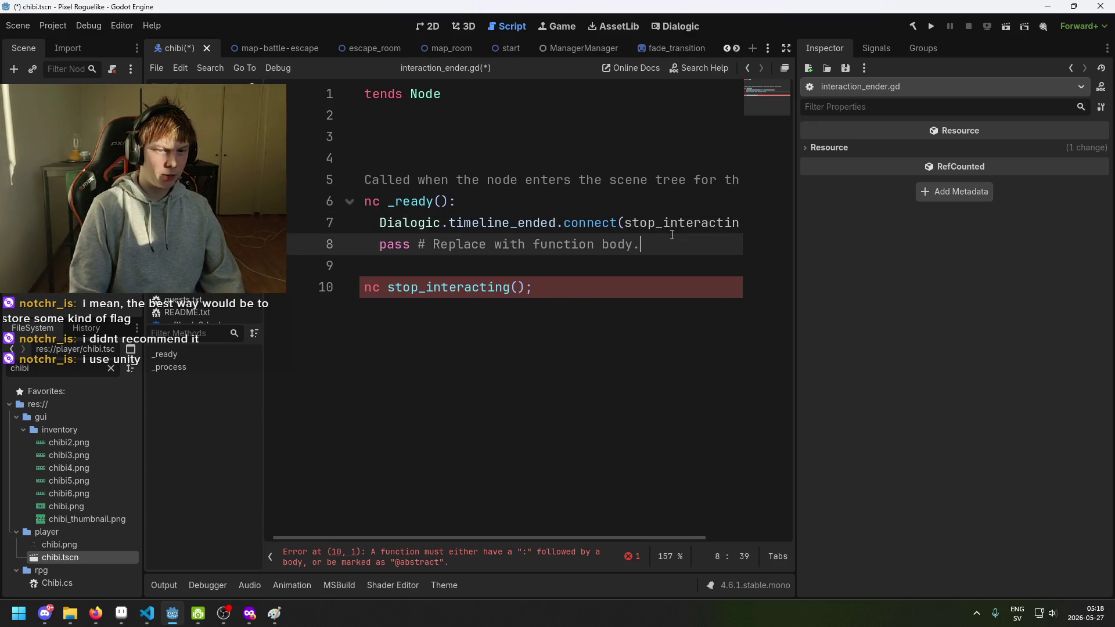
drag(639, 244, 737, 223)
key(BackSpace)
click(631, 274)
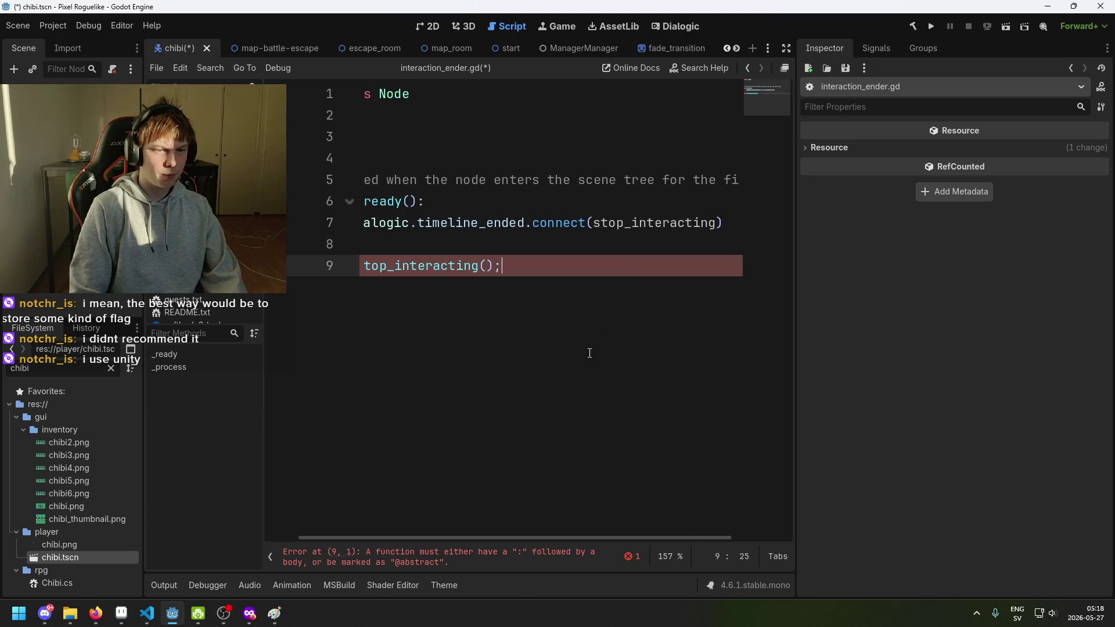
drag(549, 535, 427, 522)
key(Return)
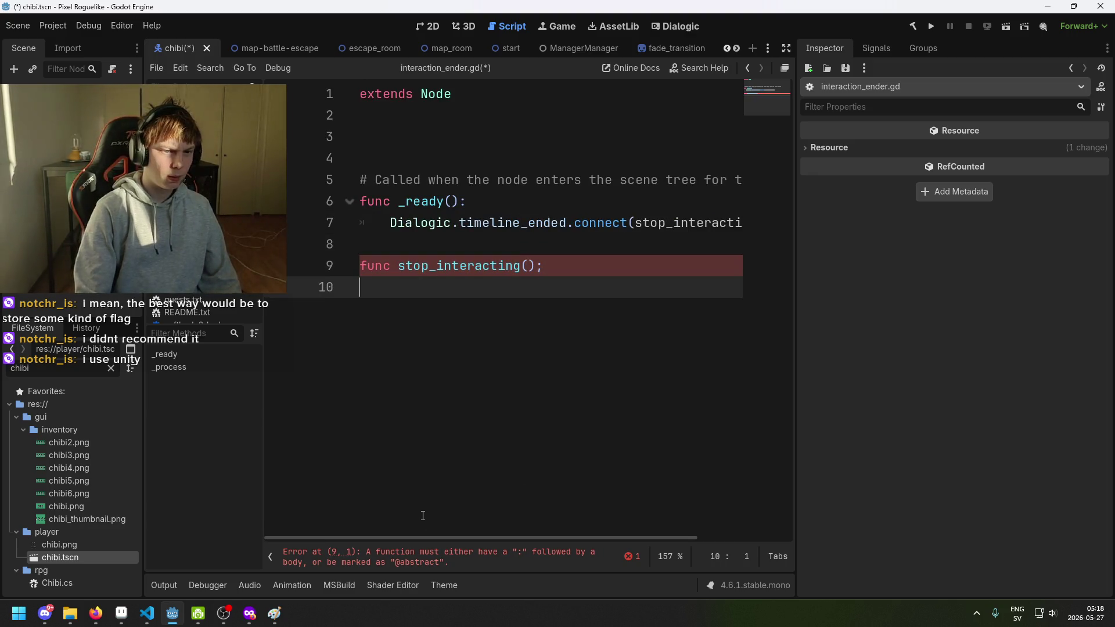
text(Chibi.)
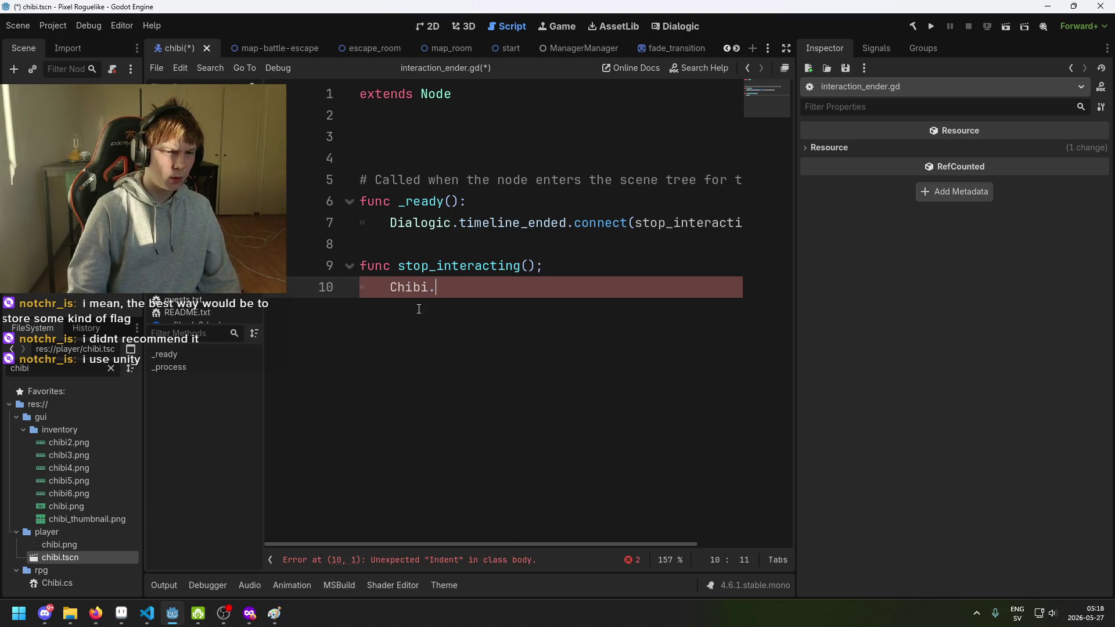
Correct the variable name on line 3 to chibi.
drag(456, 287, 390, 288)
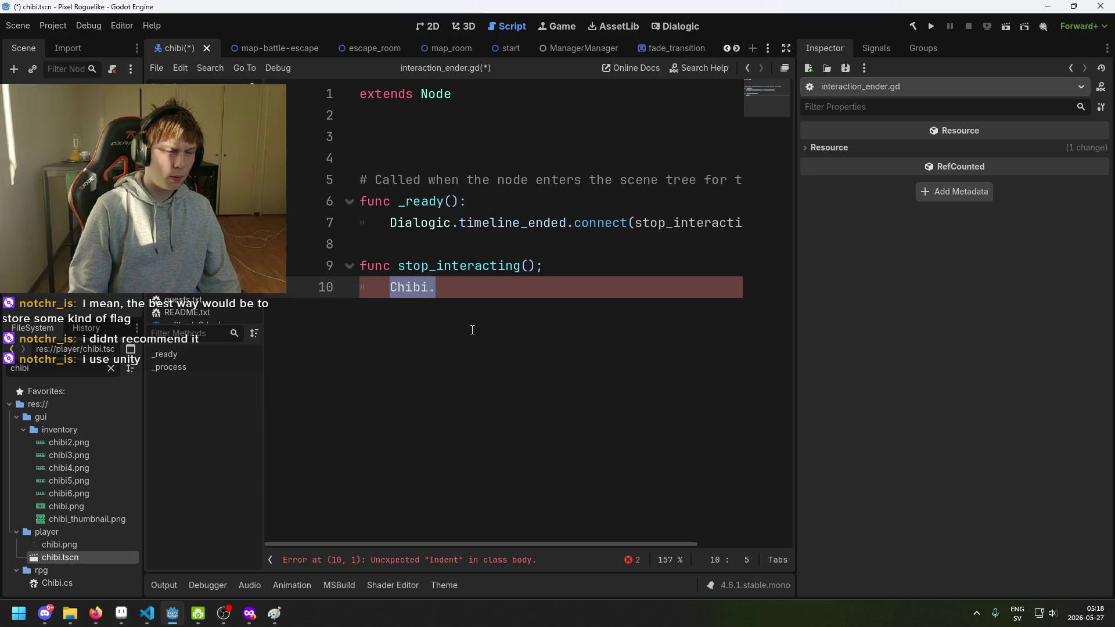
click(481, 139)
text(var cg)
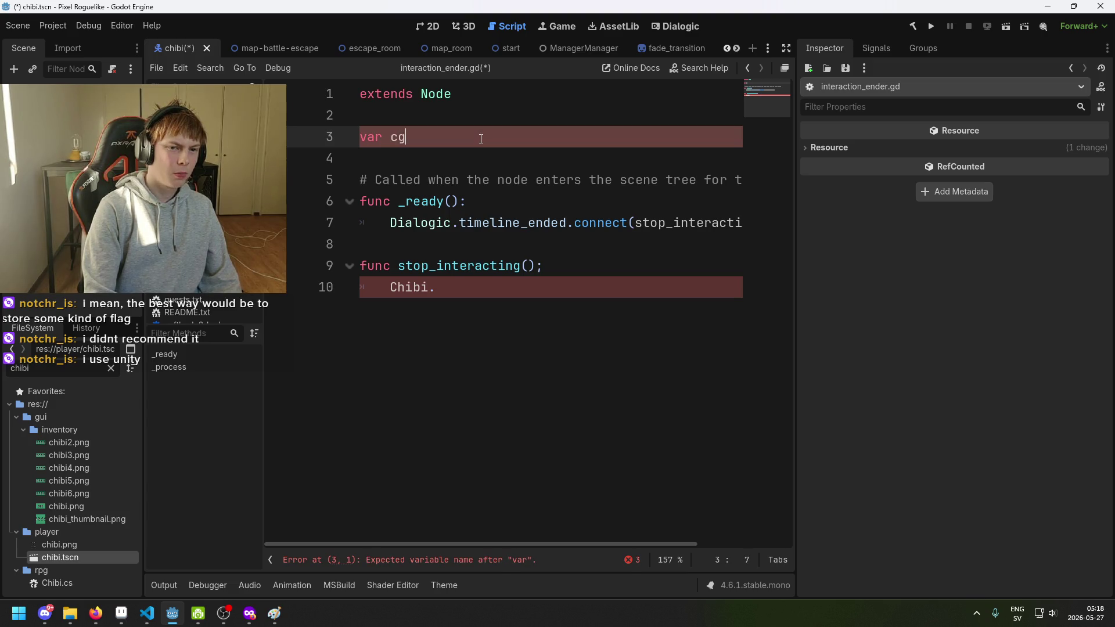
key(BackSpace)
text(hibi)
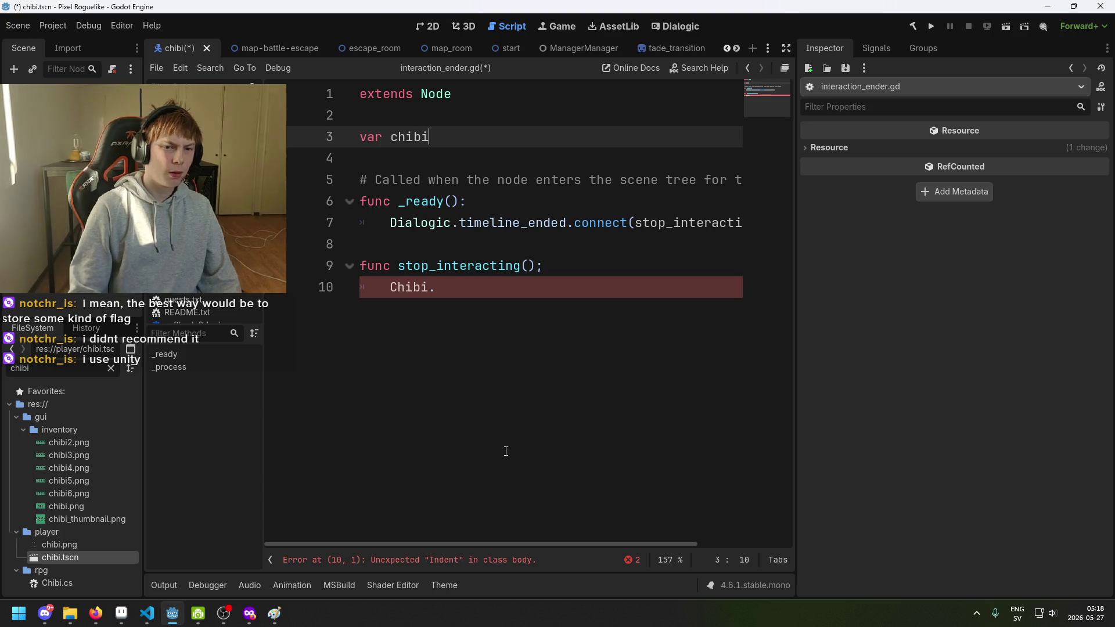
Add chibi = get_parent() in _ready below the timeline_ended connect line.
click(480, 307)
drag(588, 546, 667, 535)
click(697, 227)
key(Return)
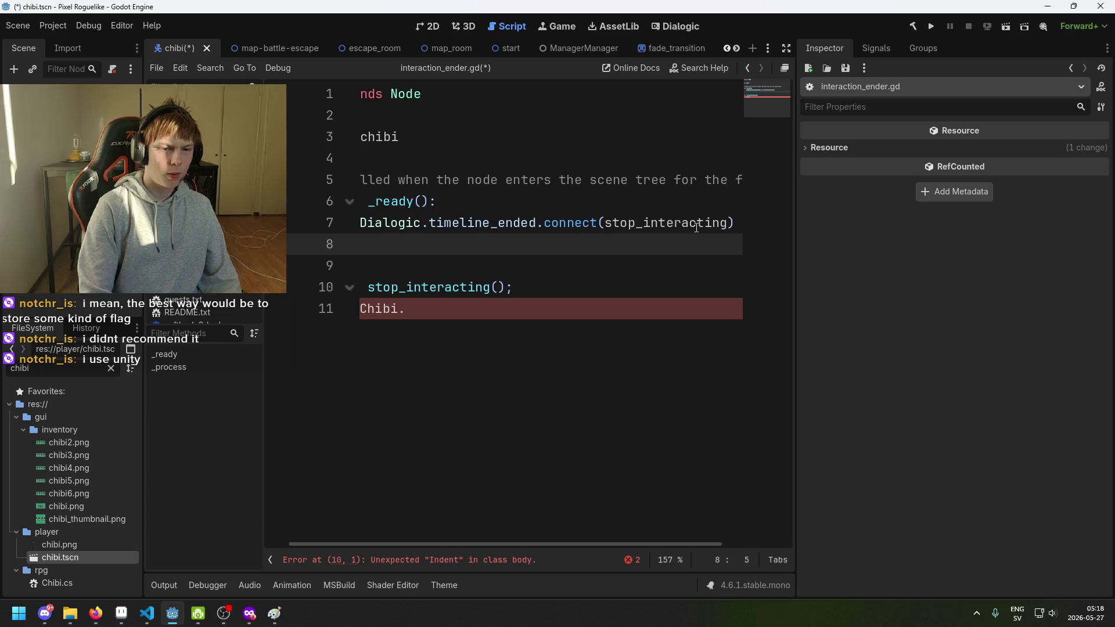
key(Up)
key(Down)
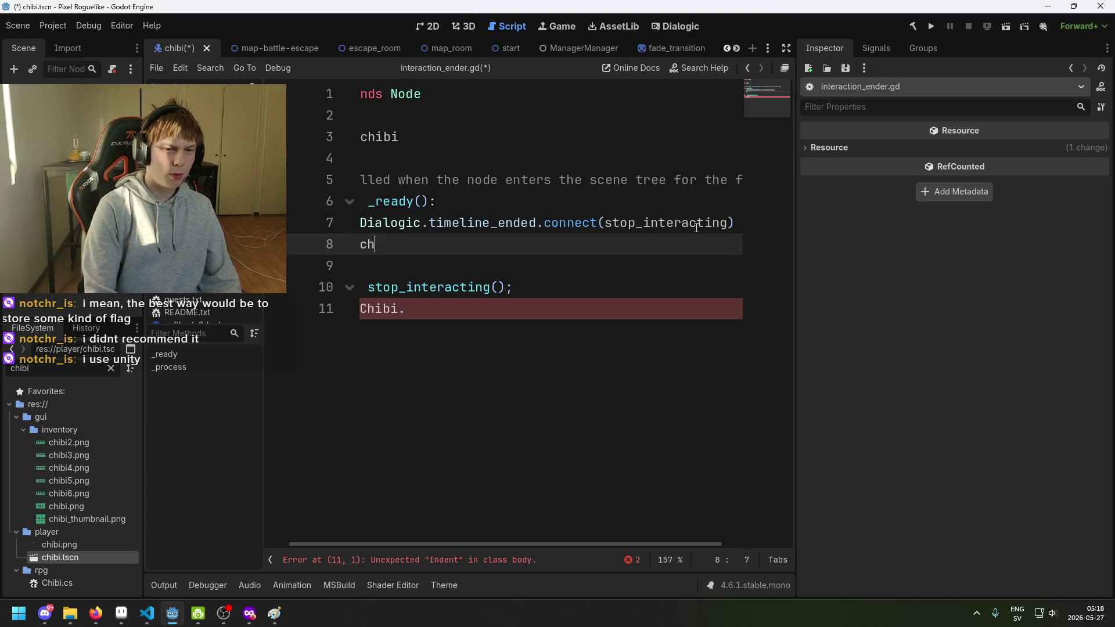
text(ibi = )
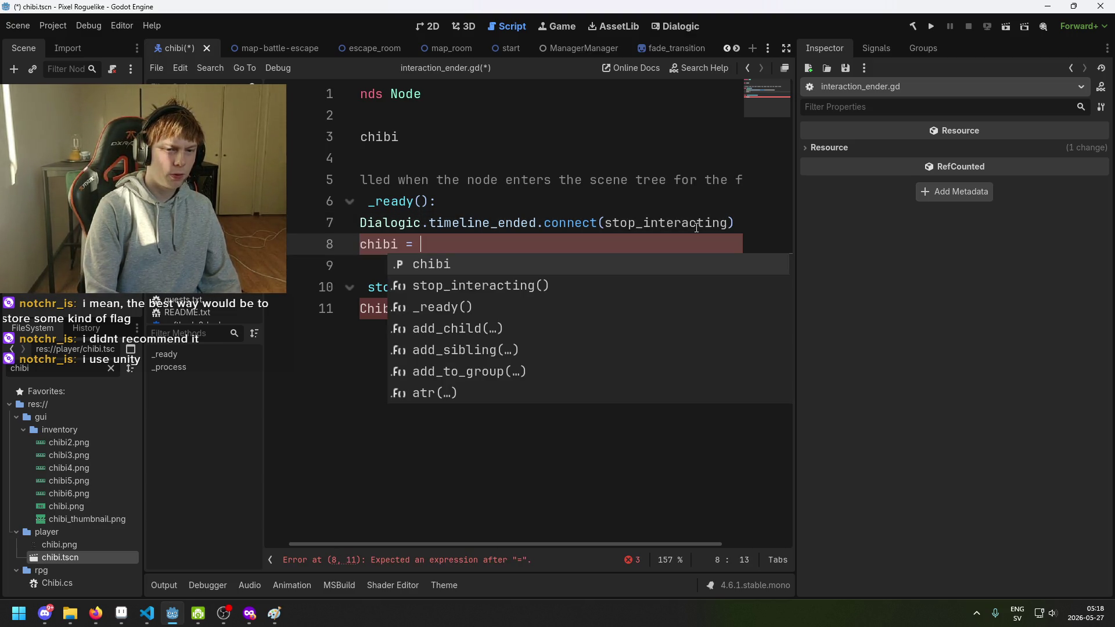
text(get_par)
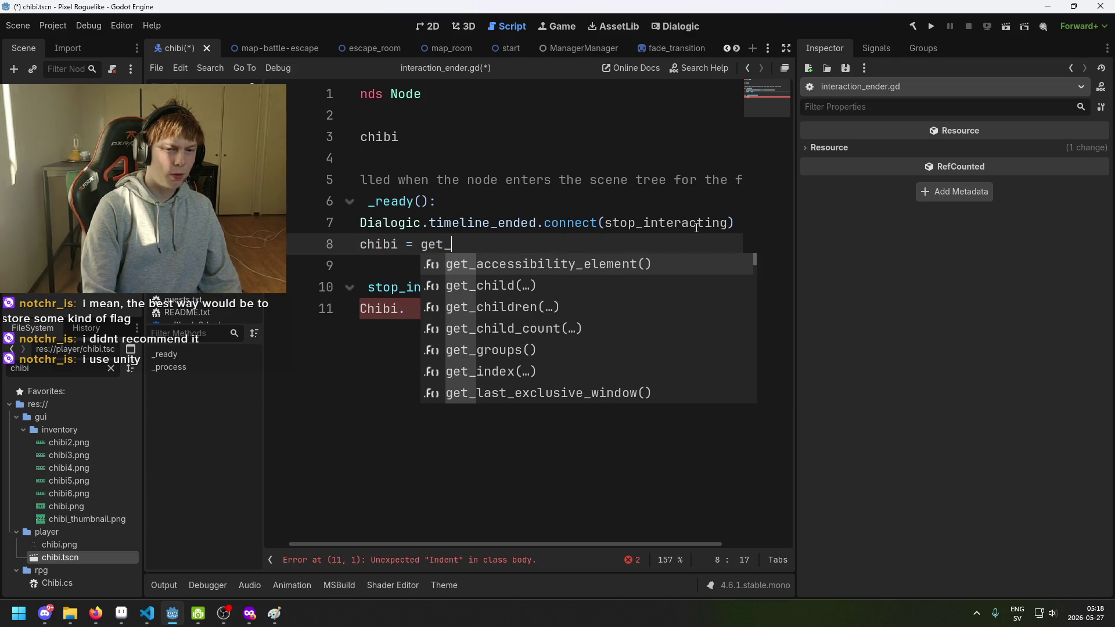
key(Return)
text(()
key(BackSpace)
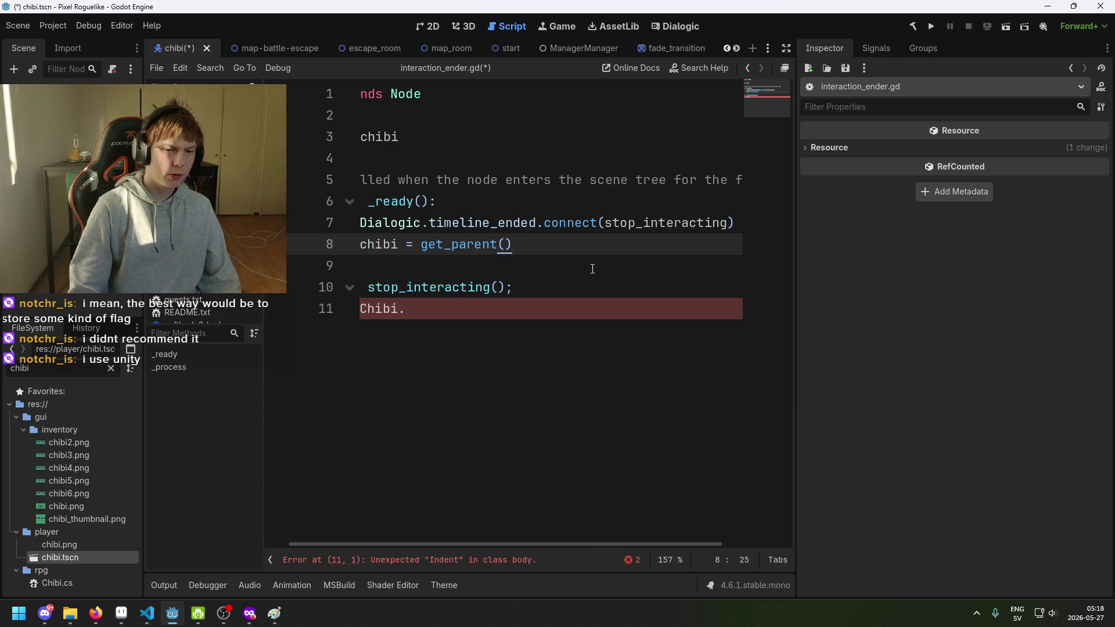
Change the Chibi. line in stop_interacting to chibi.Stop.
click(490, 381)
drag(465, 548, 441, 548)
double_click(407, 309)
text(chibi.)
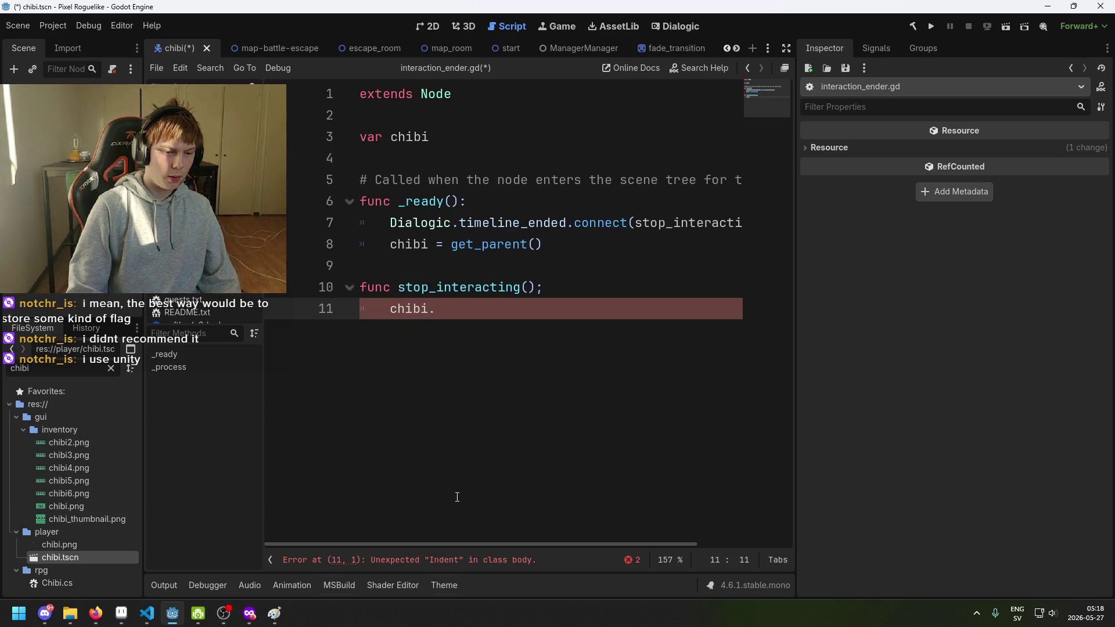
text(Stop)
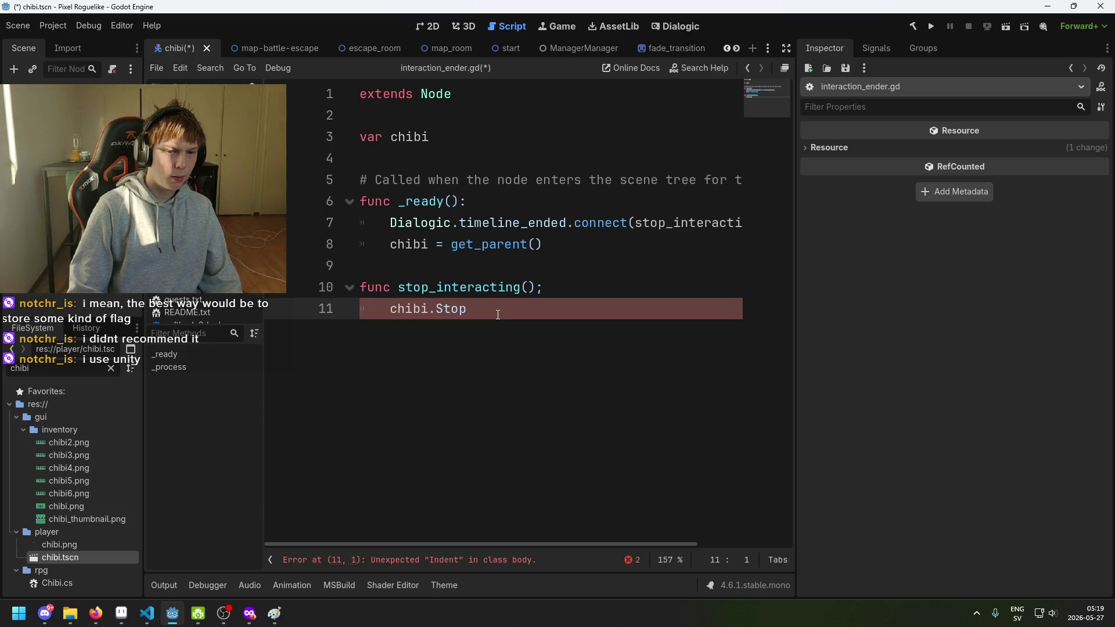
End the stop_interacting declaration with a colon, comment out chibi.Stop, and save.
click(553, 290)
key(BackSpace)
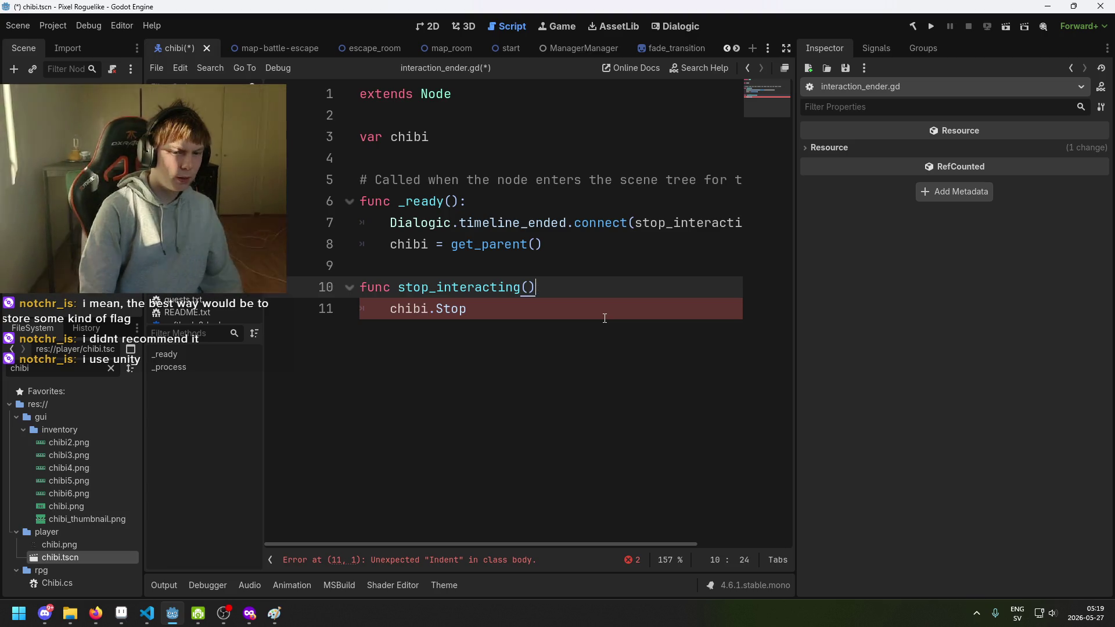
text(_)
key(BackSpace)
text(:)
click(578, 308)
key(BackSpace)
key(BackSpace)
key(BackSpace)
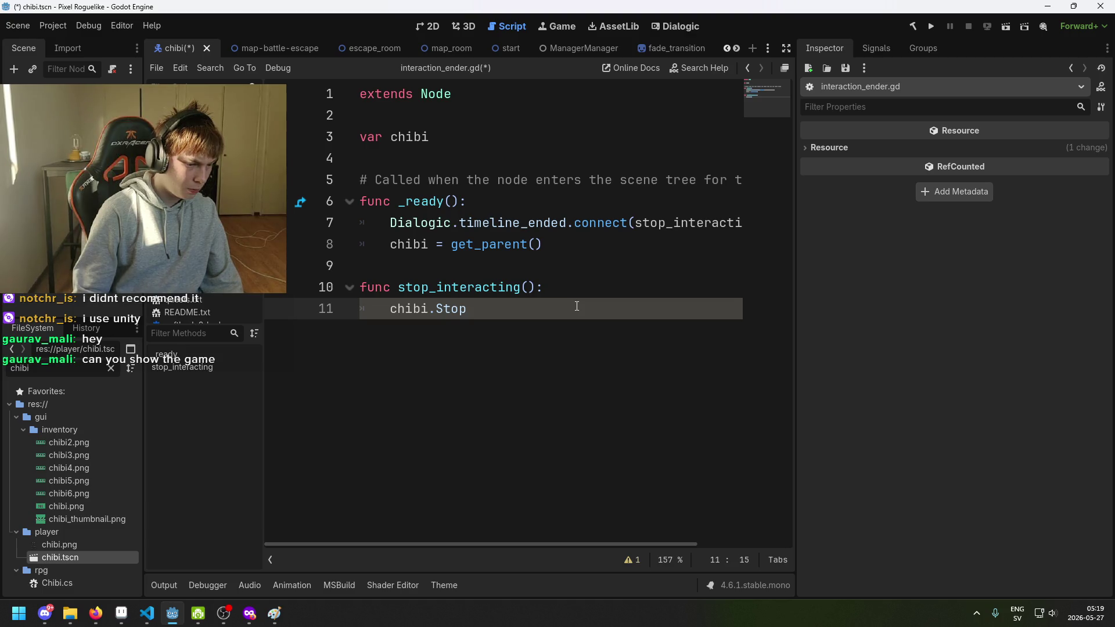
click(389, 309)
text(//)
key(ctrl+s)
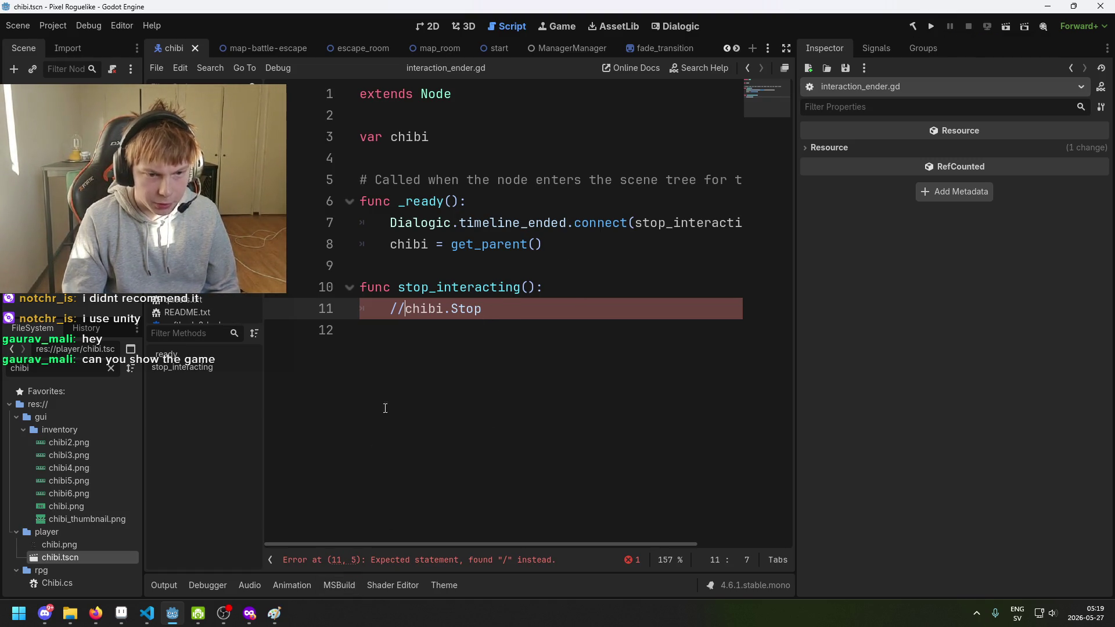
Uncomment line 11 and filter the FileSystem for 'attr'.
key(ctrl+k)
double_click(437, 308)
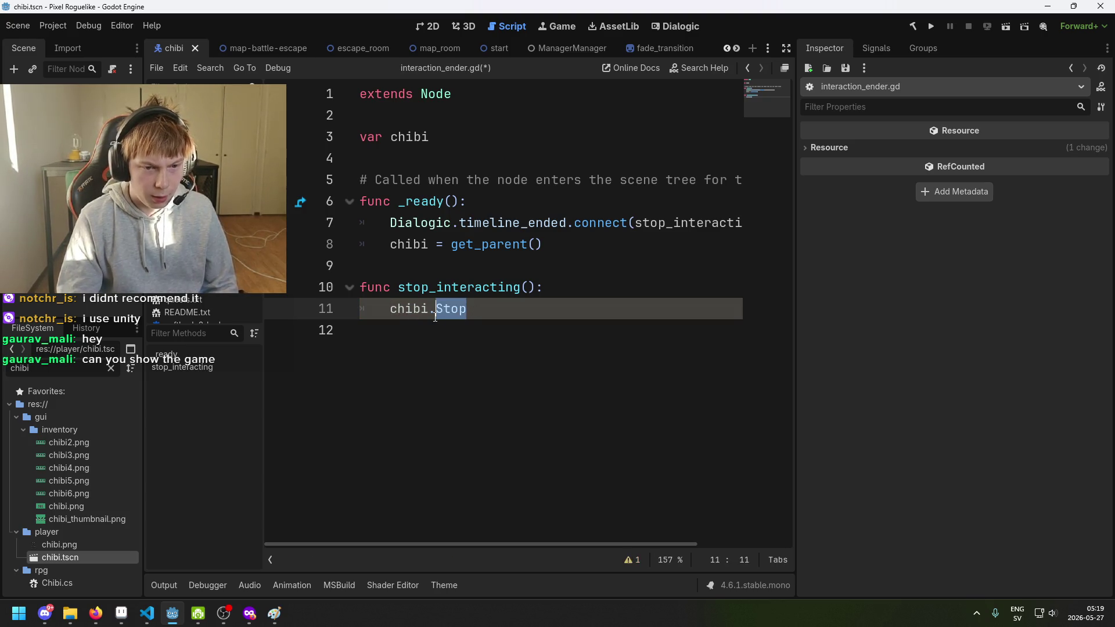
key(shift+Left)
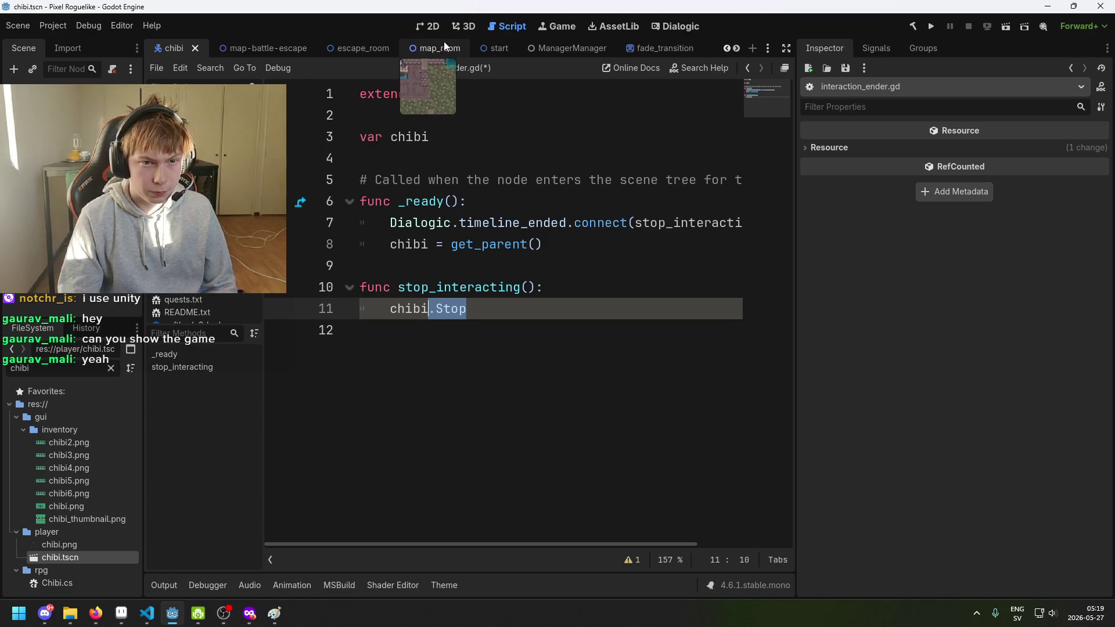
key(ctrl+f)
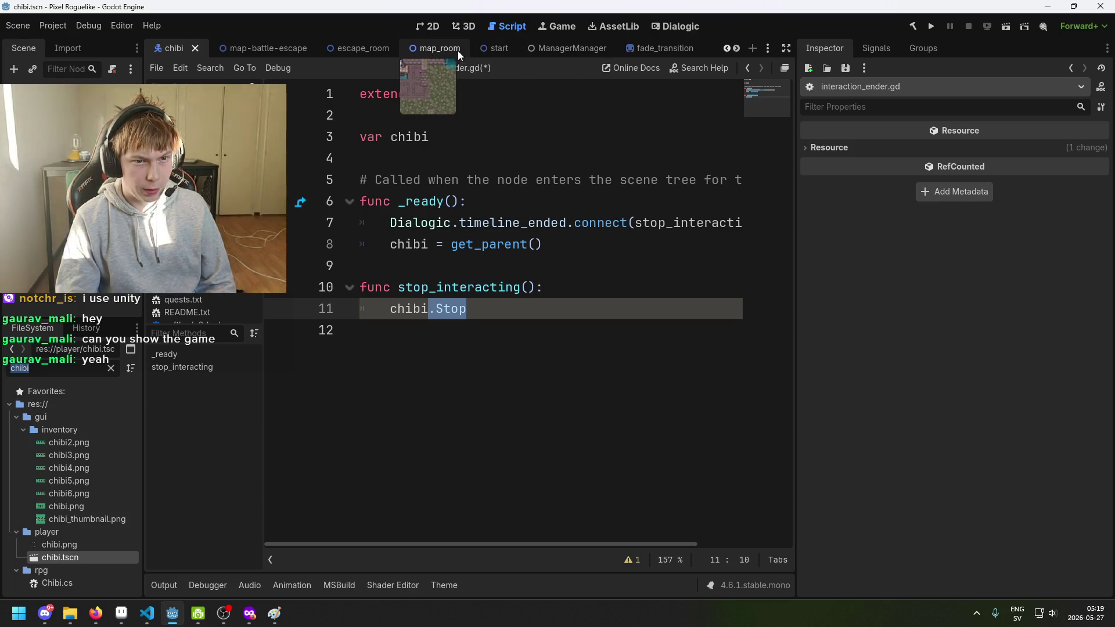
text(attri)
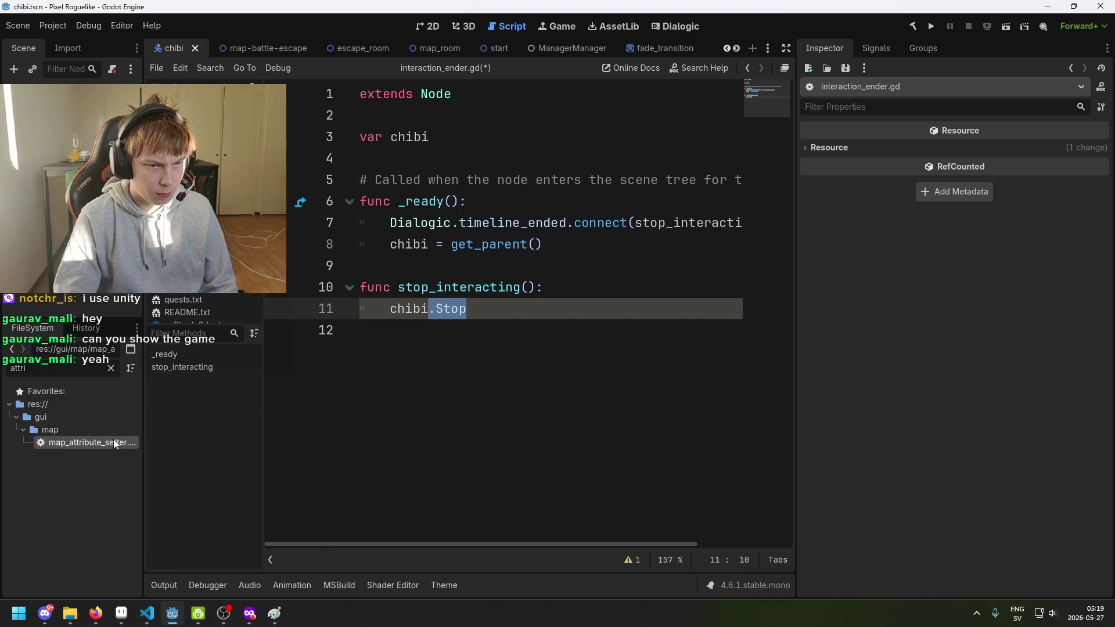
Copy the exported mapManagerVoronoi declaration from line 9 of map_attribute_setter.gd.
double_click(113, 441)
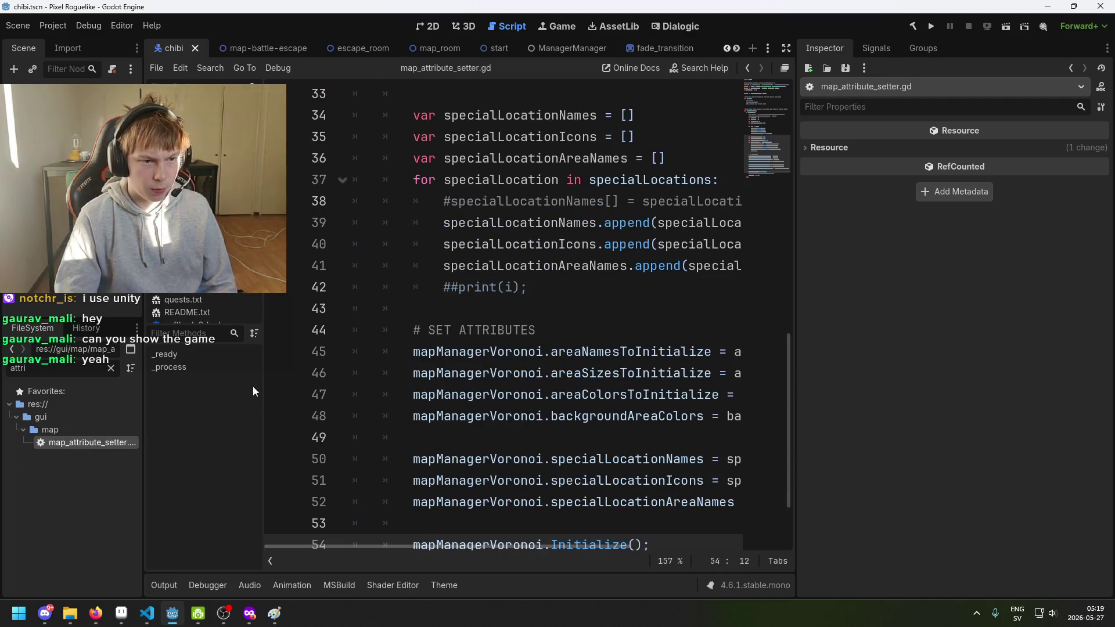
scroll(496, 292, up, 10)
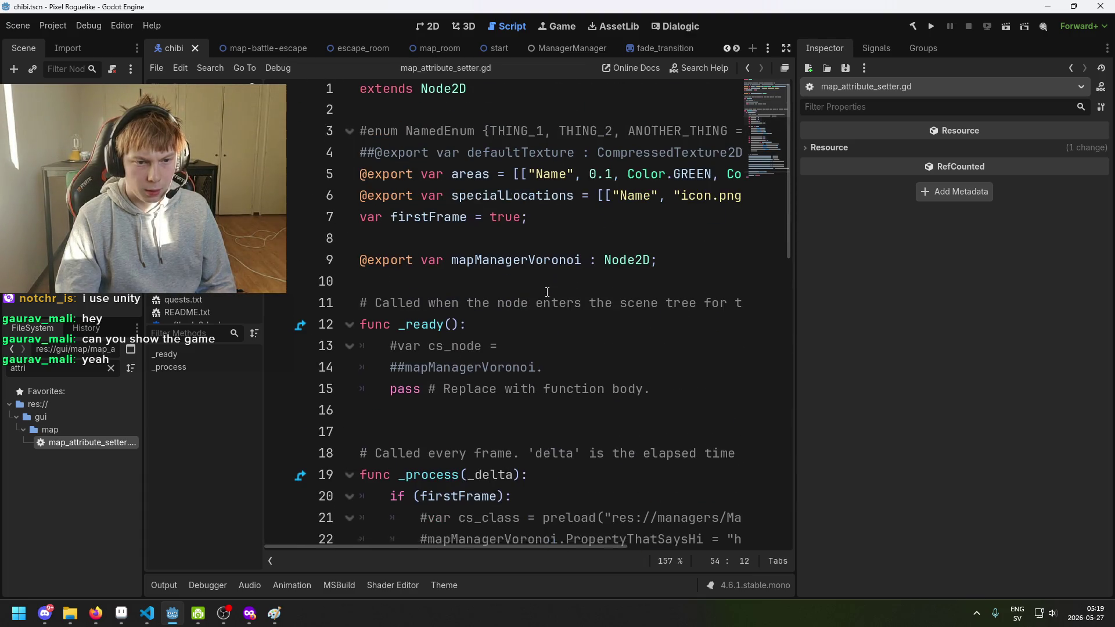
mouse_move(478, 287)
mouse_down()
mouse_move(428, 263)
mouse_move(480, 267)
mouse_move(344, 269)
mouse_up()
key(ctrl+c)
scroll(513, 330, down, 8)
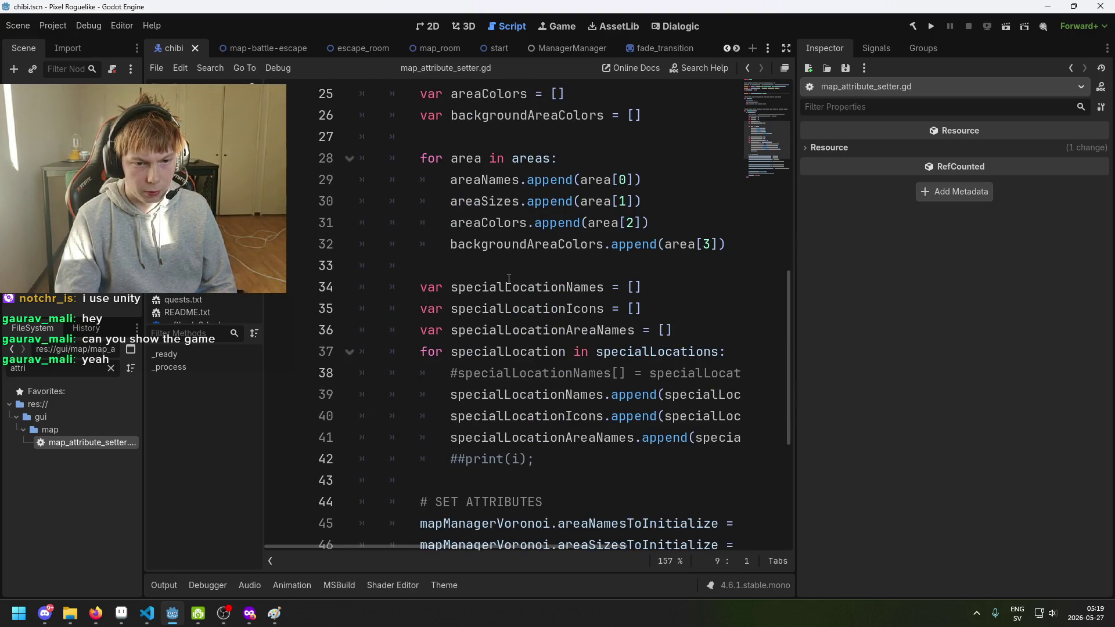
scroll(539, 271, up, 8)
scroll(513, 318, down, 7)
scroll(513, 318, up, 7)
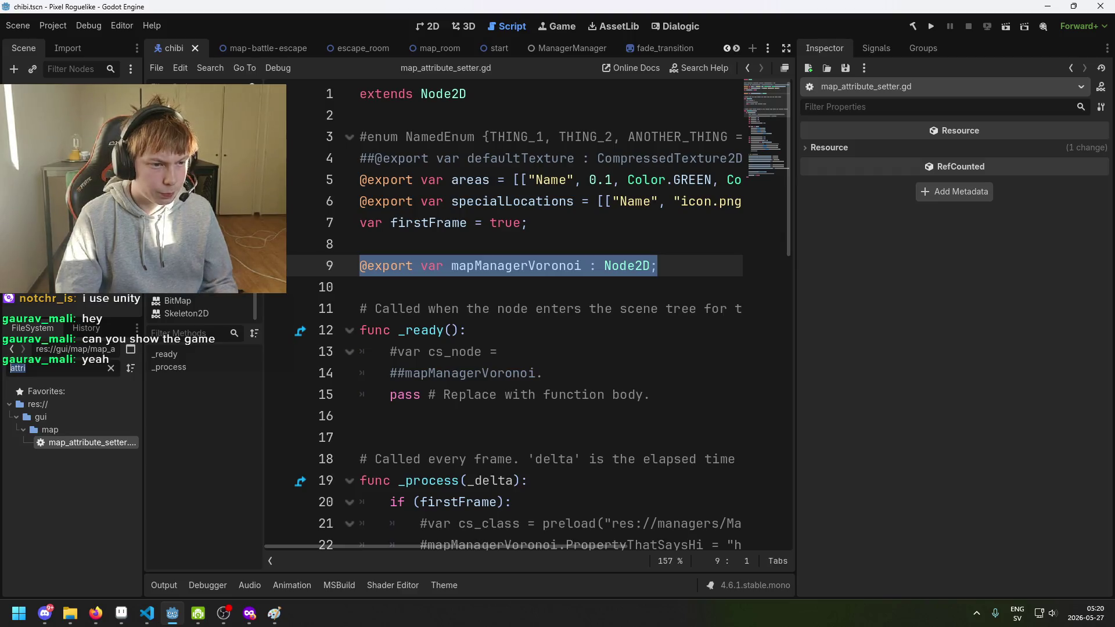
scroll(203, 278, down, 5)
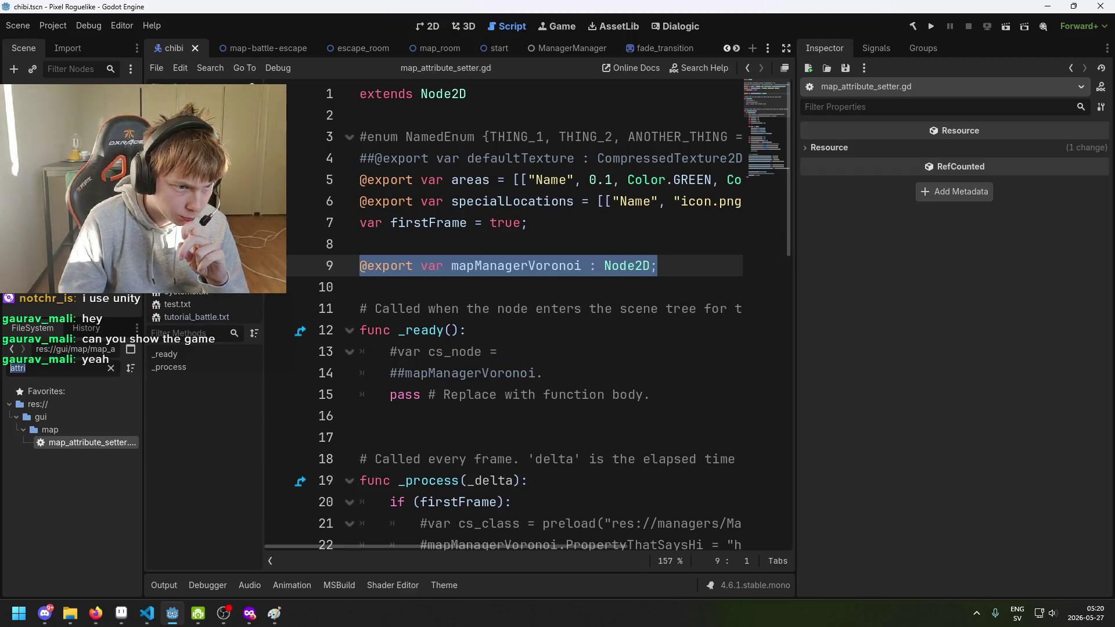
scroll(203, 279, up, 2)
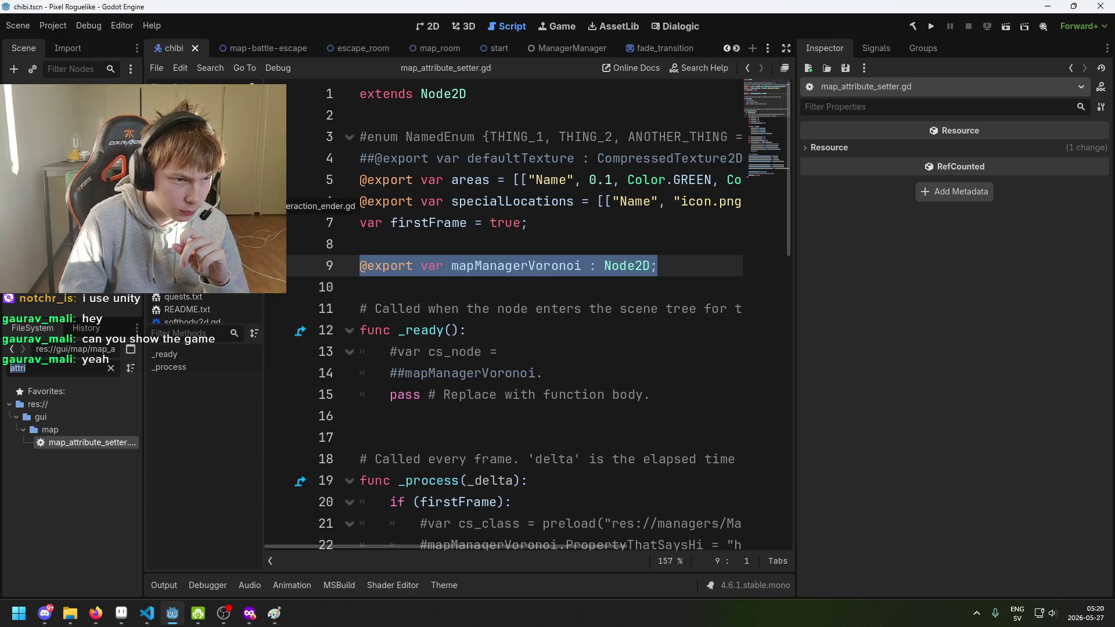
Paste that declaration over var chibi on line 3 of interaction_ender.gd.
click(186, 271)
drag(516, 153, 361, 140)
key(ctrl+v)
drag(581, 139, 452, 140)
Rename the exported variable to chibi, save, and assign the Chibi node to it.
text(chibi)
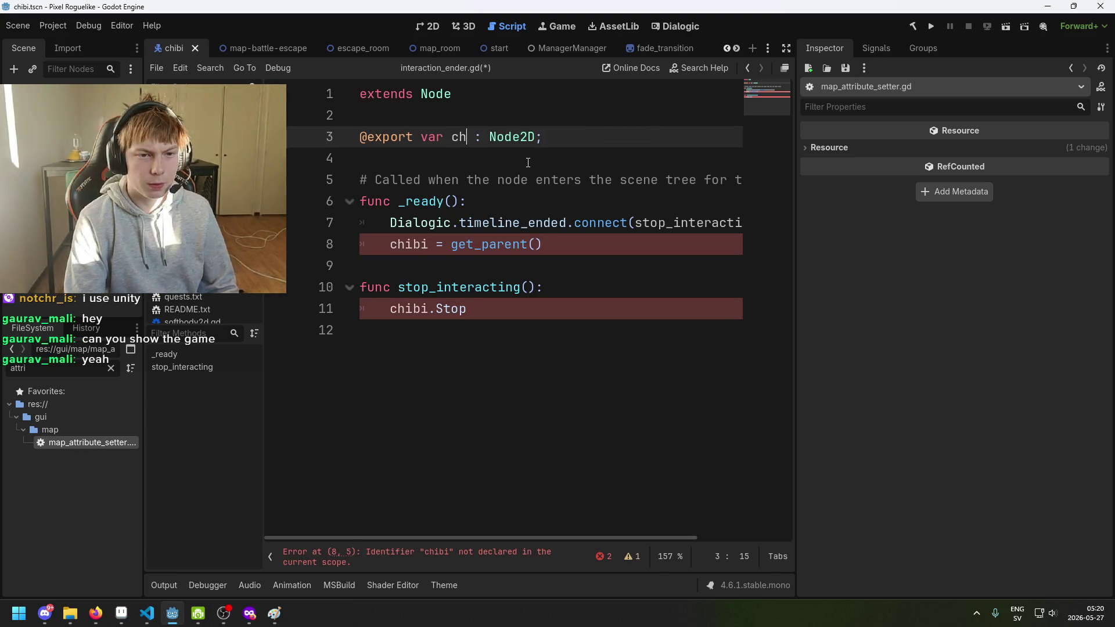
click(591, 395)
key(ctrl+s)
mouse_move(46, 116)
mouse_down()
mouse_move(291, 201)
mouse_move(749, 203)
mouse_move(1023, 150)
mouse_up()
Retype line 11 as chibi.StopInter and check Chibi.cs in VS Code.
drag(561, 306, 359, 310)
key(BackSpace)
text(chibi.St)
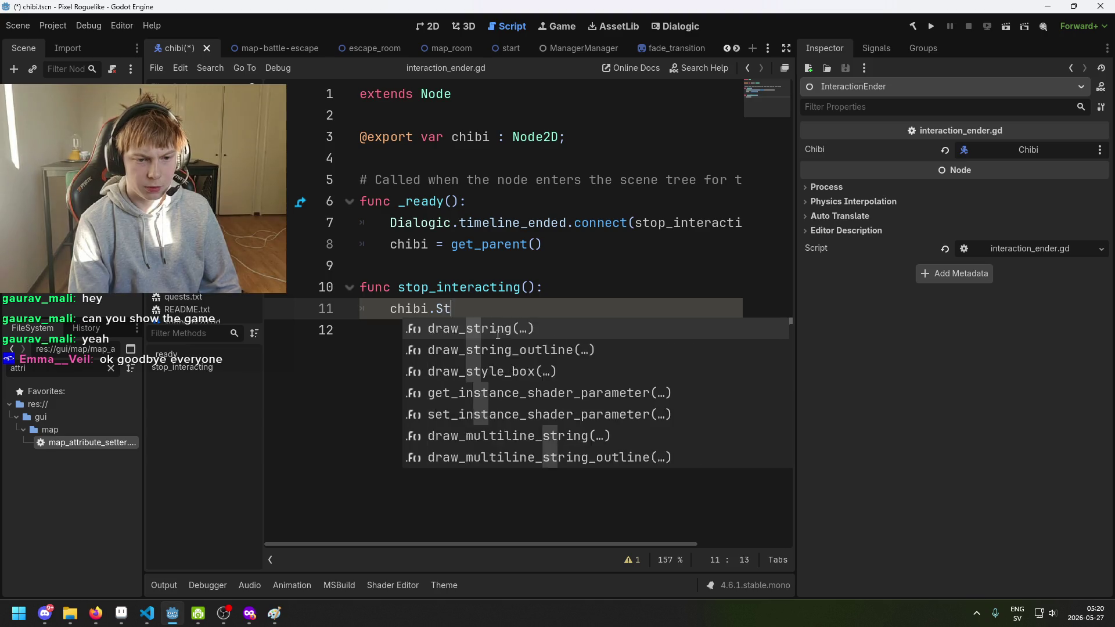
text(opInter)
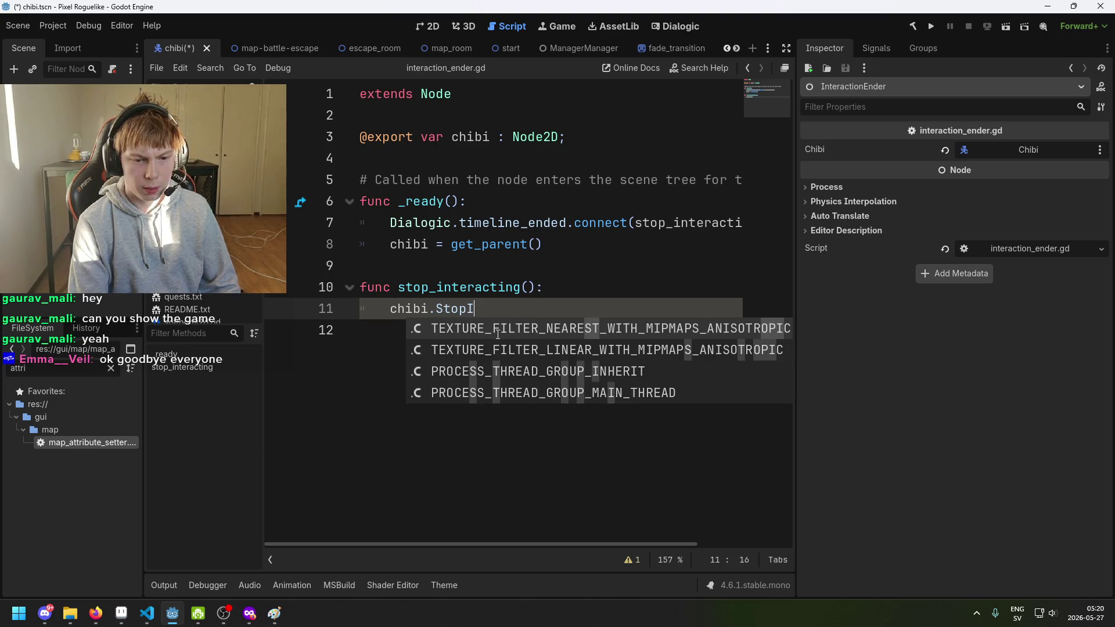
key(BackSpace)
key(BackSpace)
key(BackSpace)
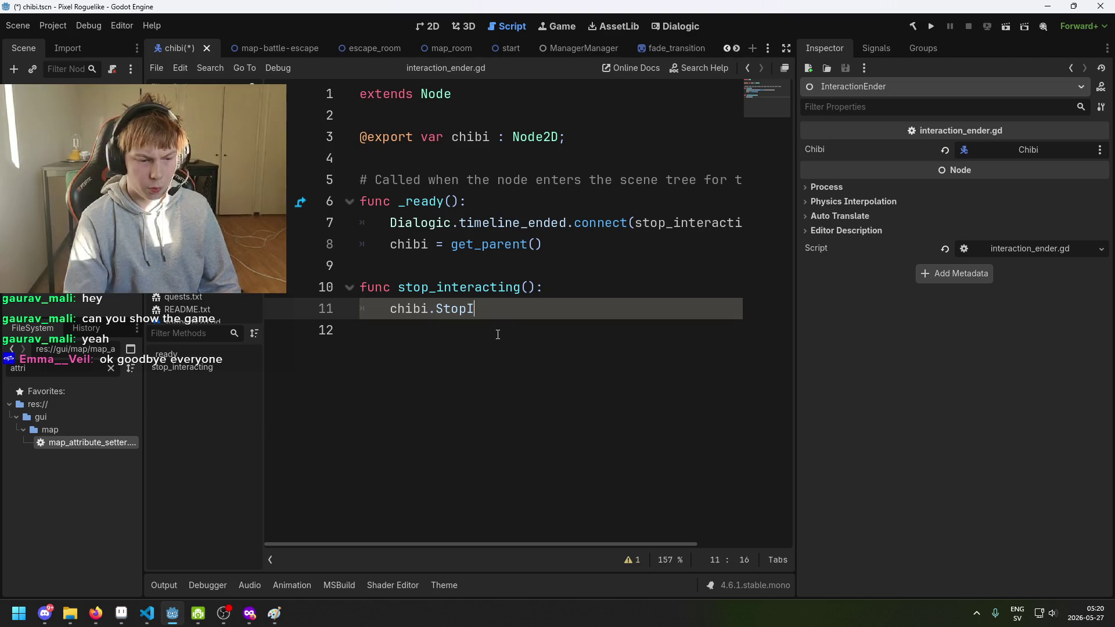
click(147, 614)
Check StopInteracting() in Chibi.cs, then trim line 11 back to 'chibi.' in Godot.
key(Right)
key(Right)
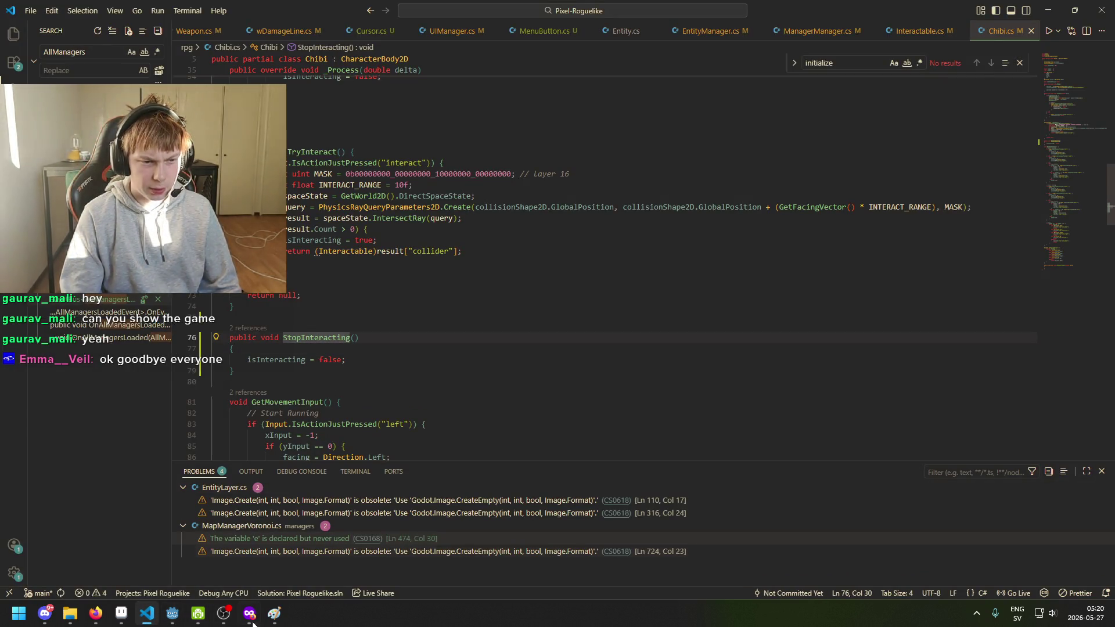
click(357, 314)
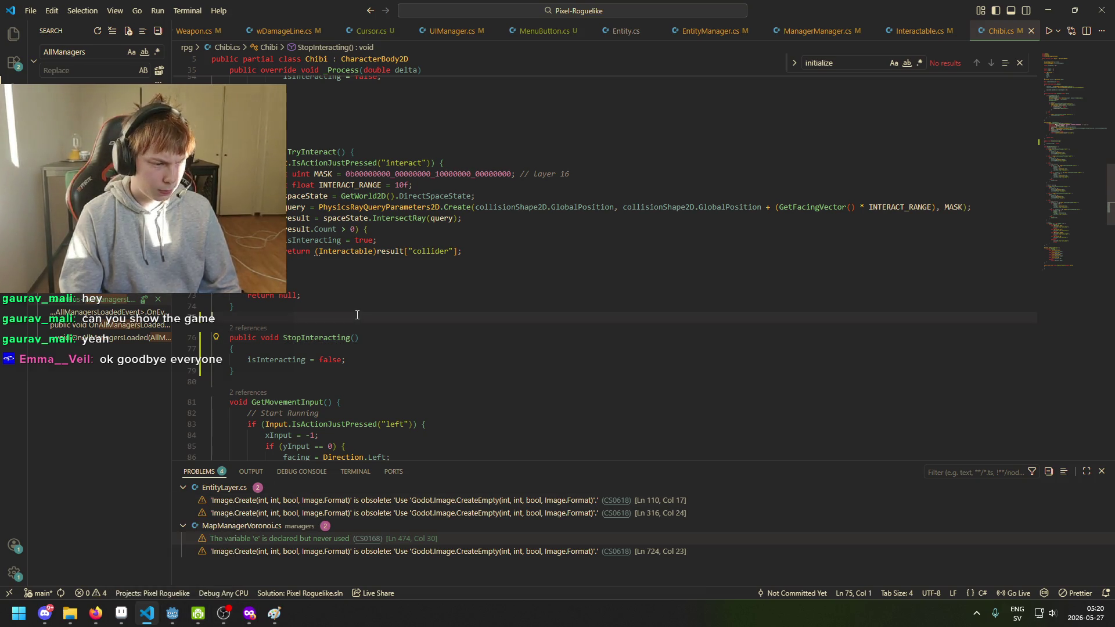
click(173, 614)
key(BackSpace)
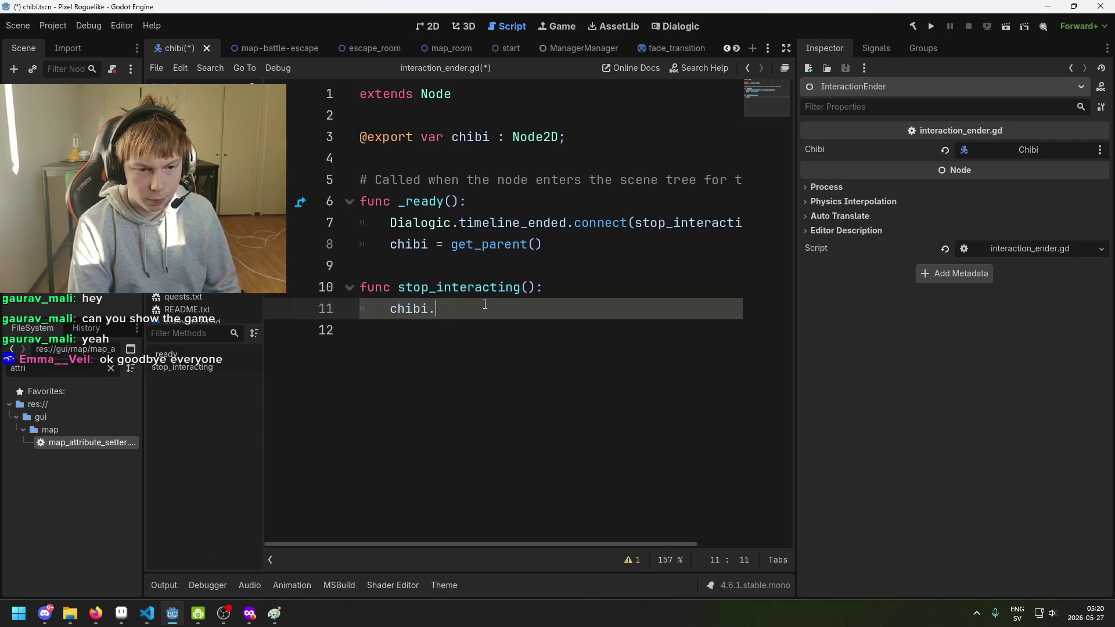
Restore line 11 to chibi.Stop and scroll through map_attribute_setter.gd.
text(Stop)
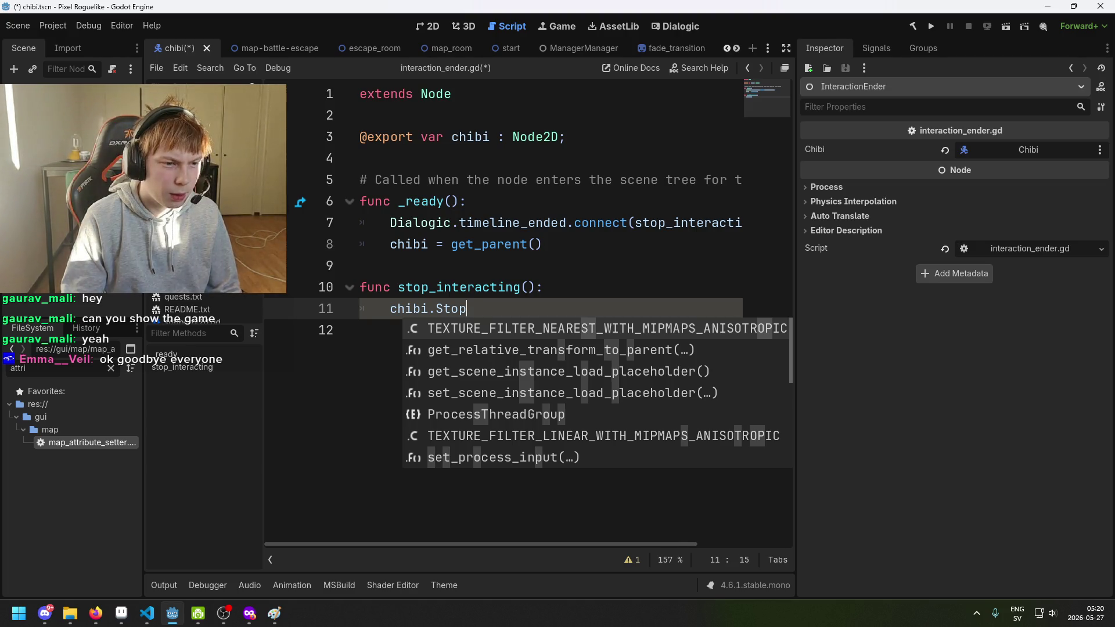
key(alt+Left)
scroll(588, 295, down, 5)
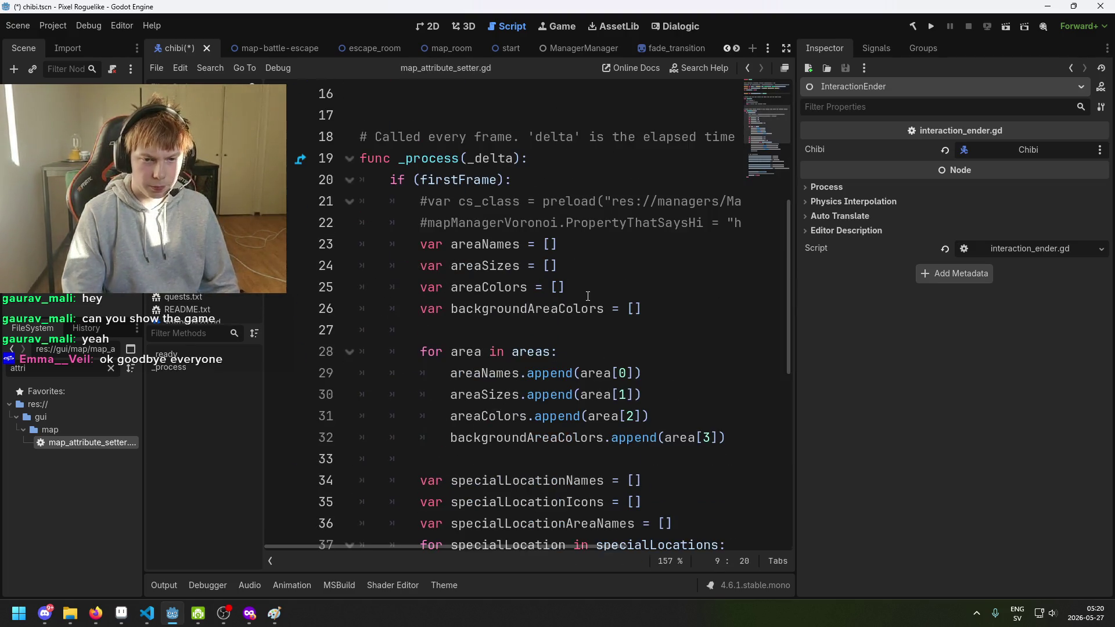
scroll(584, 300, down, 5)
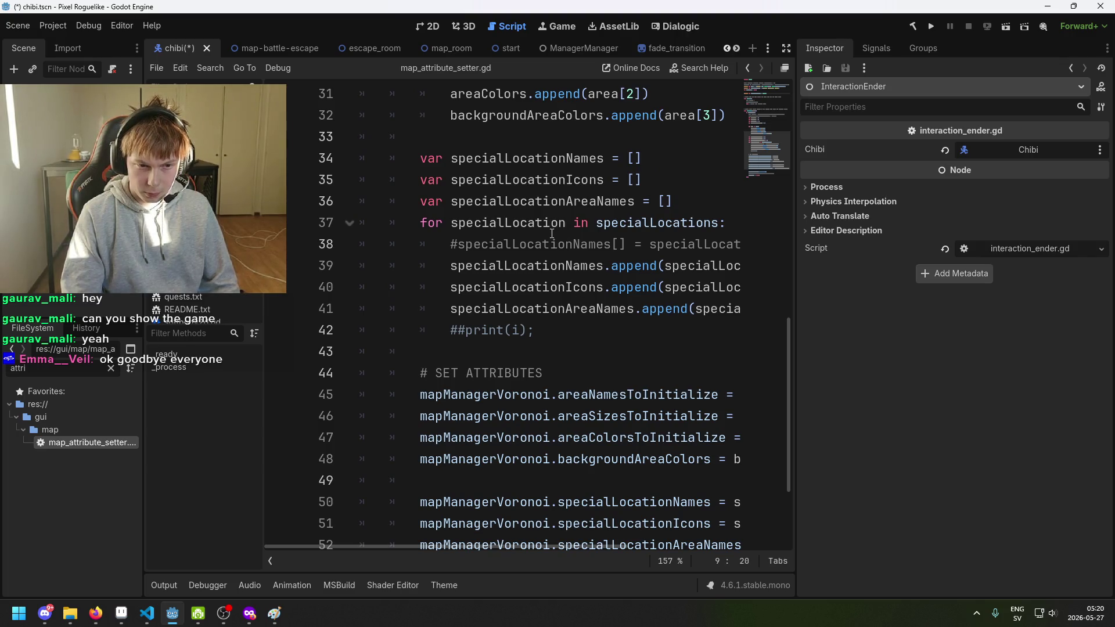
scroll(550, 236, down, 2)
Inspect lines 50 and 54 and the line 9 Node2D declaration in map_attribute_setter.gd.
click(561, 357)
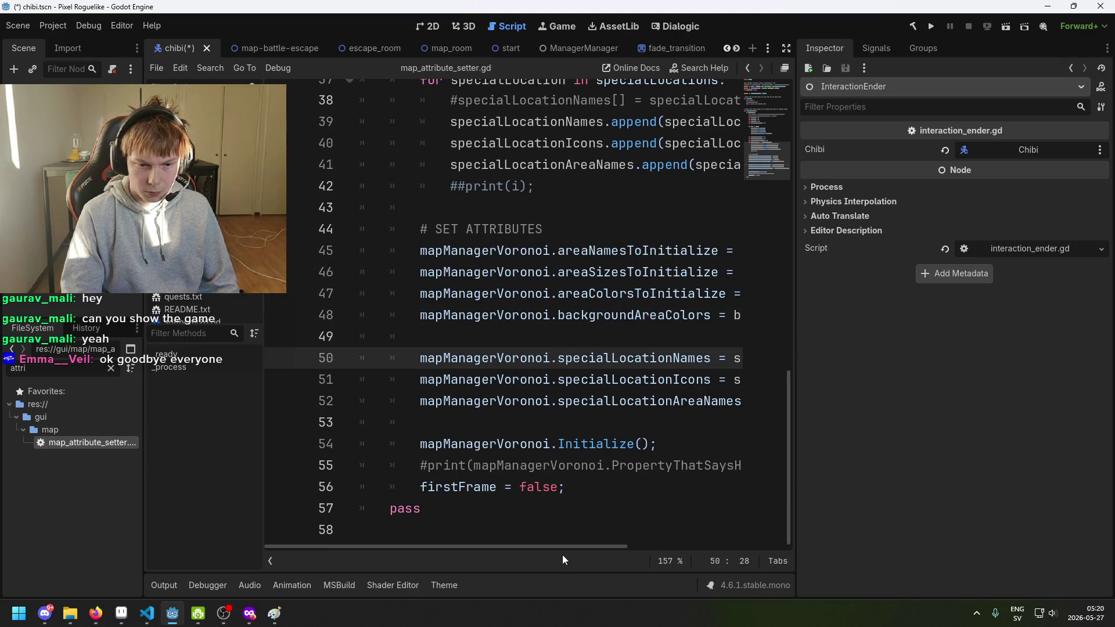
click(566, 444)
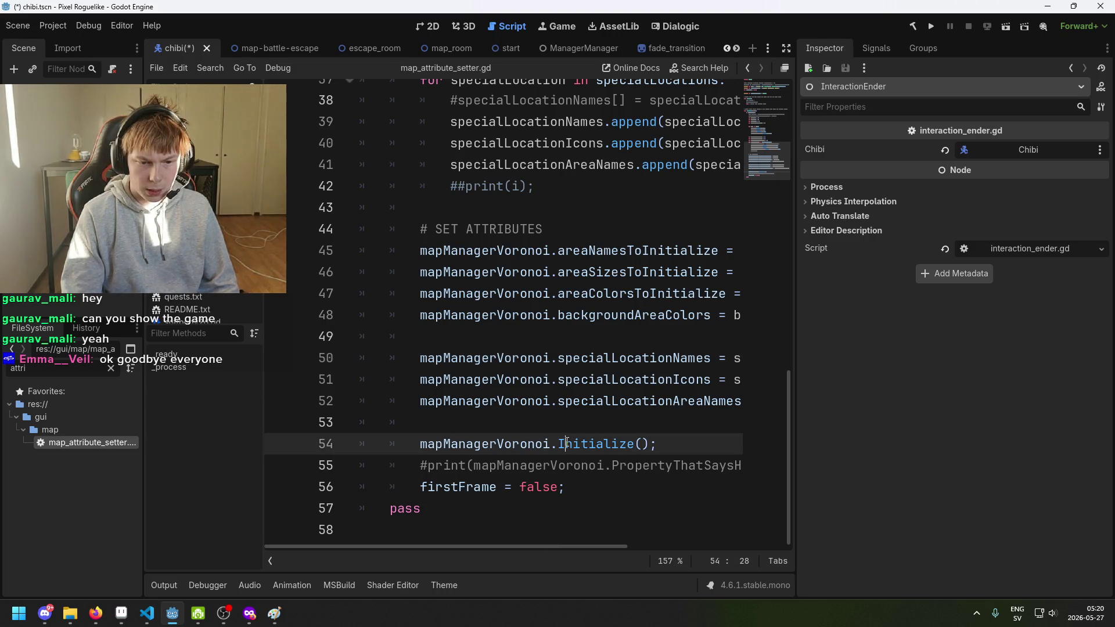
scroll(575, 446, right, 1)
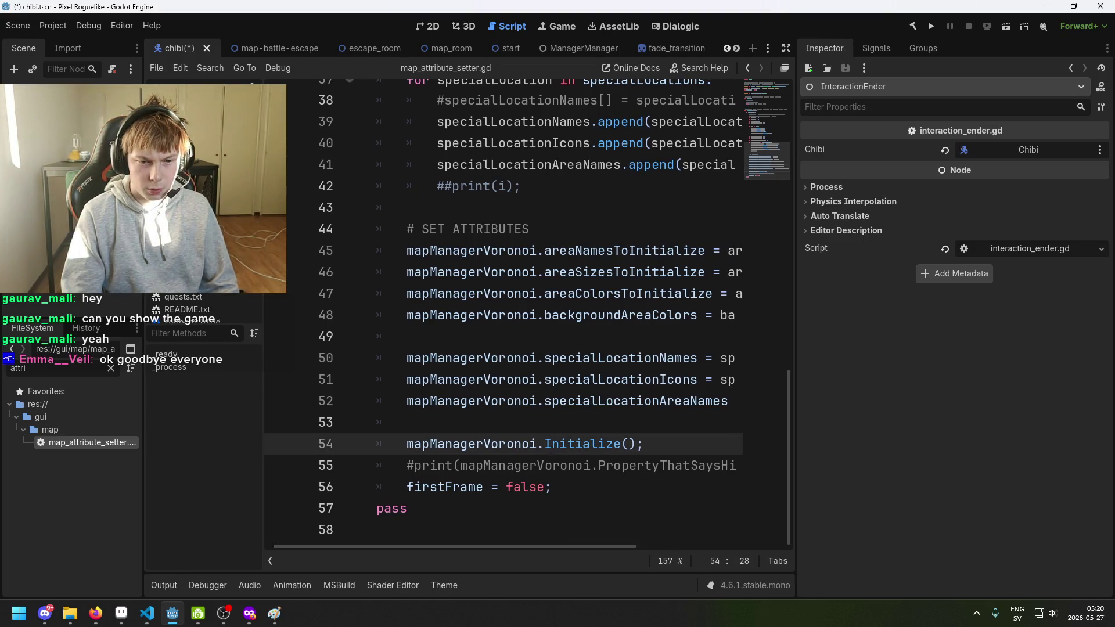
scroll(569, 445, up, 5)
scroll(561, 445, down, 5)
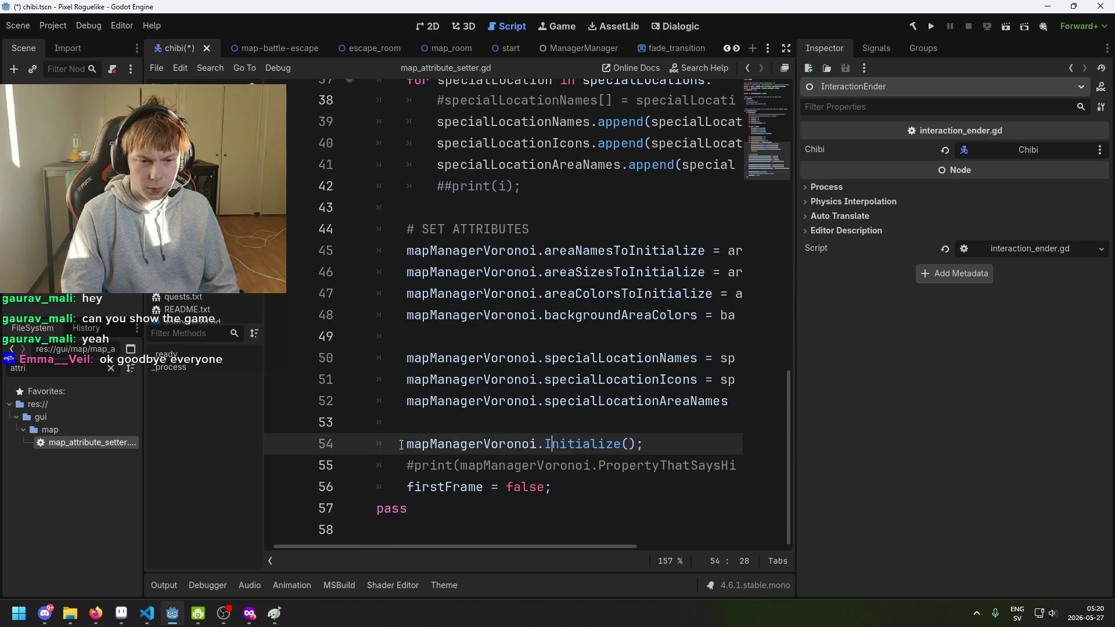
scroll(545, 368, up, 8)
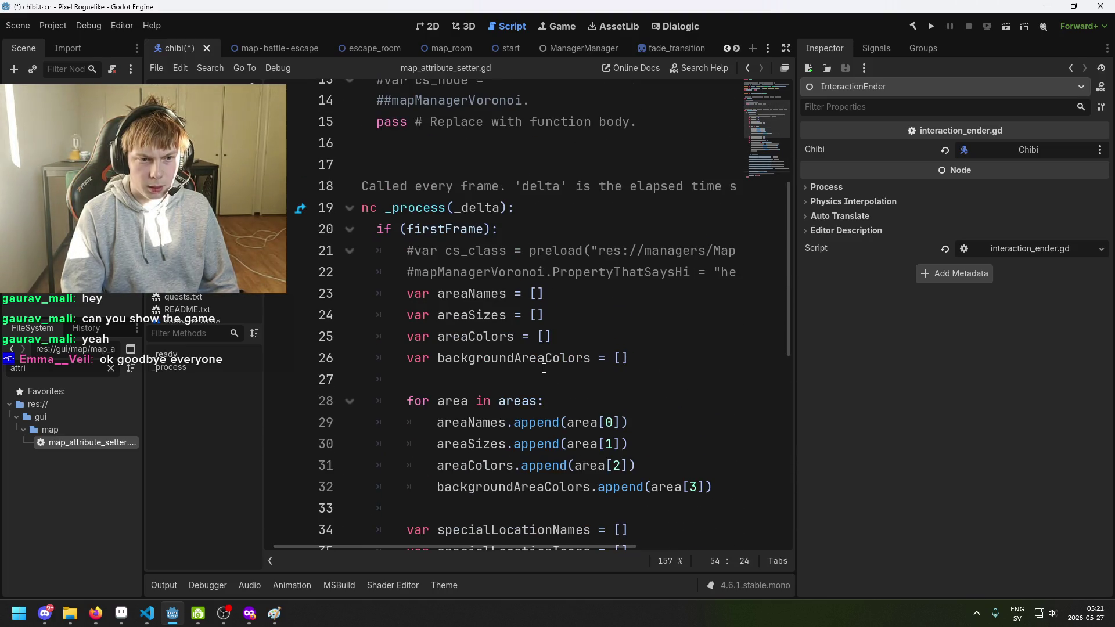
scroll(543, 368, up, 4)
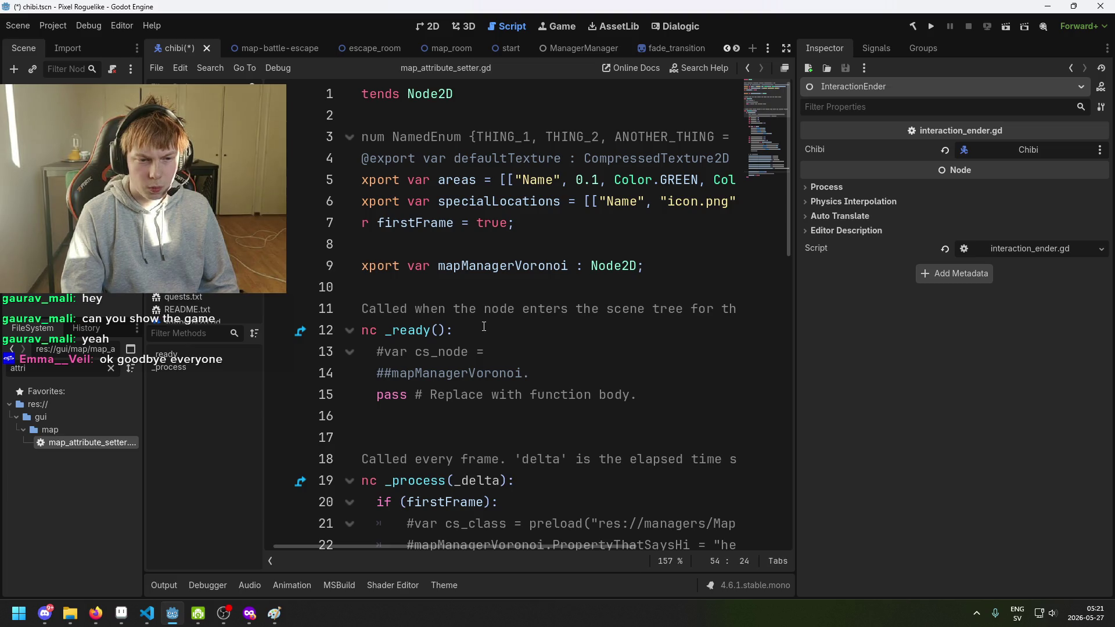
click(499, 267)
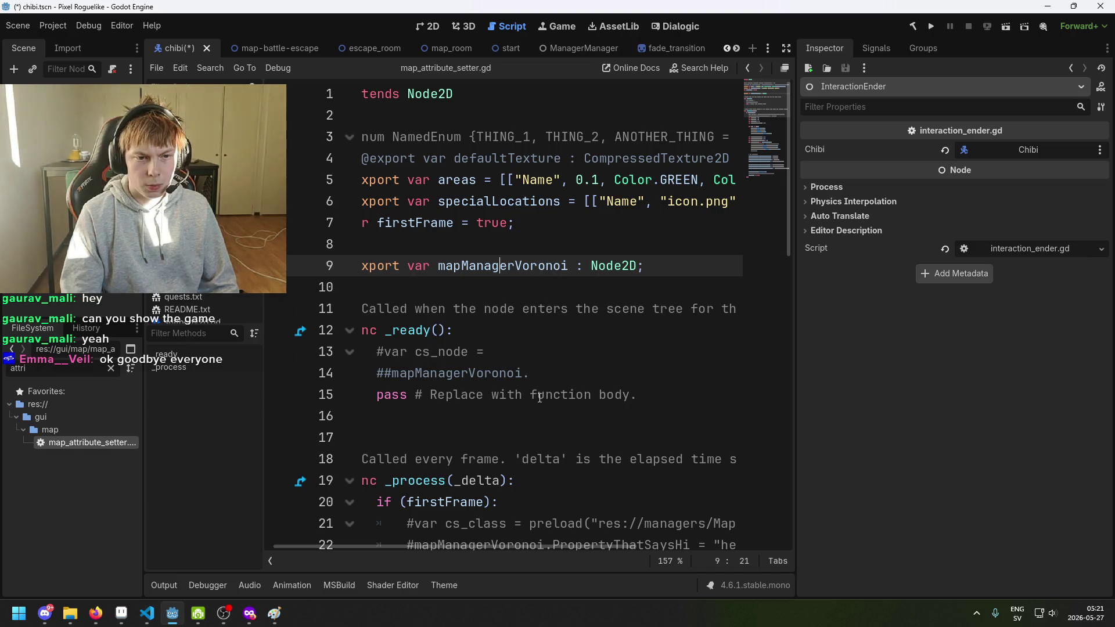
drag(641, 267, 570, 267)
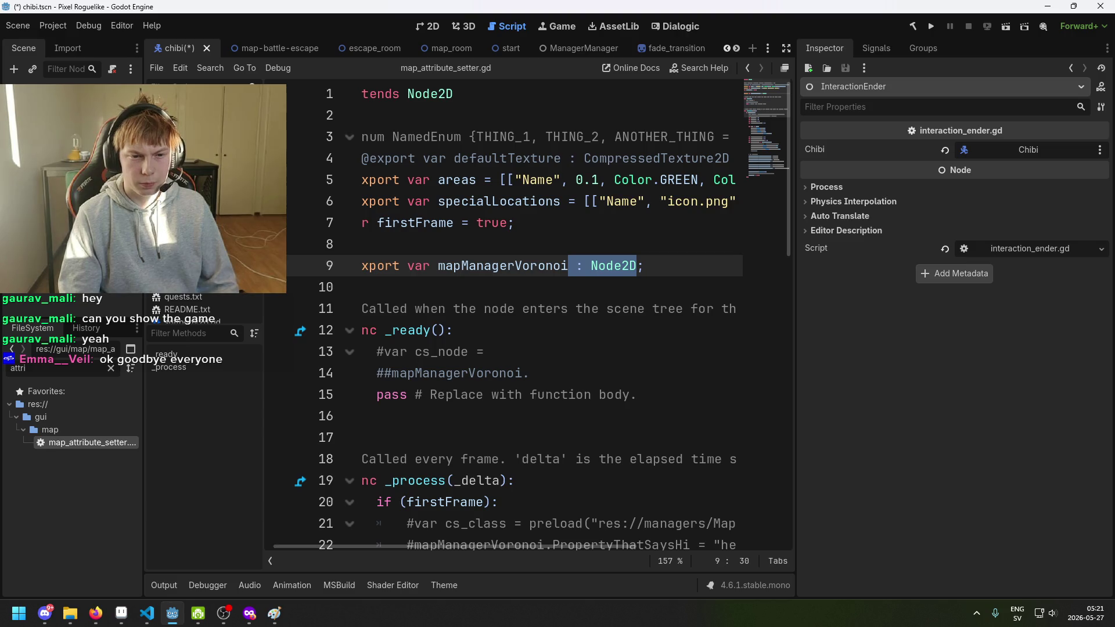
drag(458, 546, 386, 548)
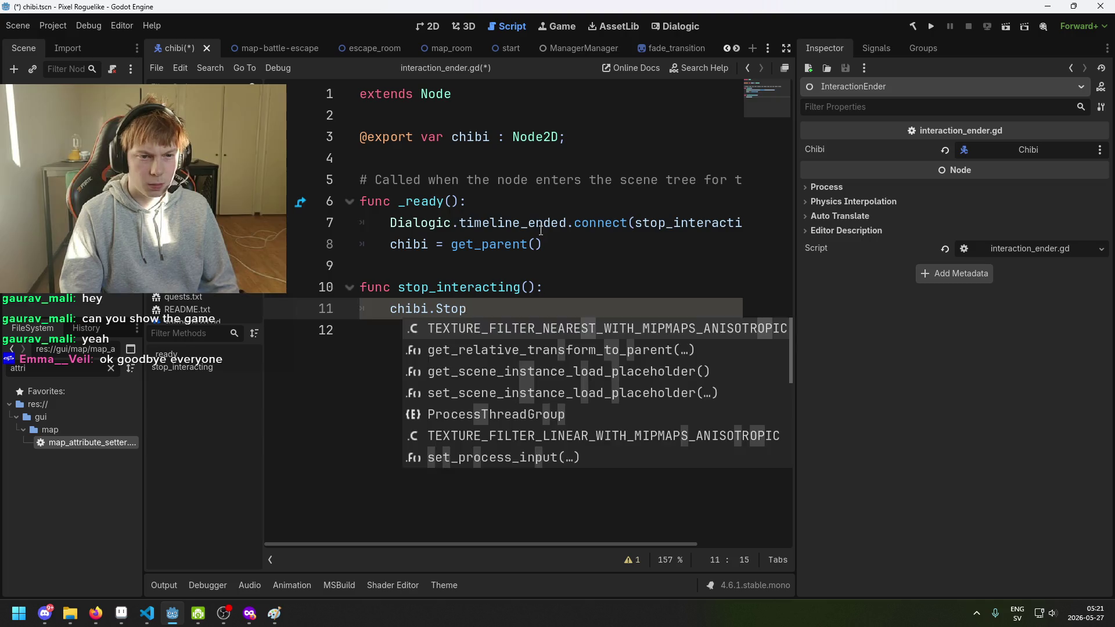
Delete the chibi.Stop line from stop_interacting and save.
key(ctrl+s)
key(shift+Home)
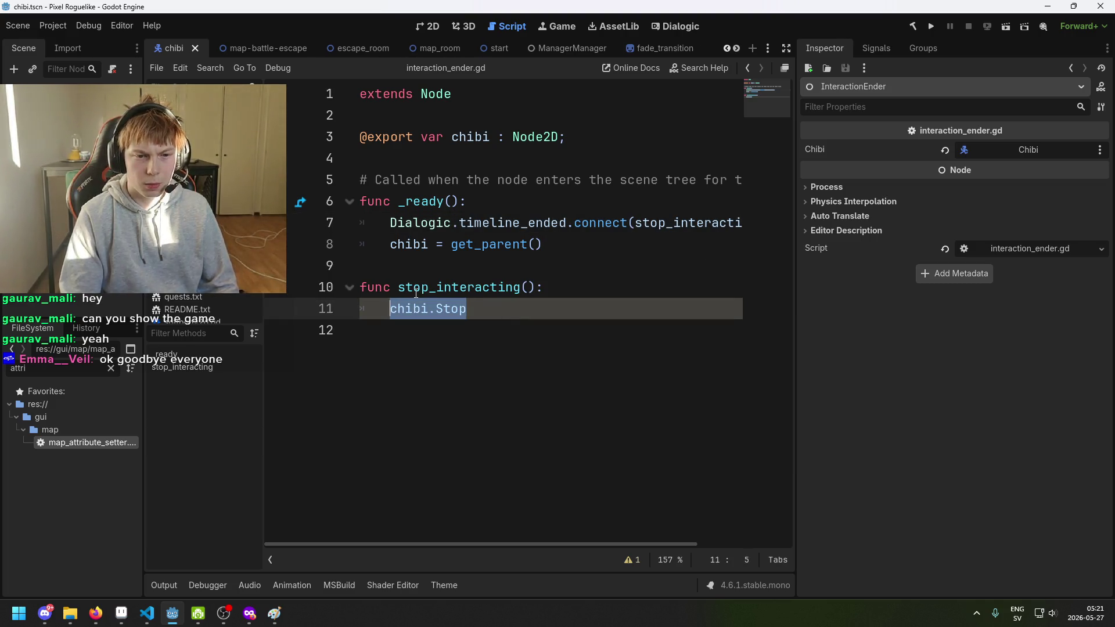
key(BackSpace)
key(BackSpace)
key(BackSpace)
key(ctrl+s)
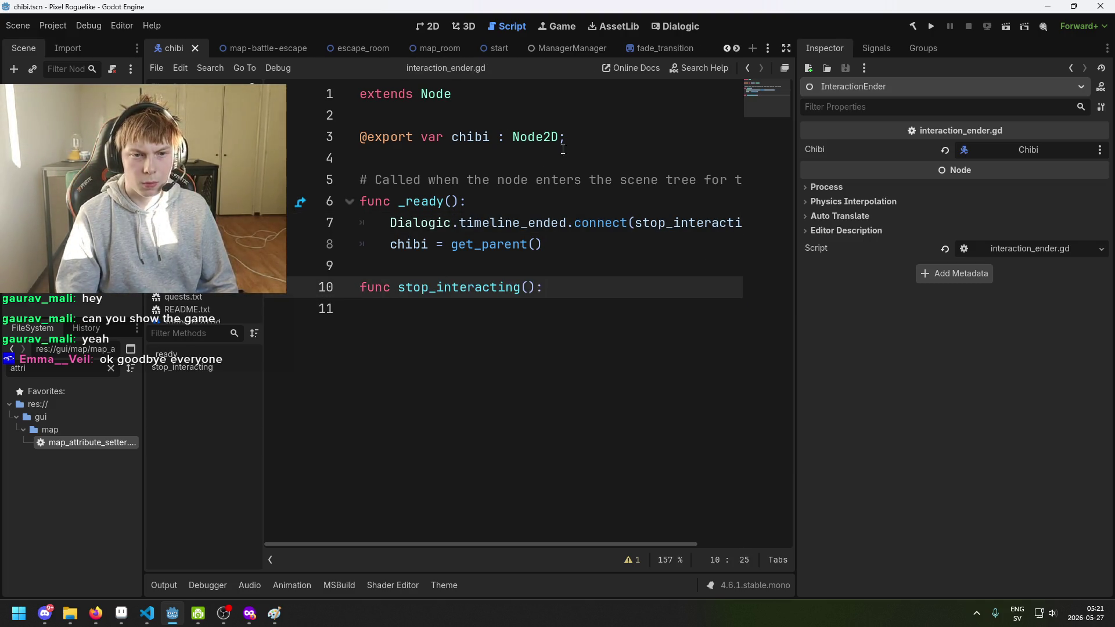
key(ctrl+s)
Re-save line 3's declaration and build the .NET project.
click(561, 139)
key(BackSpace)
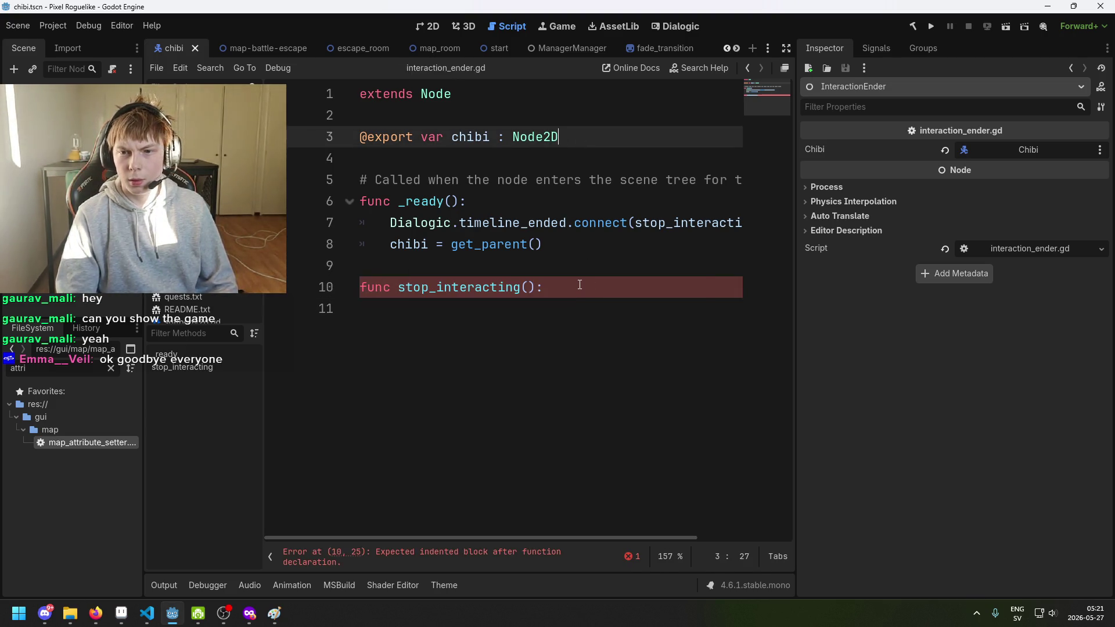
text(;)
key(ctrl+s)
click(912, 27)
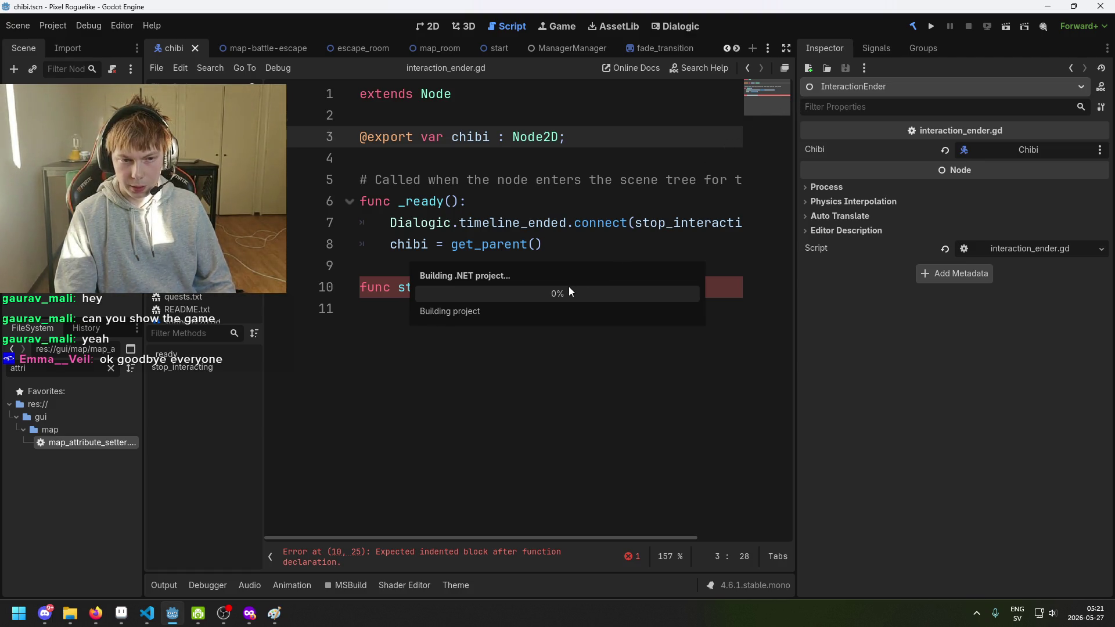
Remove the get_parent assignment and make stop_interacting call chibi.StopInteracting().
triple_click(554, 240)
key(BackSpace)
key(BackSpace)
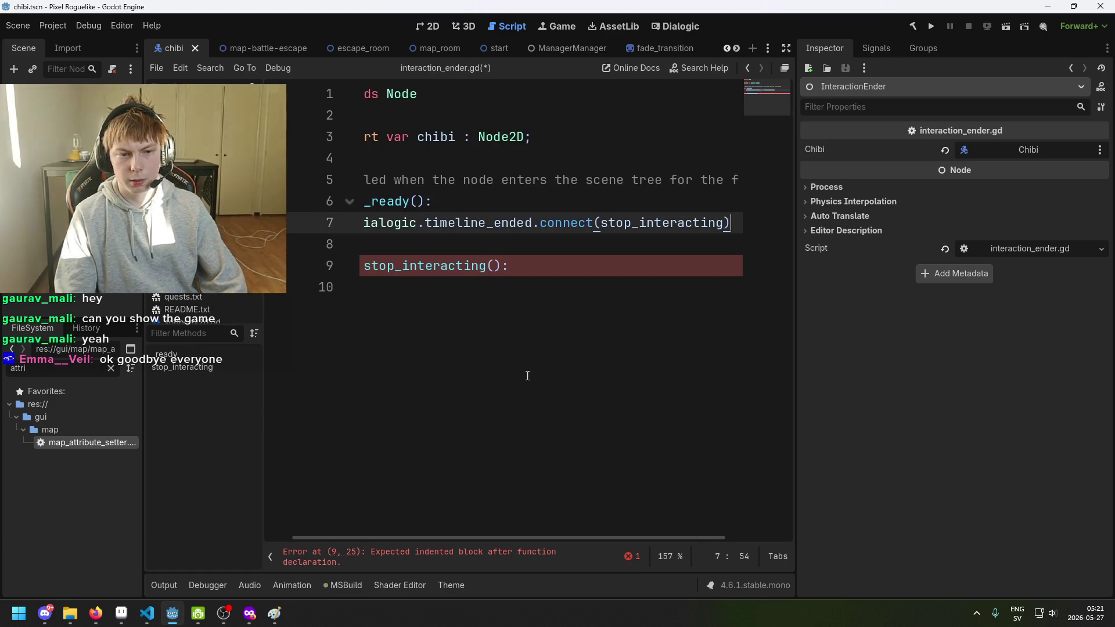
drag(501, 538, 359, 520)
click(581, 272)
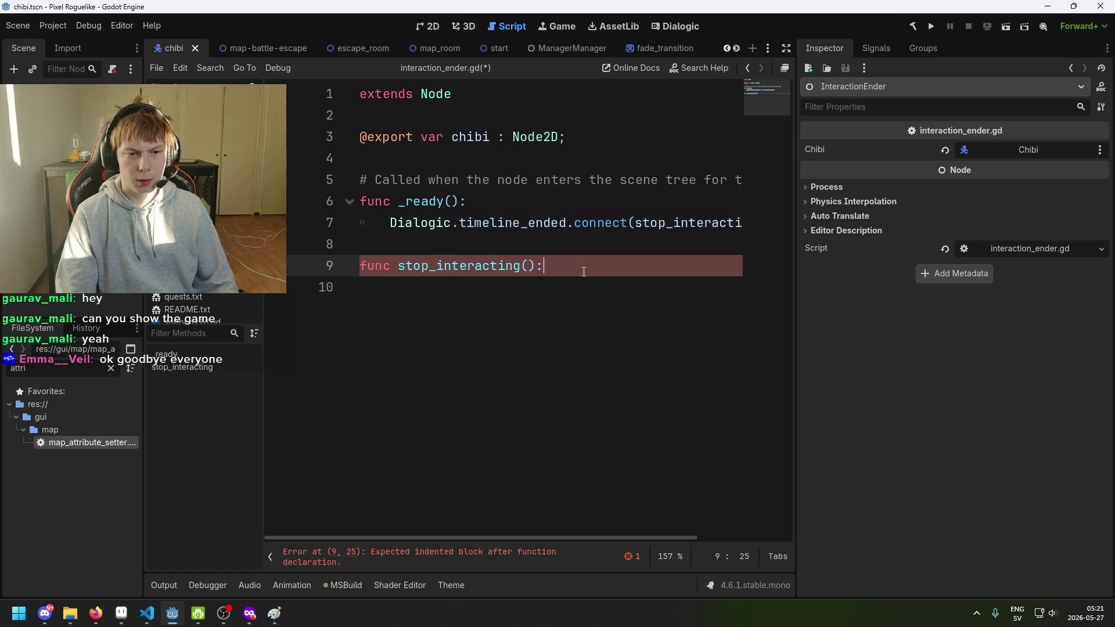
key(Return)
text(c)
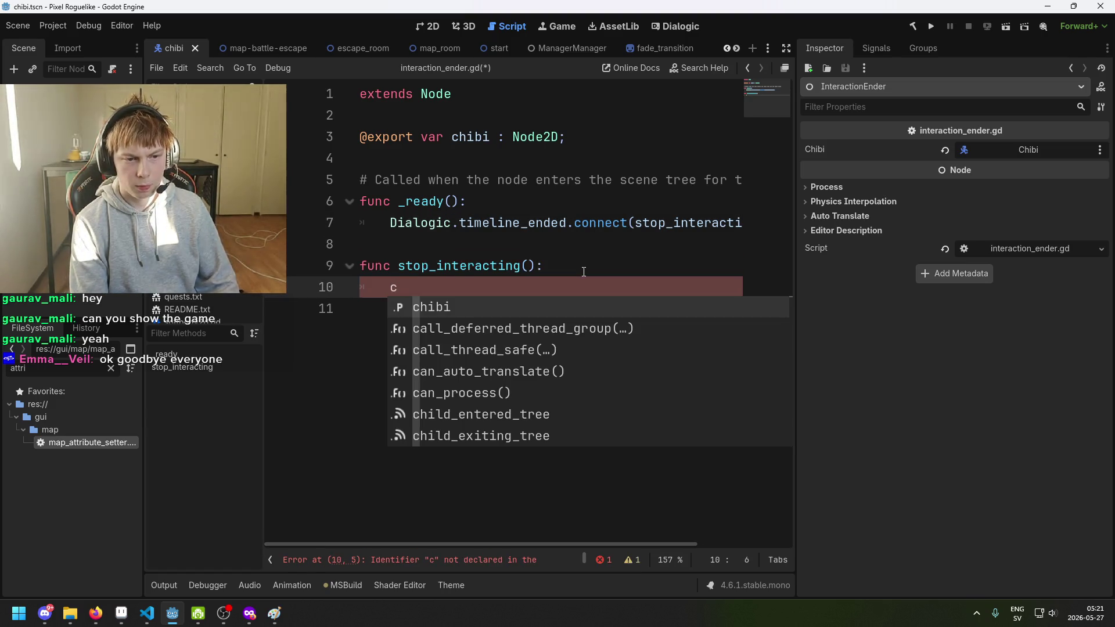
text(hibi.StopI)
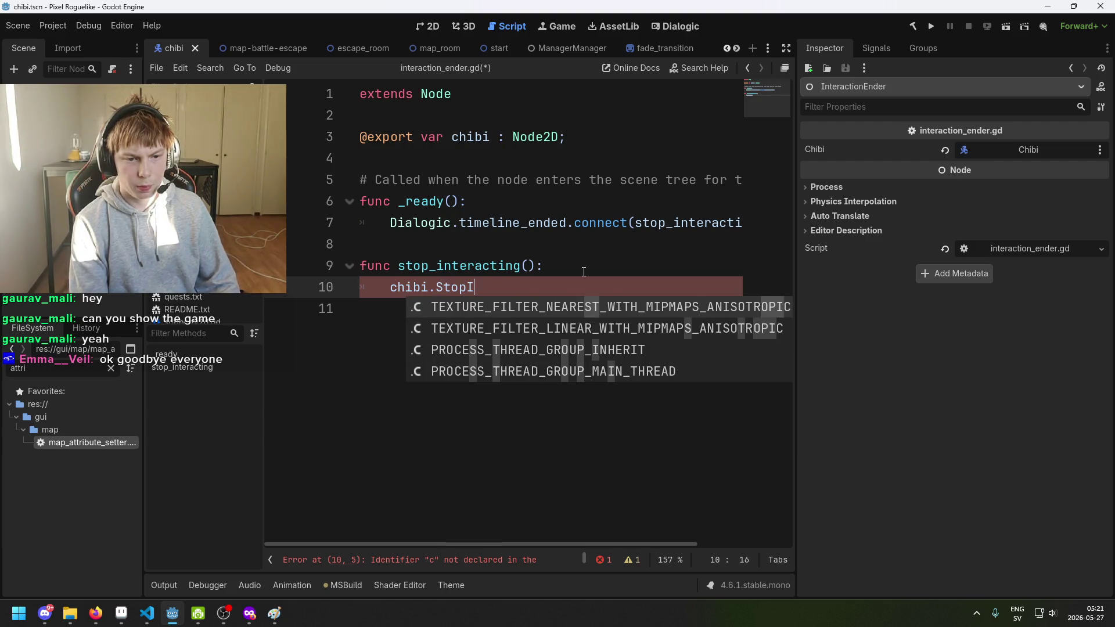
text(nteracting();)
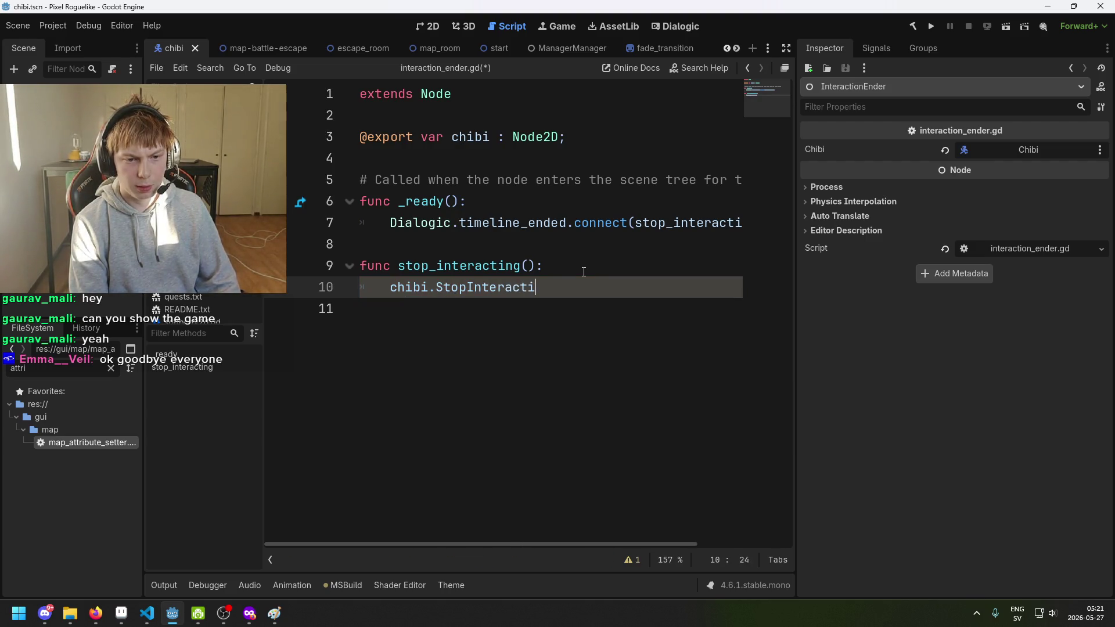
key(ctrl+s)
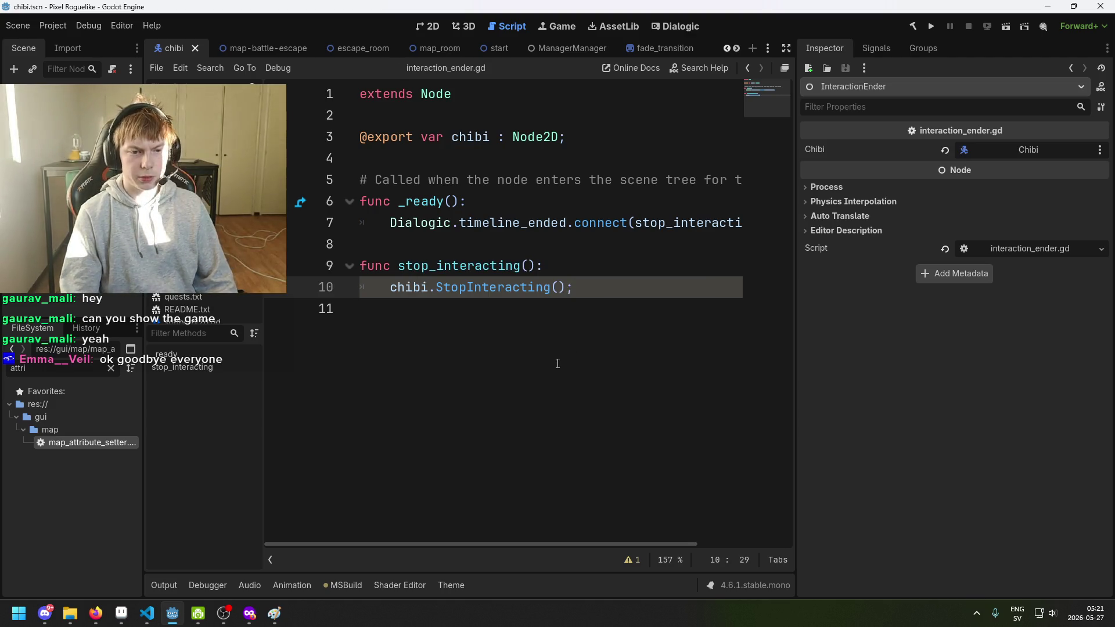
Delete the trailing semicolons on line 10 and after Node2D on line 3.
mouse_move(574, 546)
mouse_down()
mouse_move(671, 546)
mouse_move(534, 530)
mouse_up()
key(BackSpace)
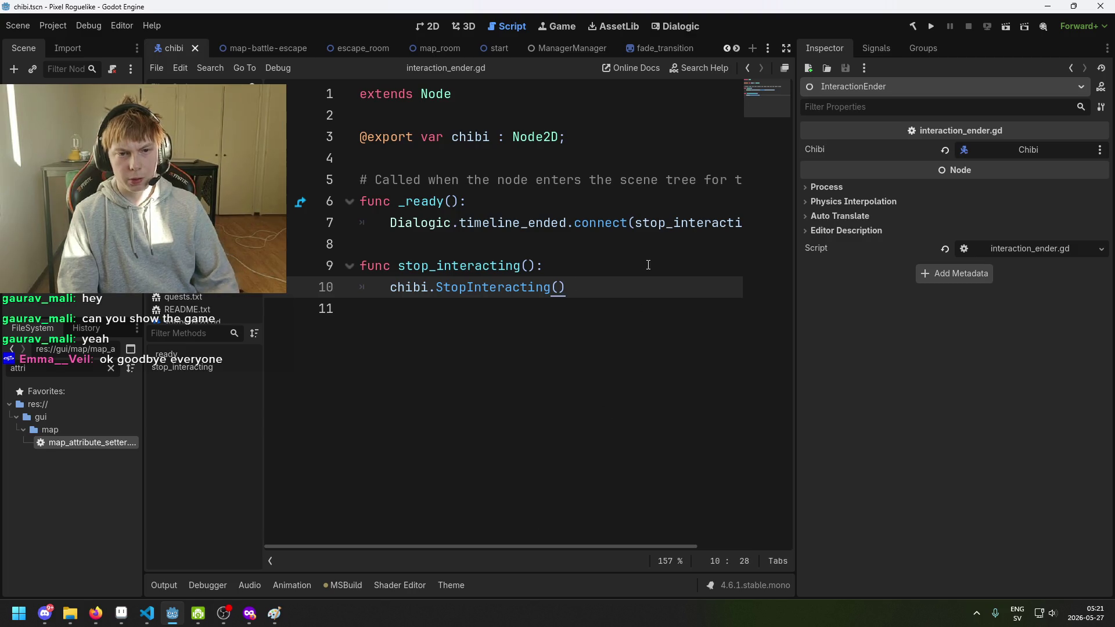
click(600, 137)
key(BackSpace)
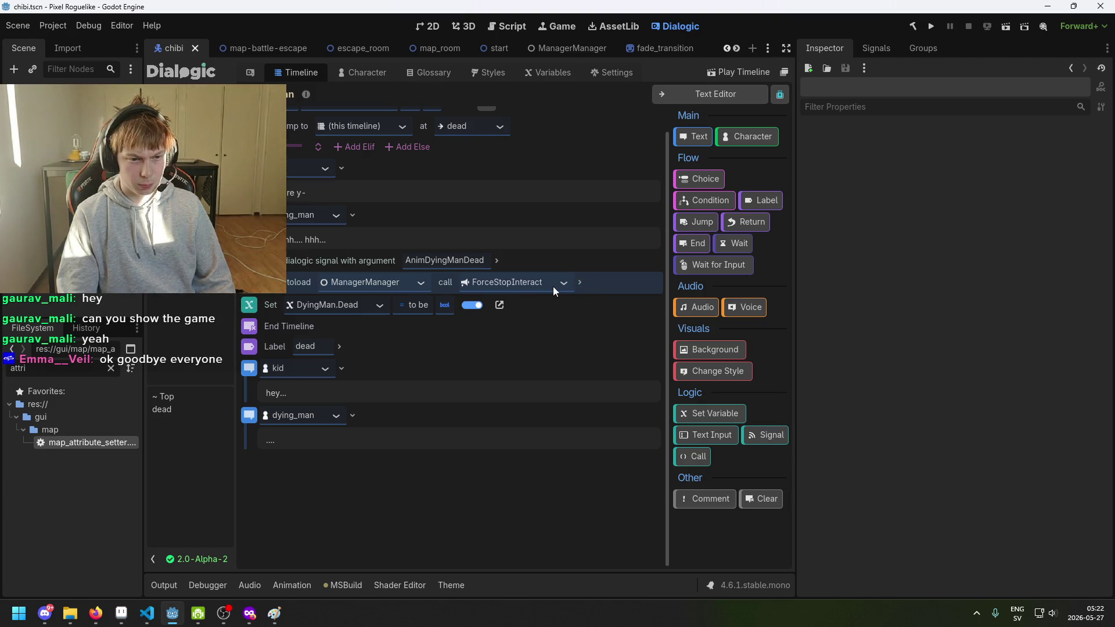
Delete the Call ForceStopInteract event from the timeline and run the project.
right_click(596, 283)
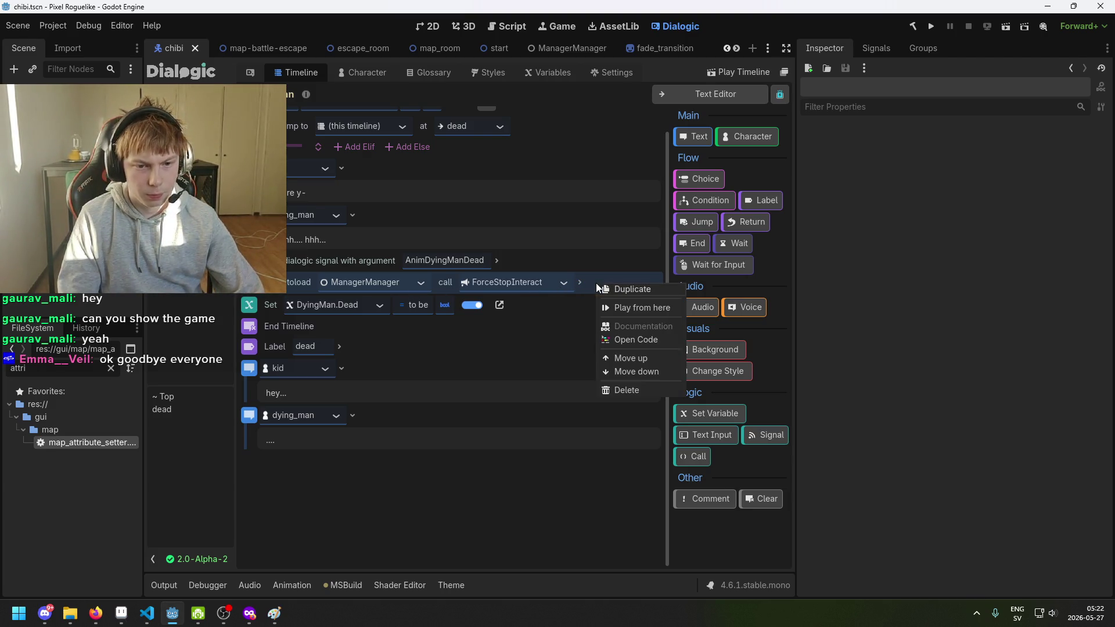
click(630, 390)
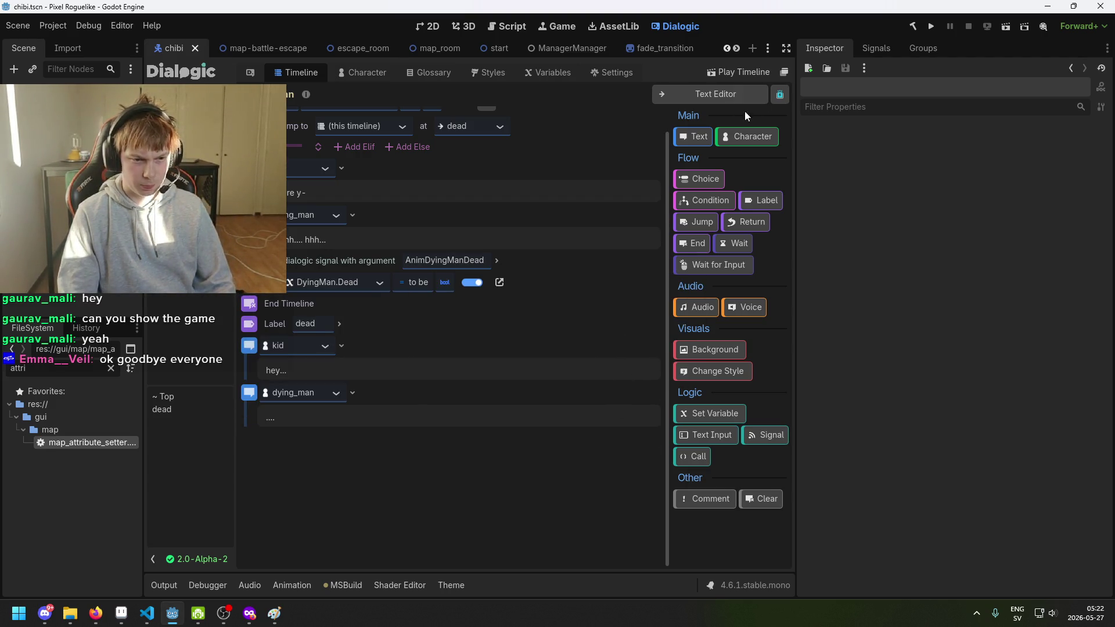
click(912, 30)
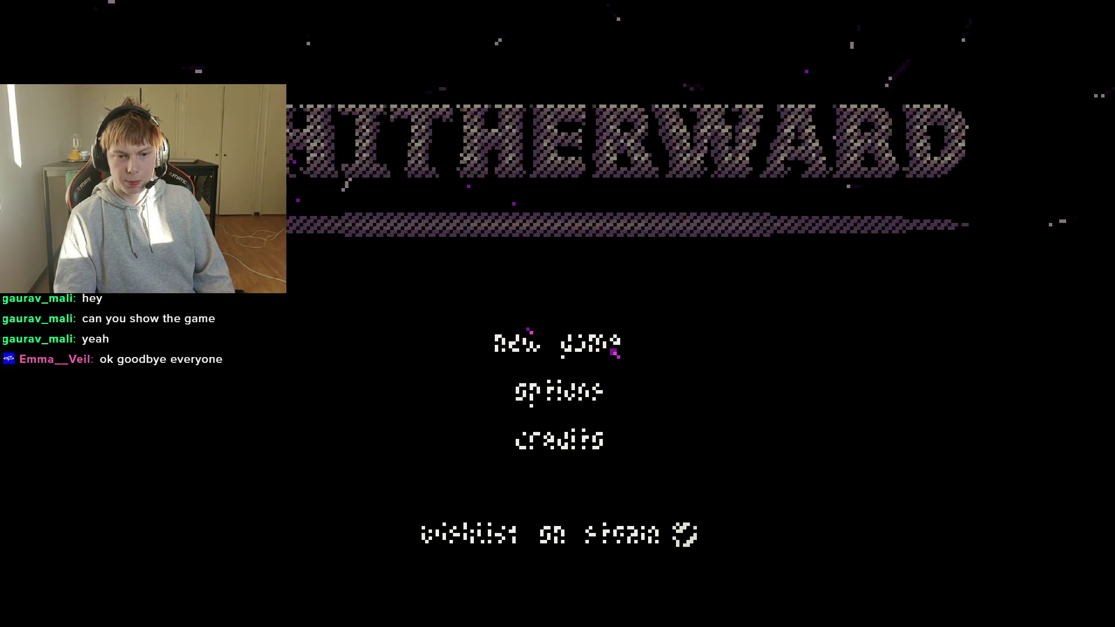
Start a New Game and walk through the rooms to the dying man statue.
key(Return)
key(Right)
key(Up)
key(Up)
key(Right)
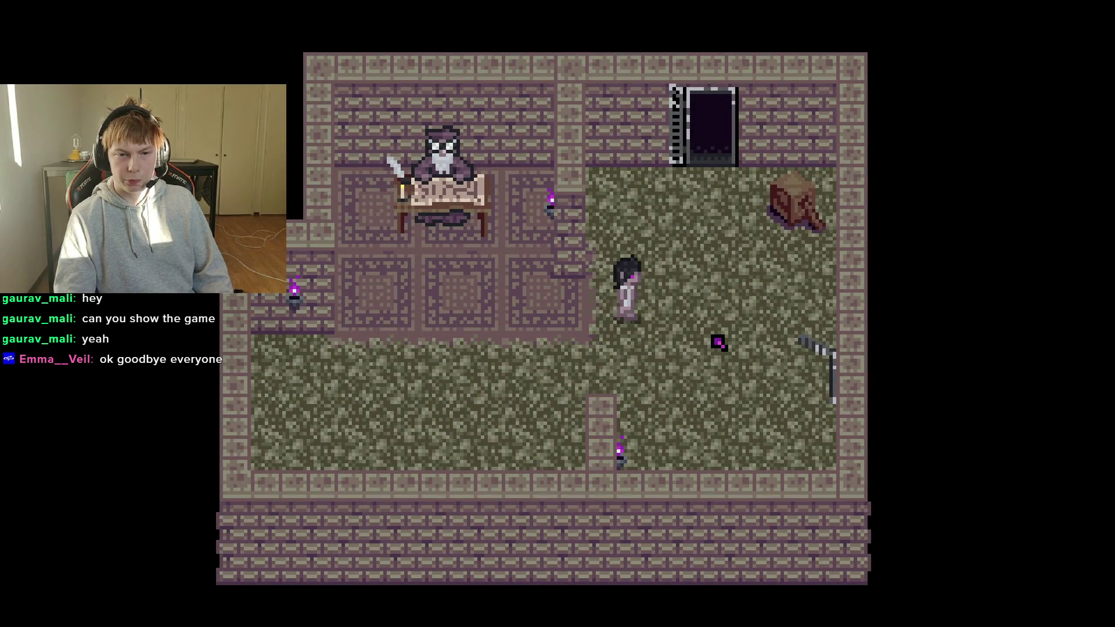
key(Up)
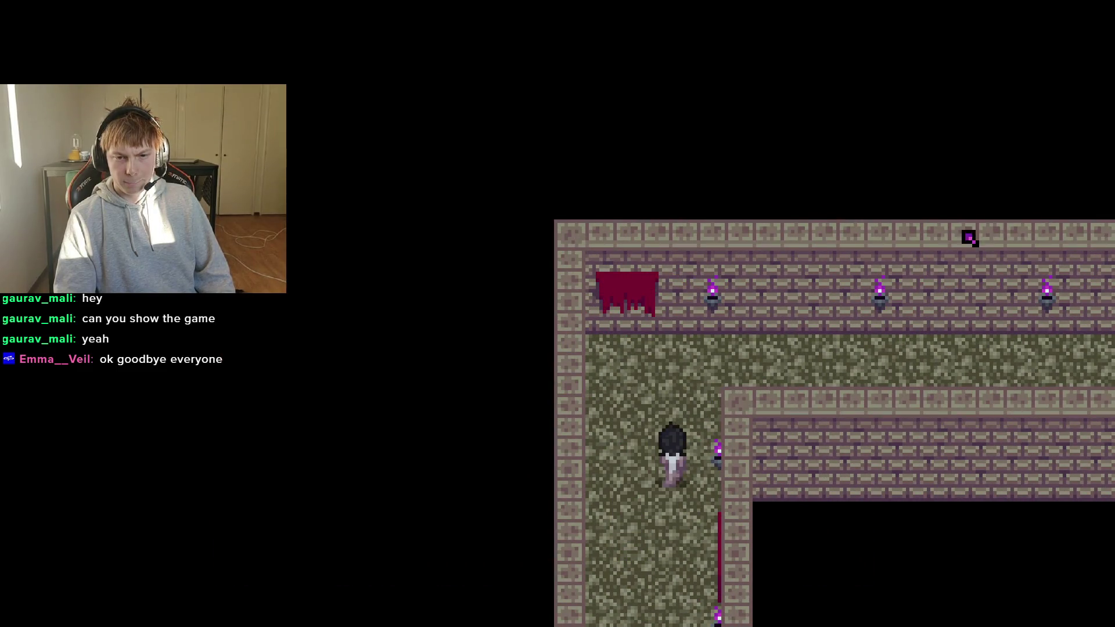
key(Right)
key(Right)
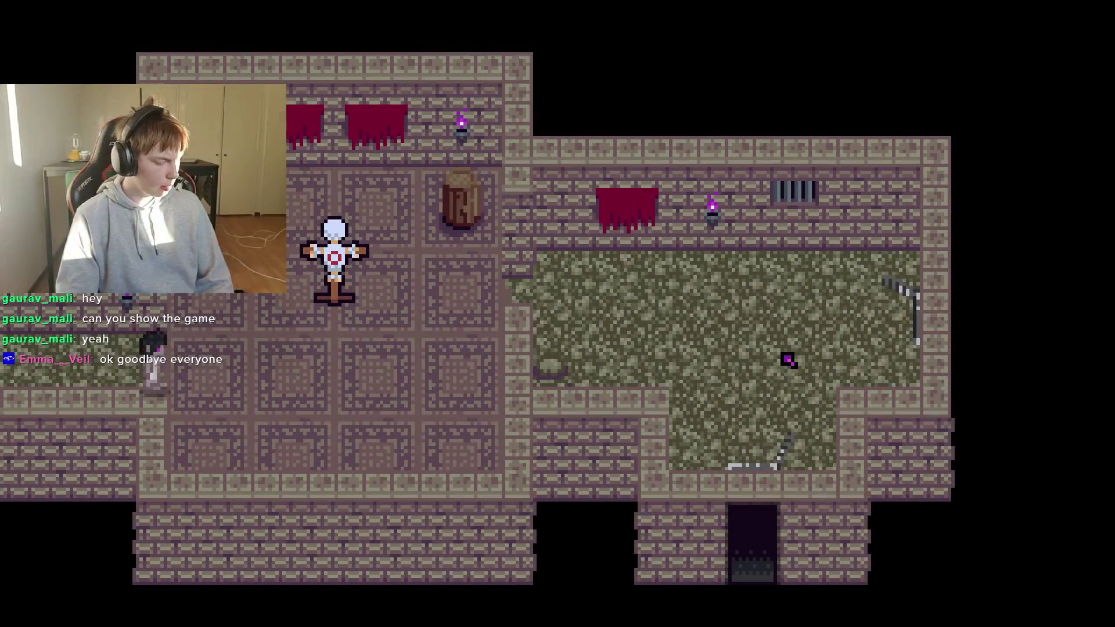
key(Right)
key(Up)
key(Right)
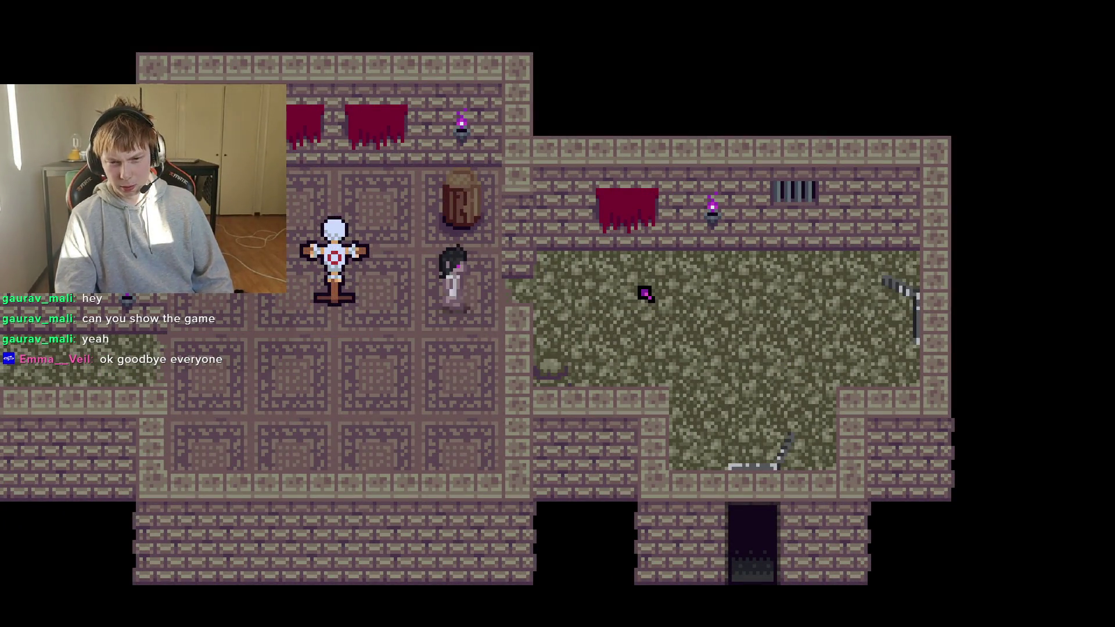
key(Right)
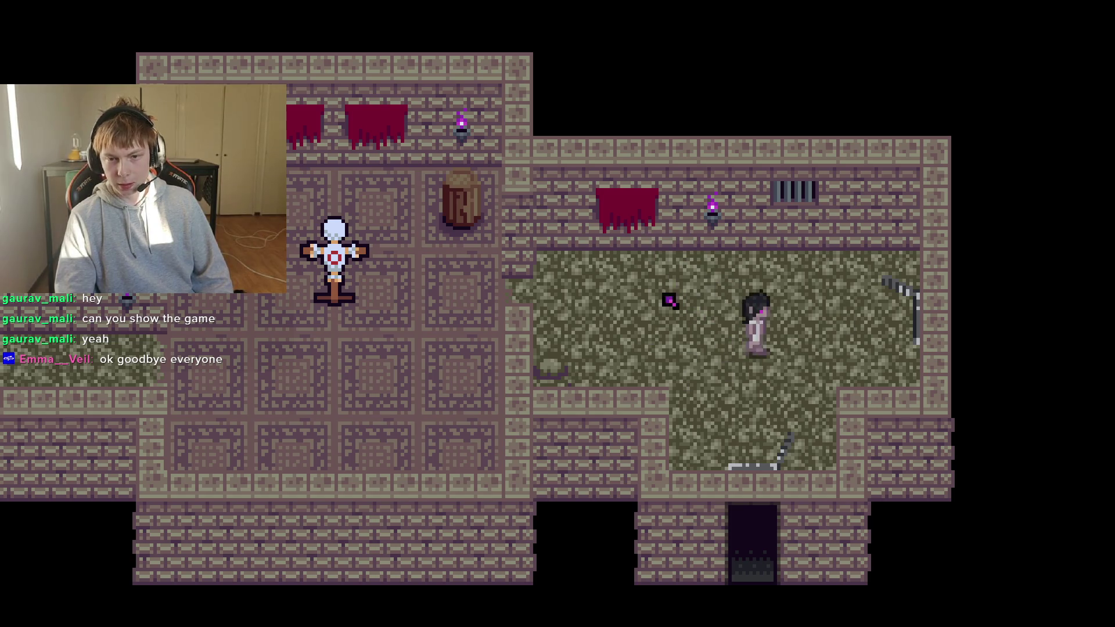
key(Right)
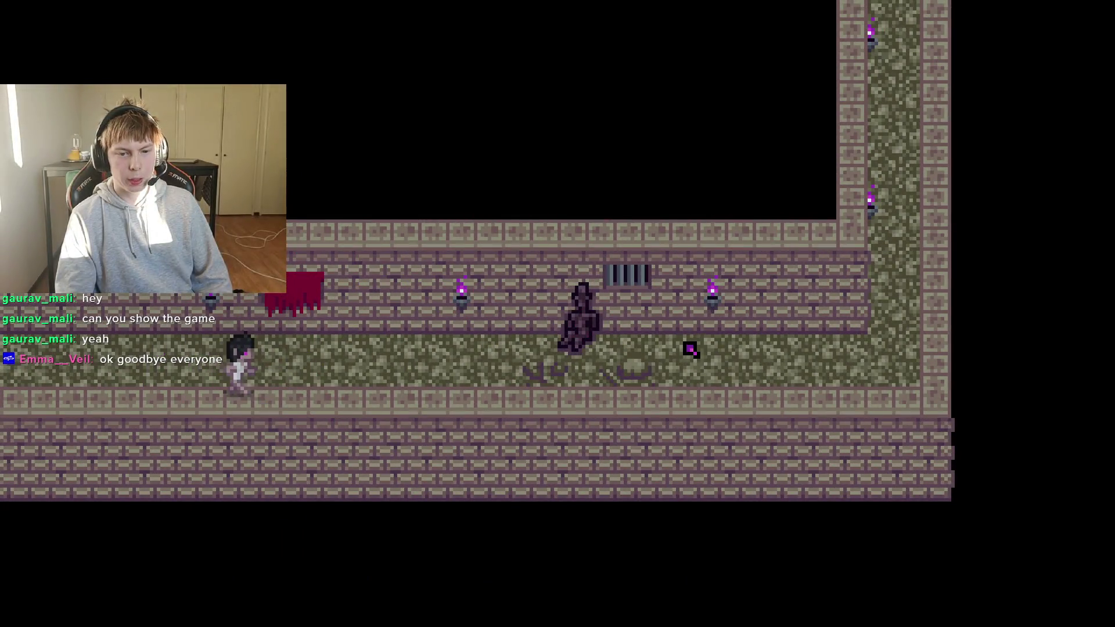
key(Right)
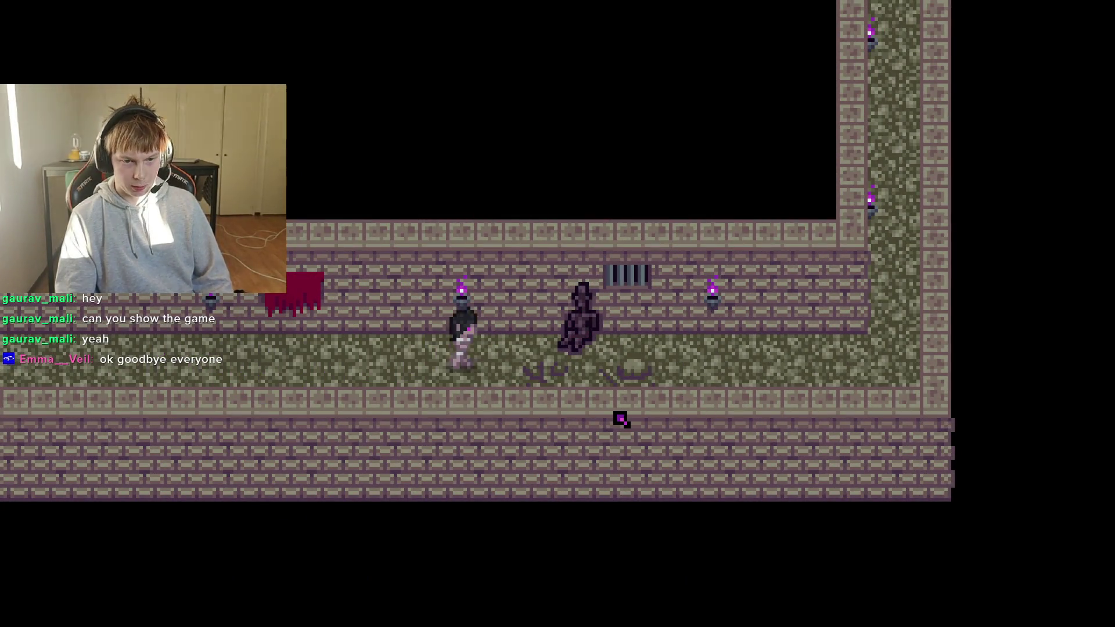
key(Up)
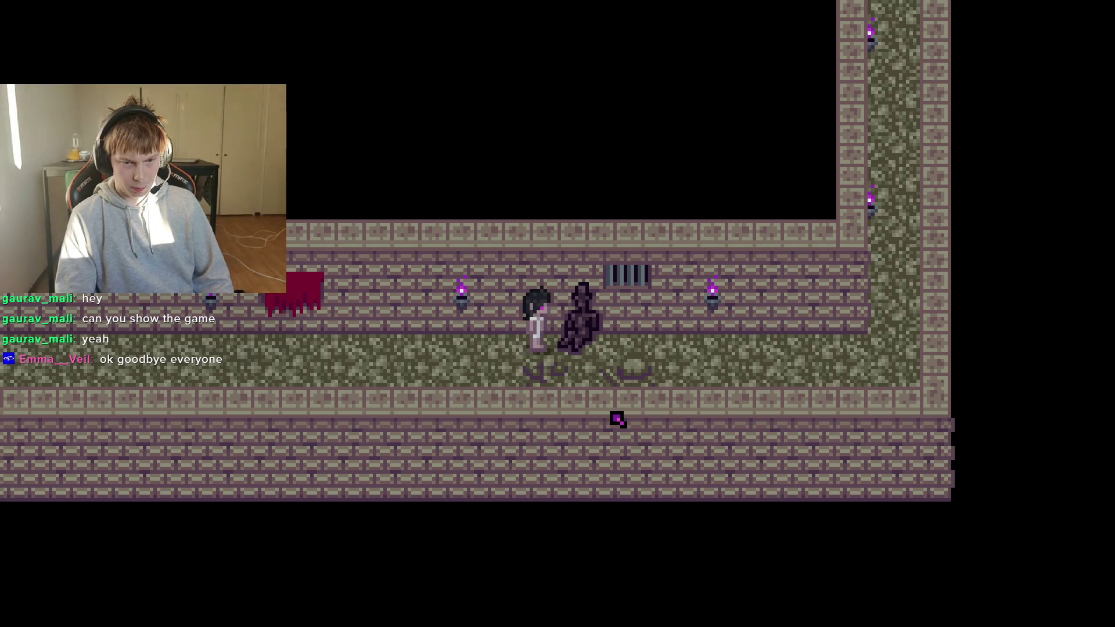
Talk to the statue twice, advancing each dialogue until it closes.
key(z)
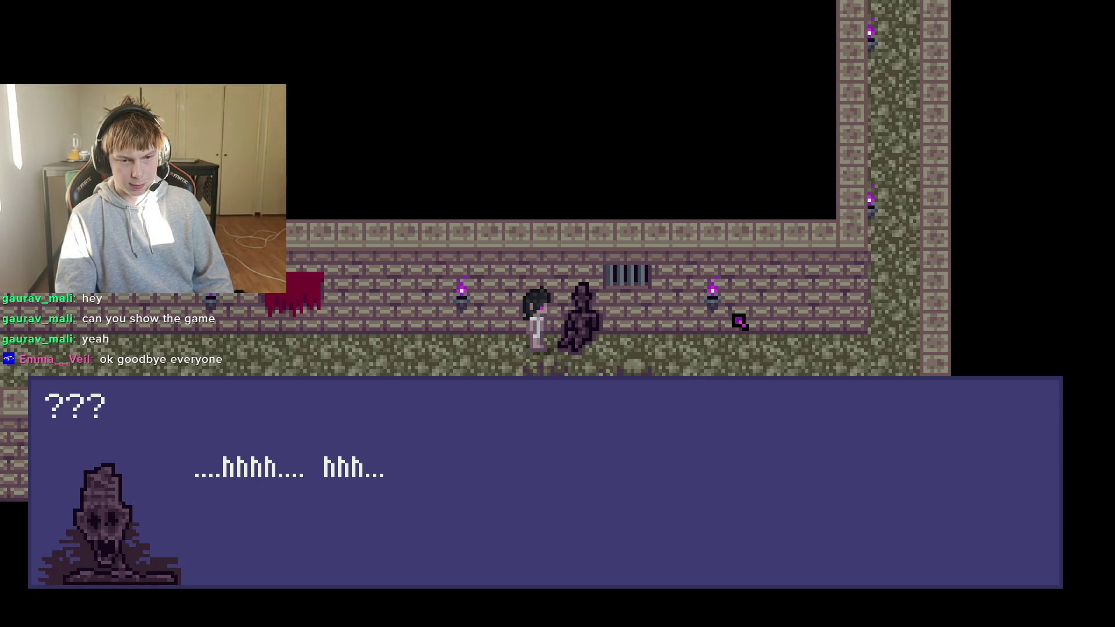
key(z)
key(Down)
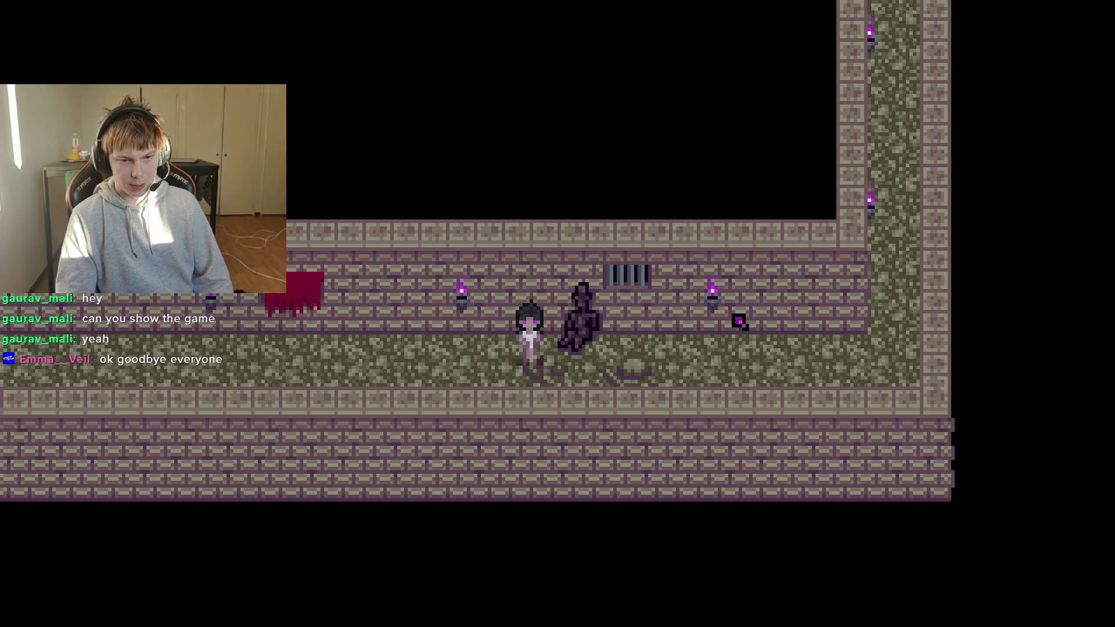
key(Left)
key(Right)
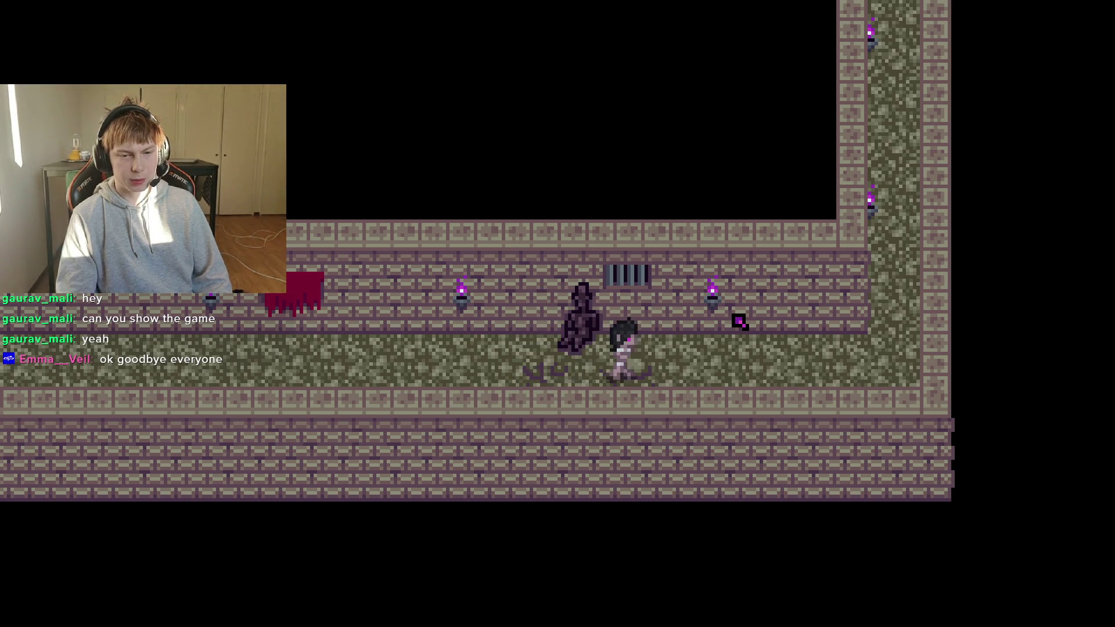
key(Up)
key(Right)
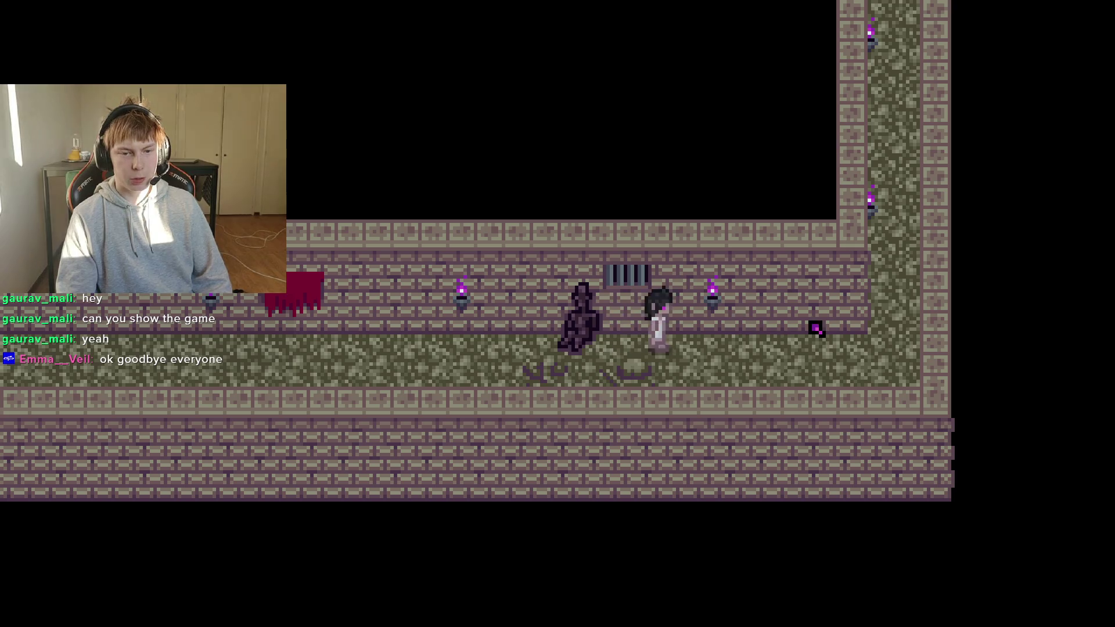
key(Left)
key(Up)
key(z)
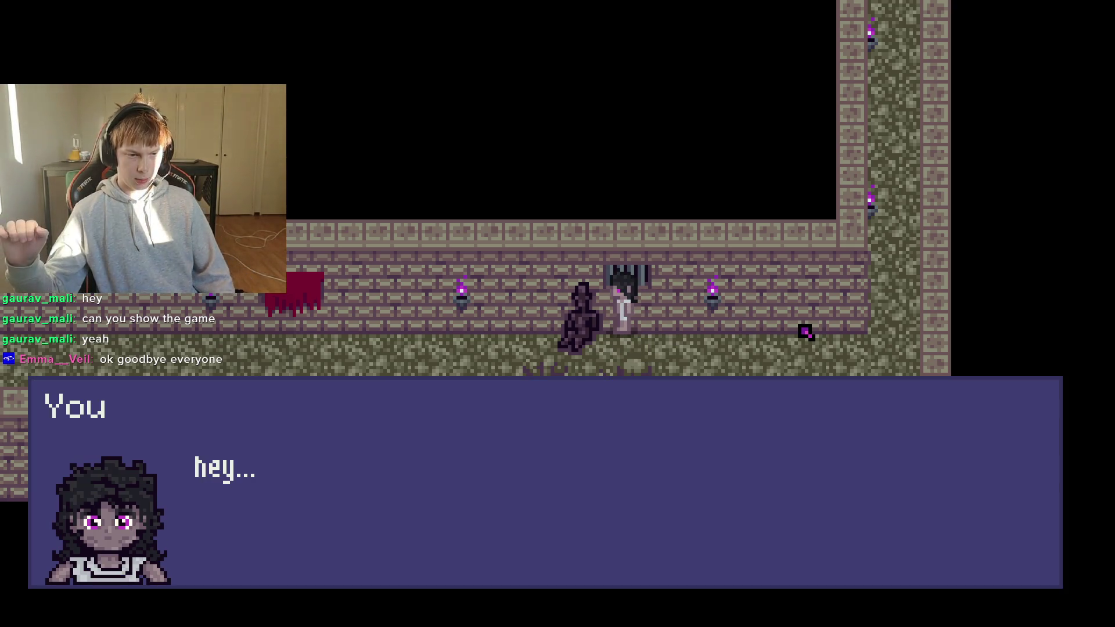
key(z)
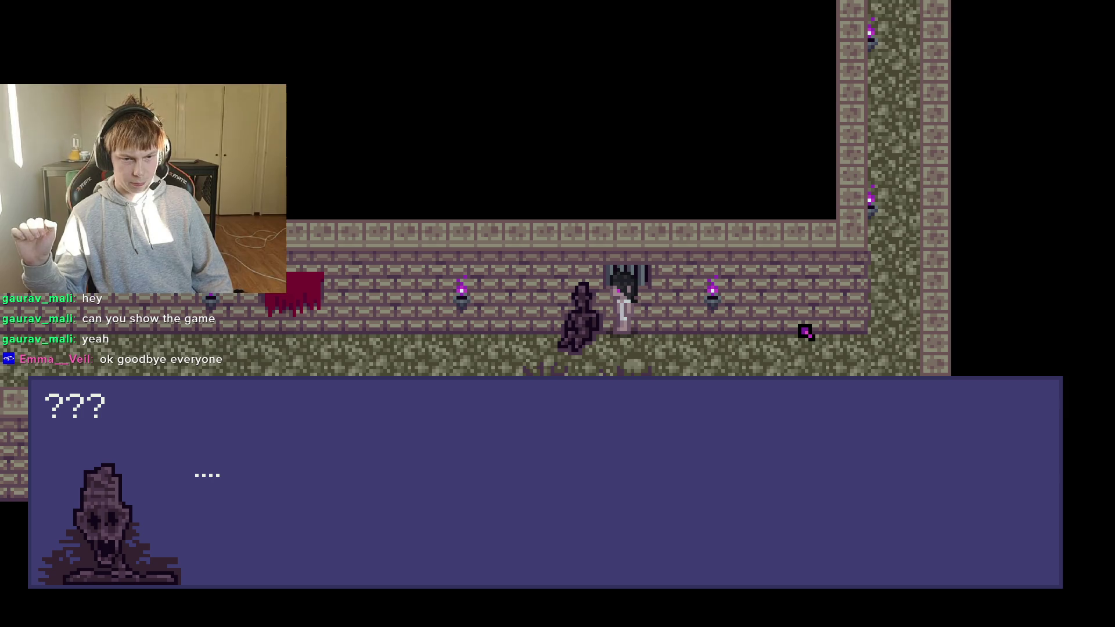
key(z)
Walk away left out of the room to confirm movement still works.
key(Right)
key(Down)
key(Left)
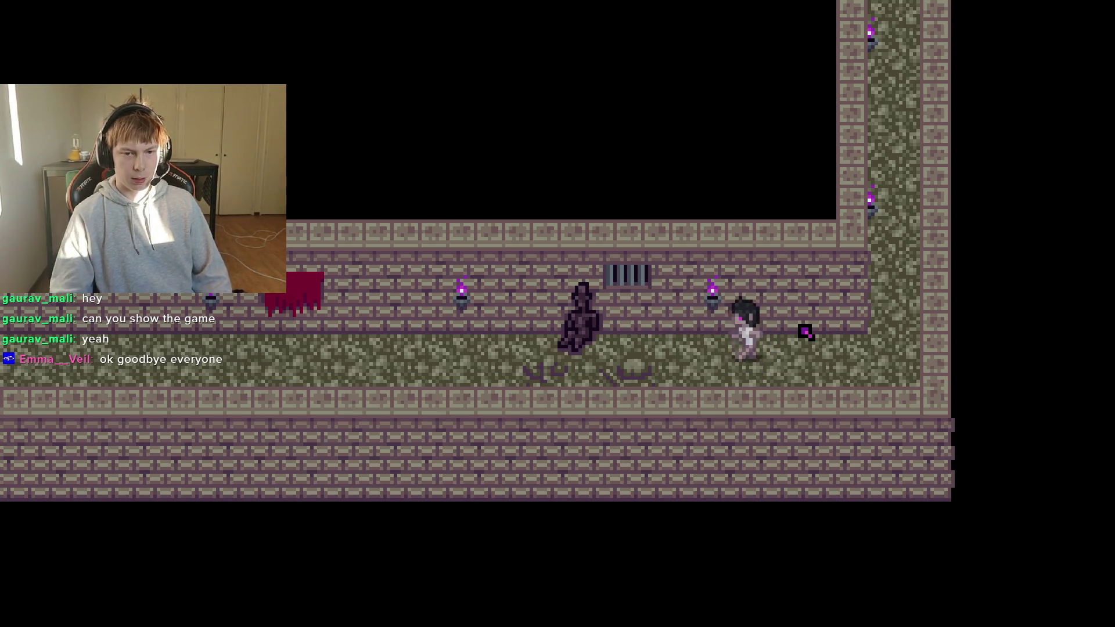
key(Left)
key(Down)
key(Left)
key(Up)
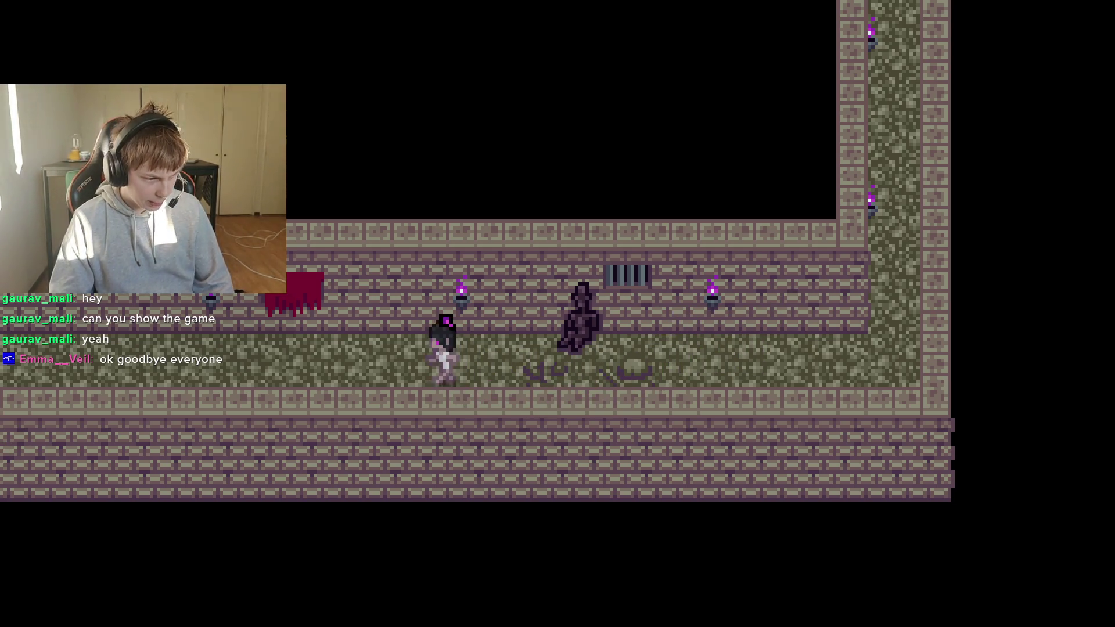
key(Left)
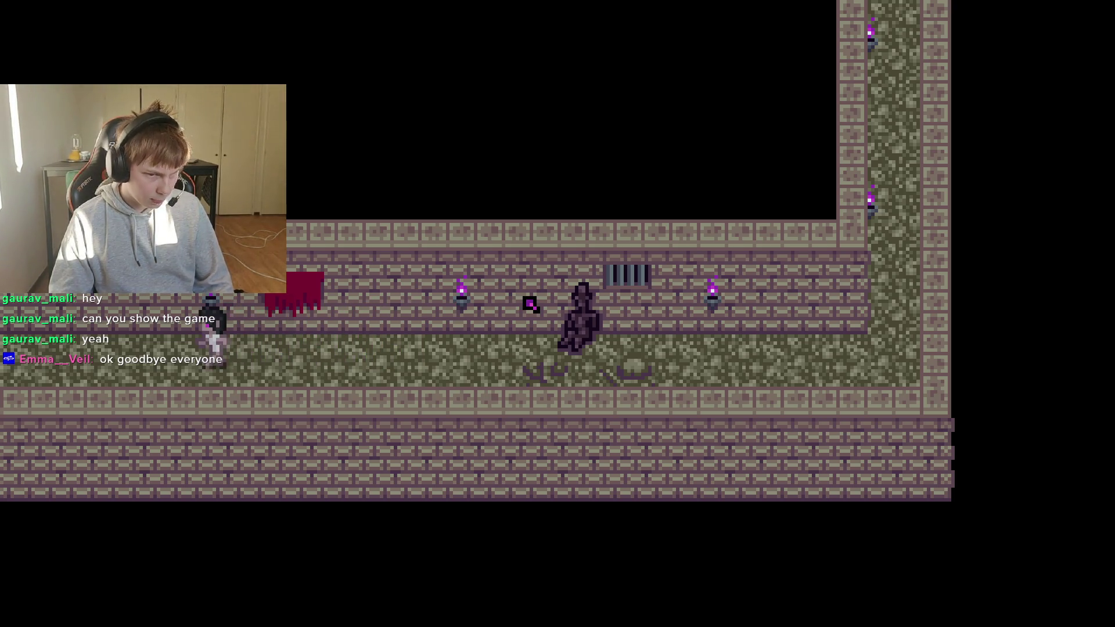
key(Left)
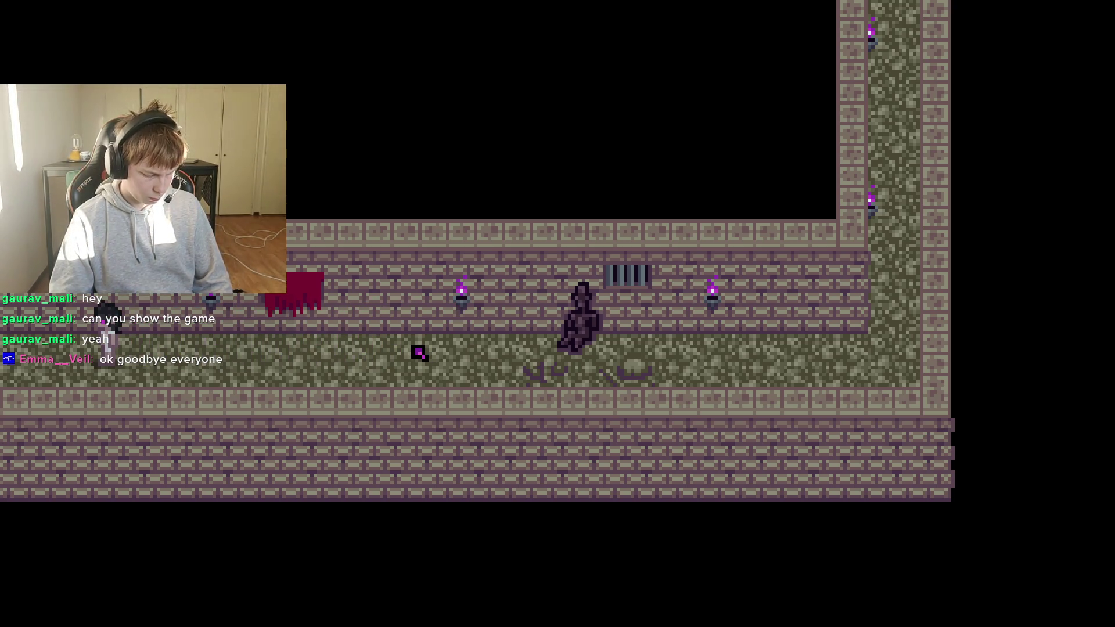
key(Left)
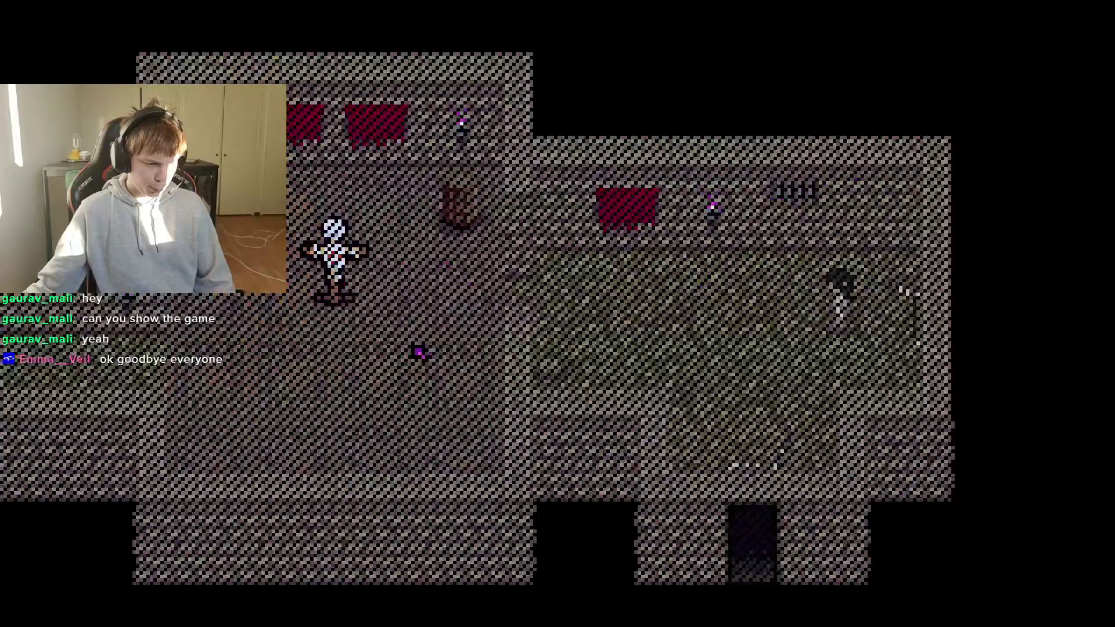
Walk the girl left through the mossy room, the tiled scarecrow room and the corridors.
key(Left)
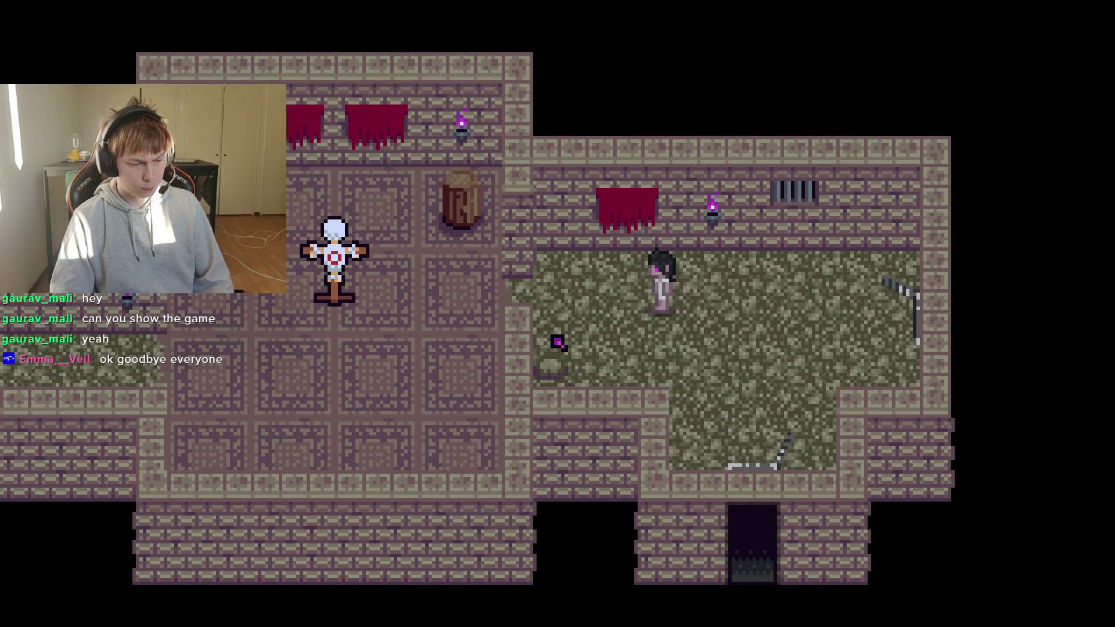
key(Left)
key(Down)
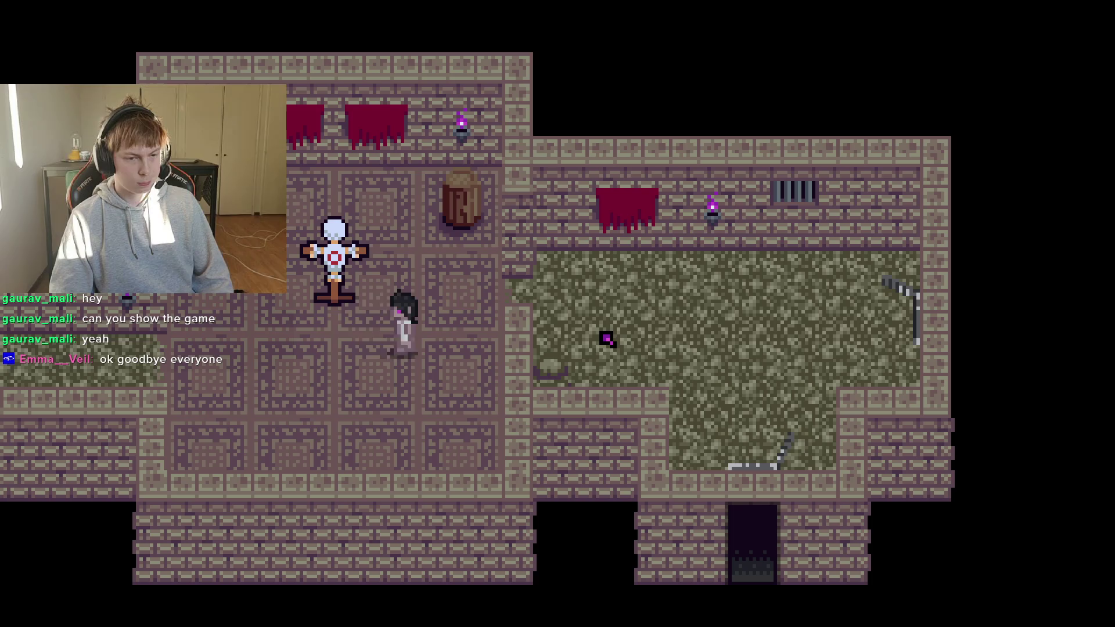
key(Left)
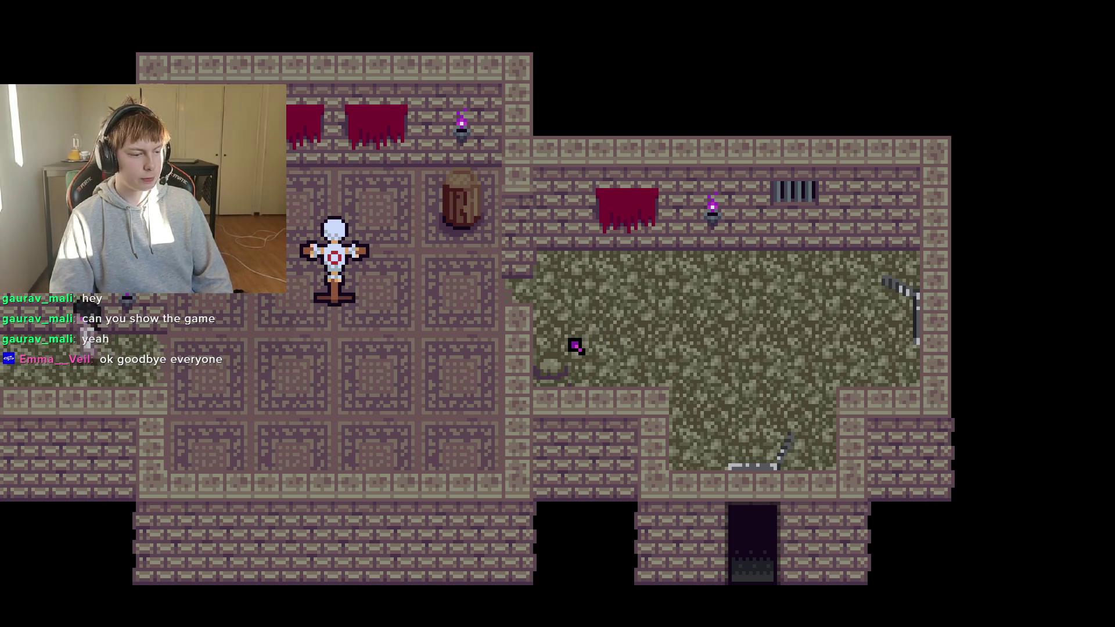
key(Left)
key(Up)
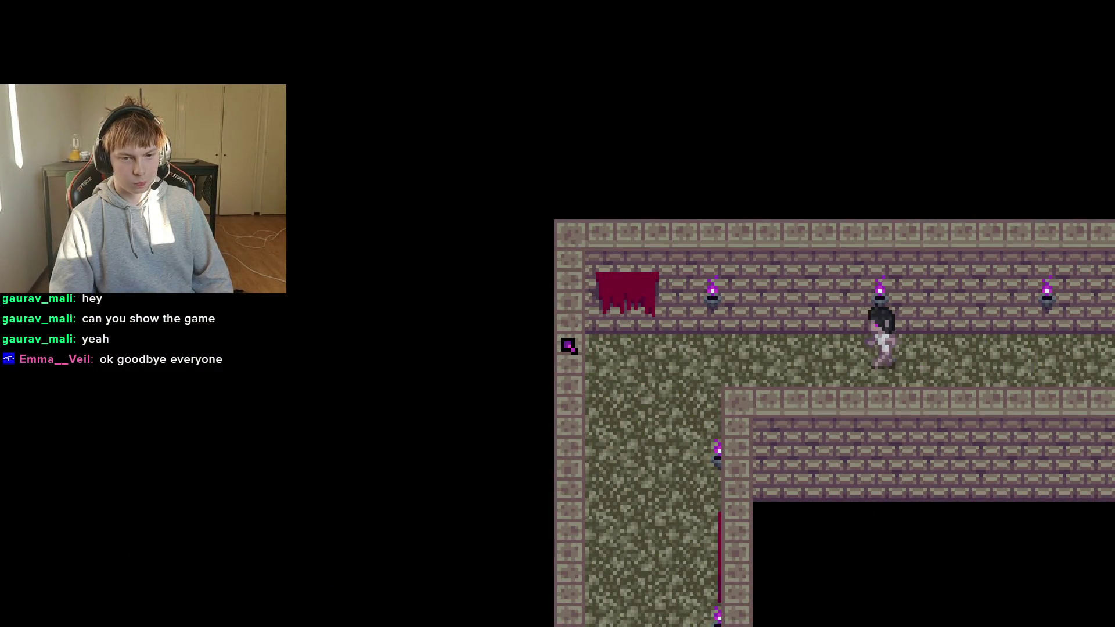
key(Left)
key(Up)
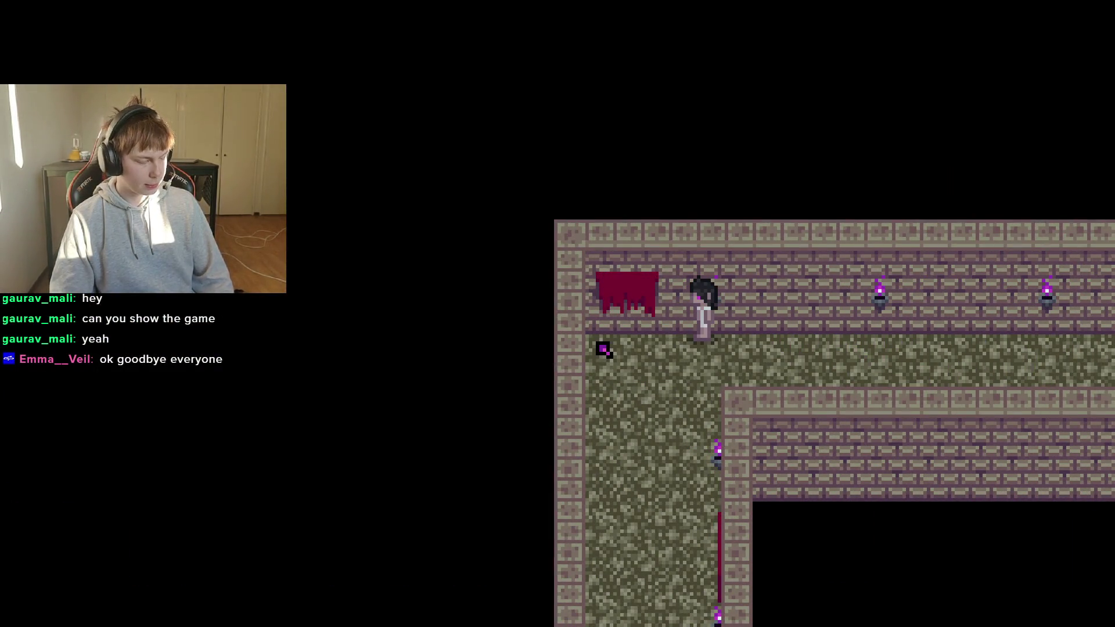
key(Left)
key(Down)
key(Up)
key(Right)
key(Up)
key(Right)
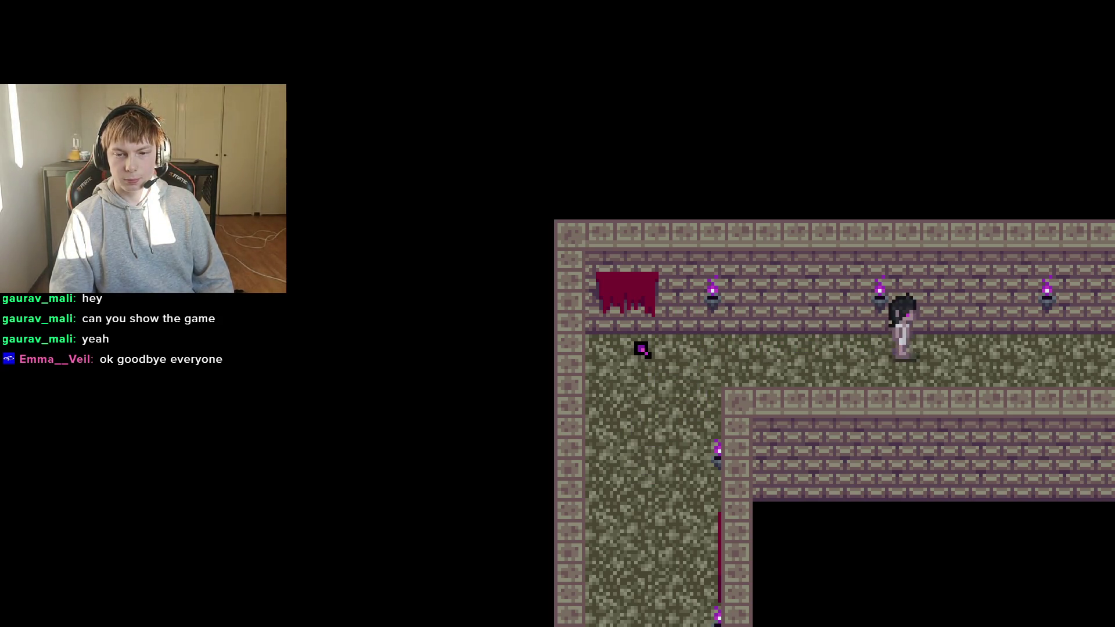
Walk the girl right past the barrel and across the mossy room to the dark figure.
key(Right)
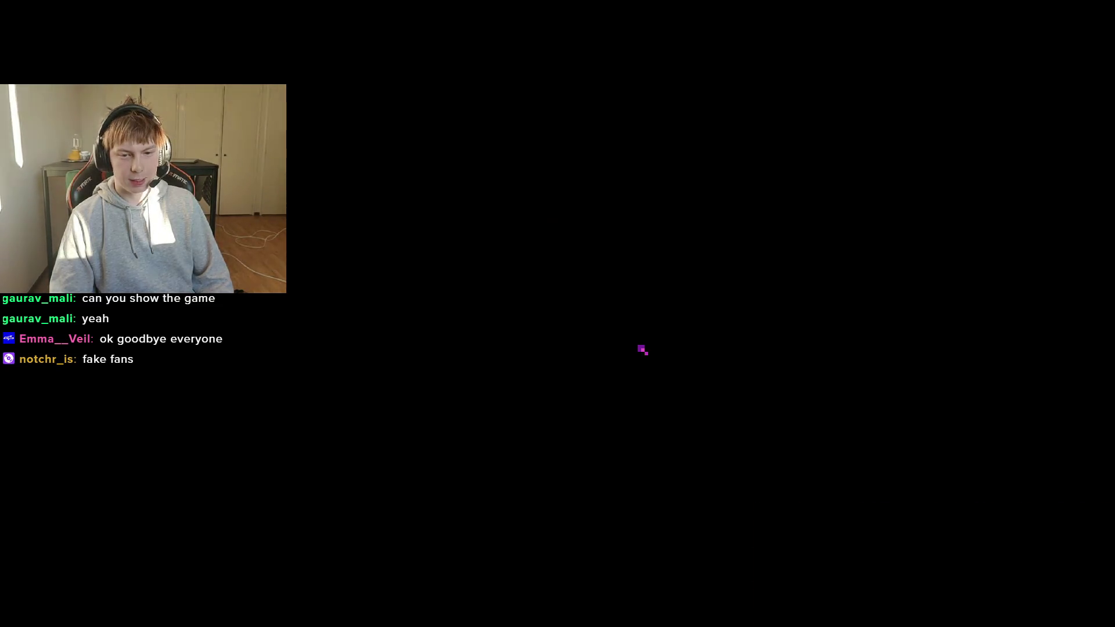
key(Right)
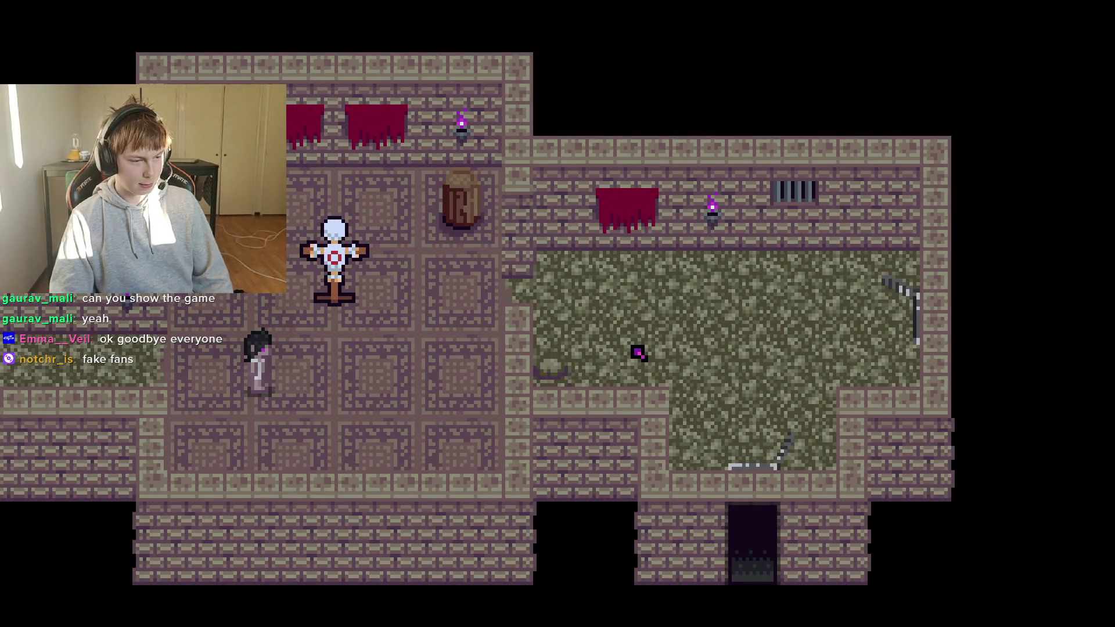
key(Right)
key(Up)
key(Right)
key(Down)
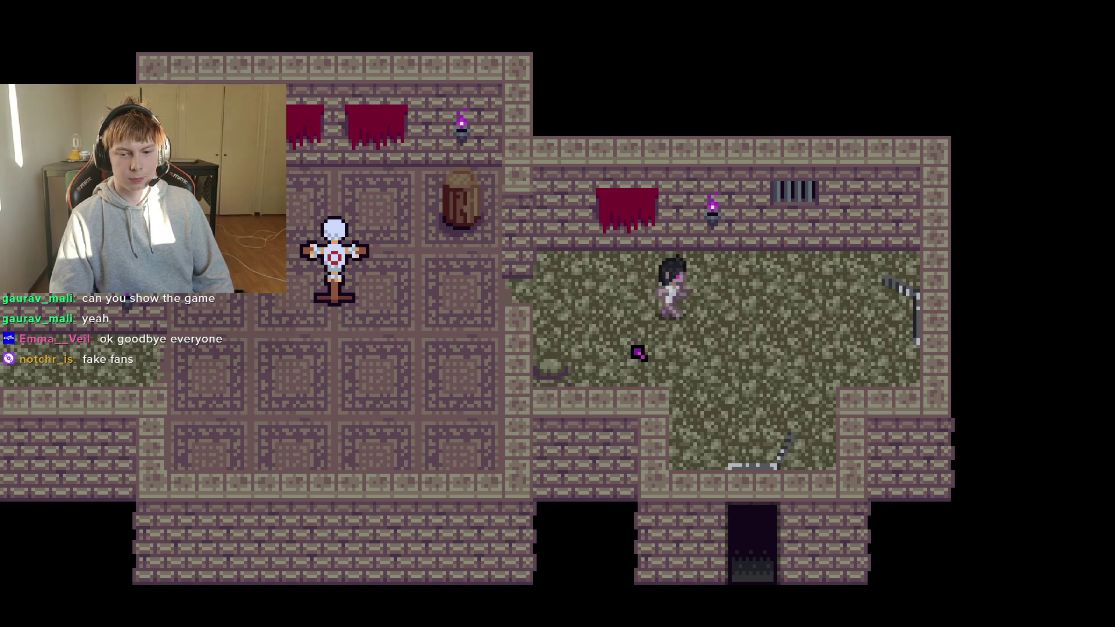
key(Right)
key(Down)
key(Right)
key(Up)
key(Right)
key(Up)
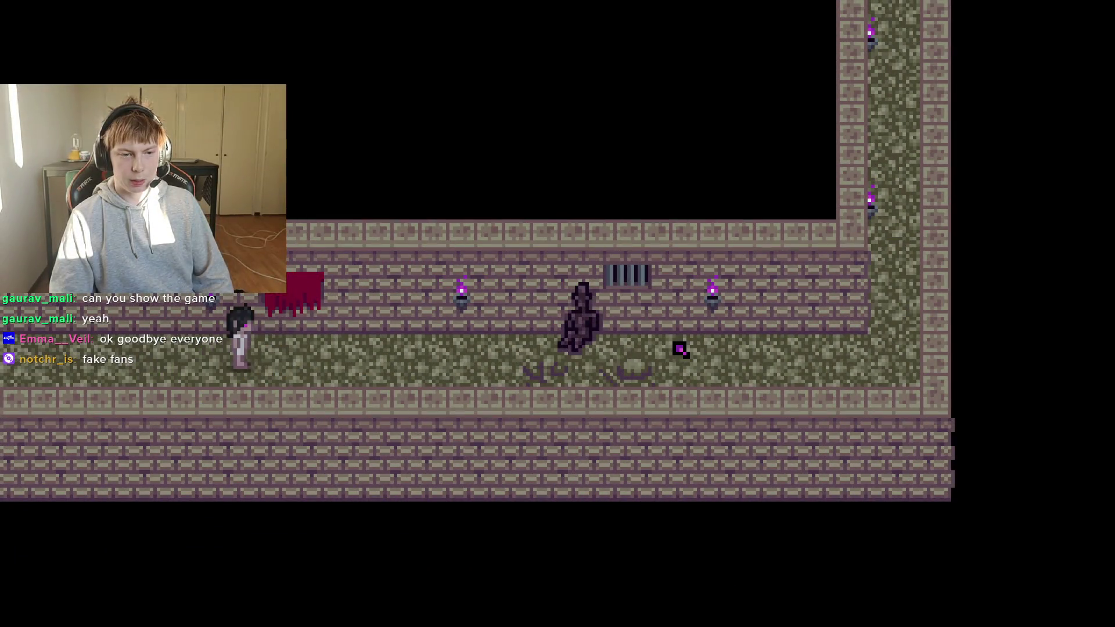
key(Right)
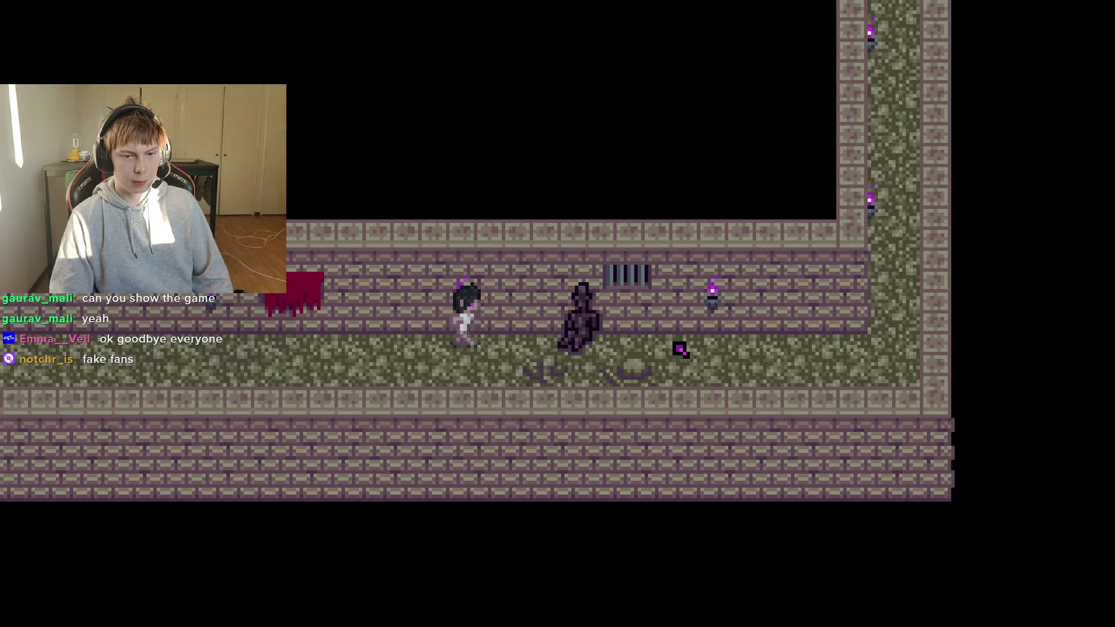
key(Down)
key(Left)
Talk to the dark figure through the whole dialogue, then quit the game with Alt+F4.
key(Right)
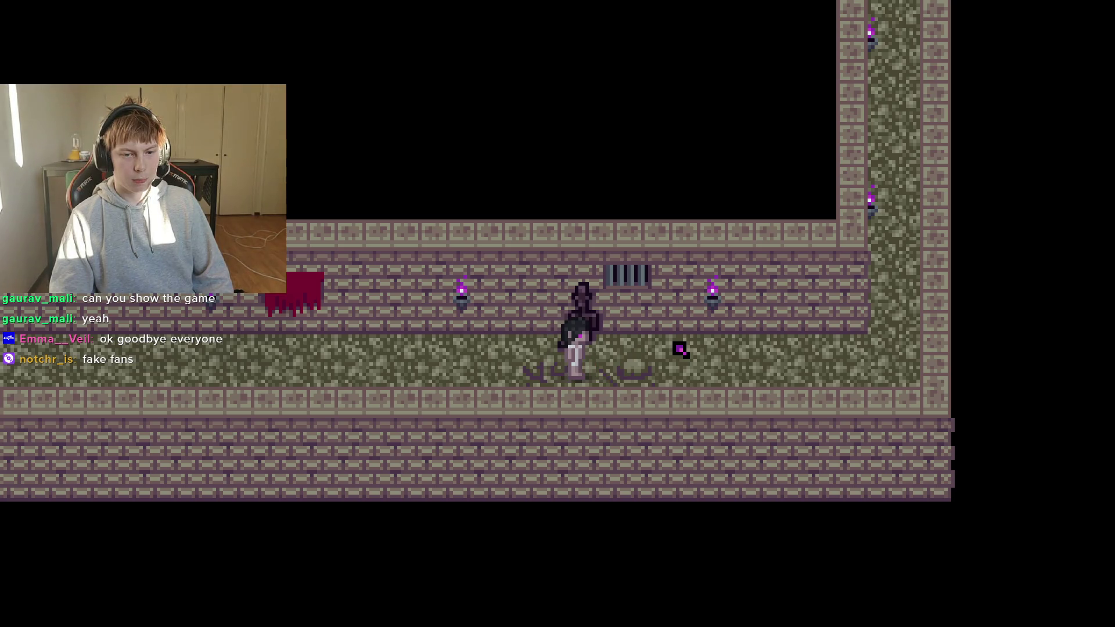
key(z)
key(z)
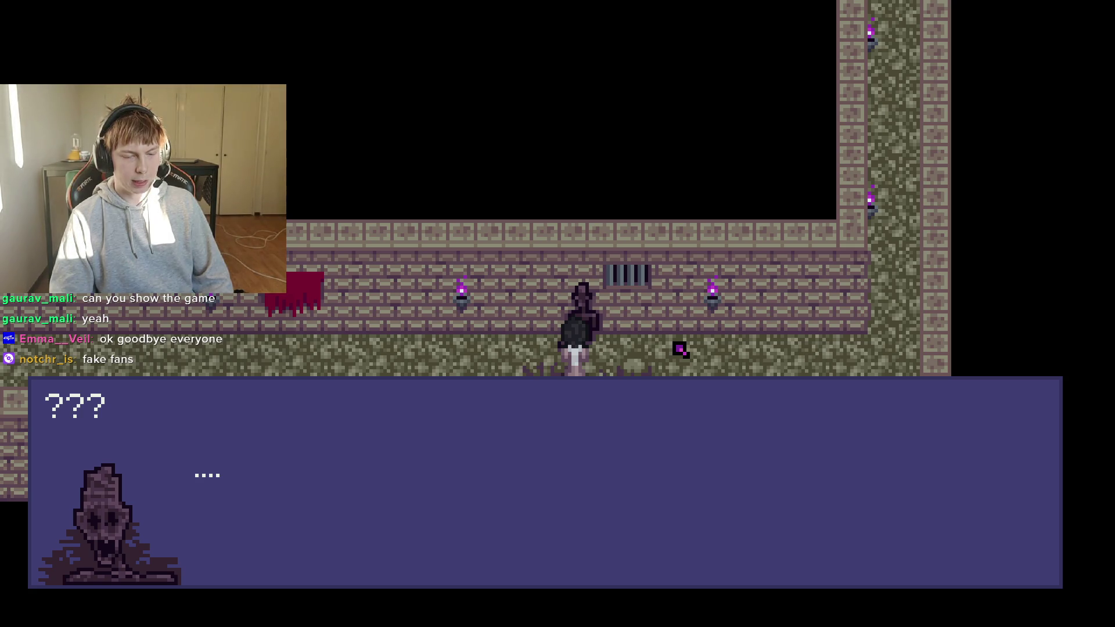
key(z)
key(Right)
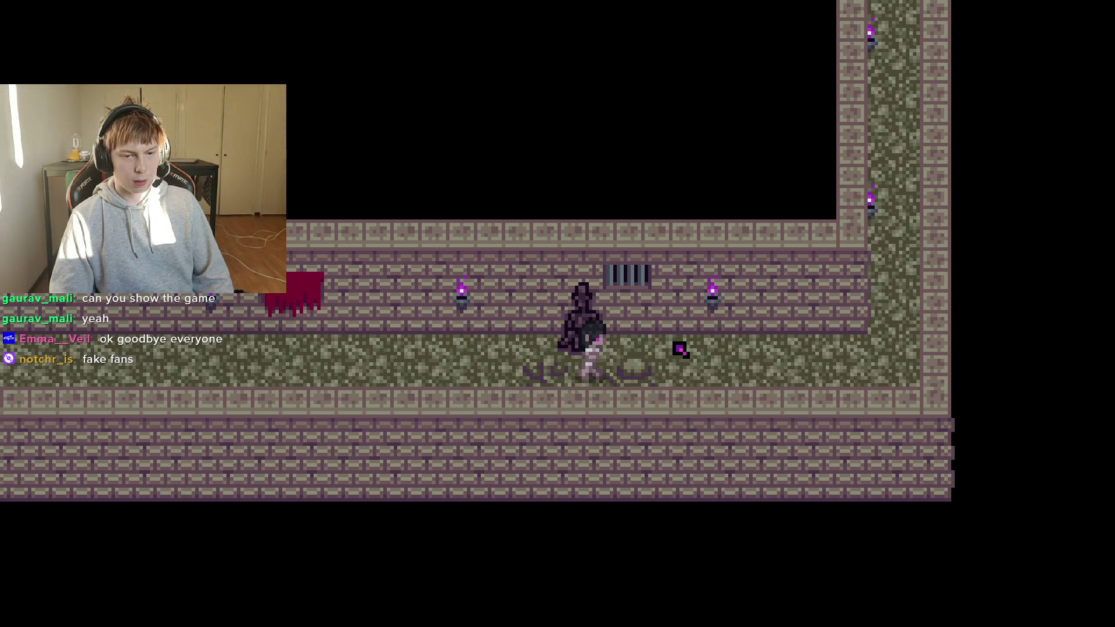
key(Left)
key(Up)
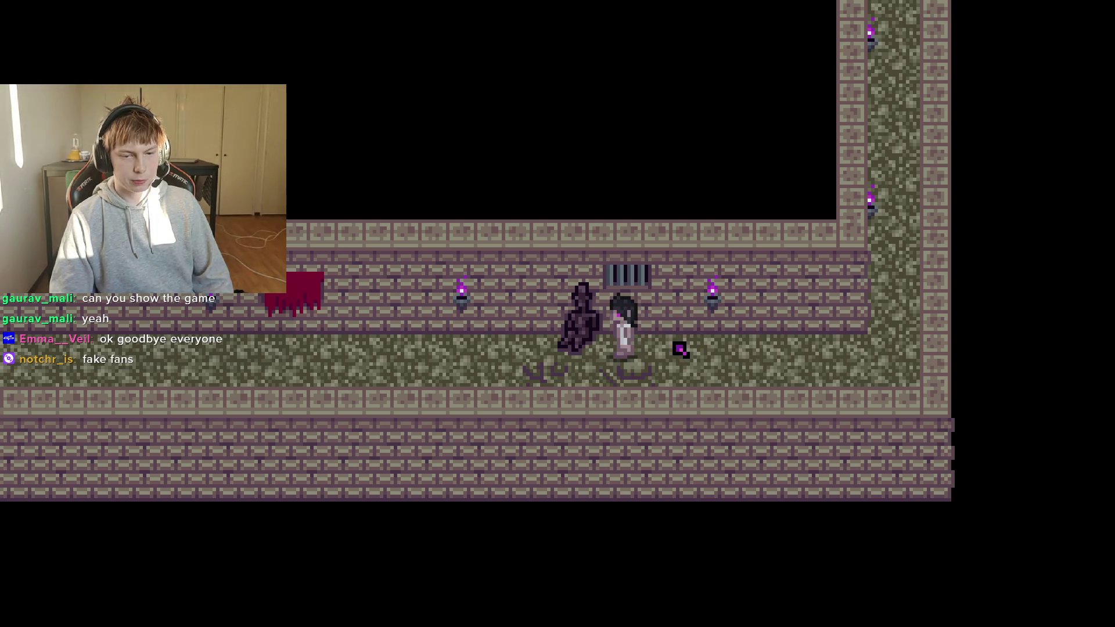
key(alt+F4)
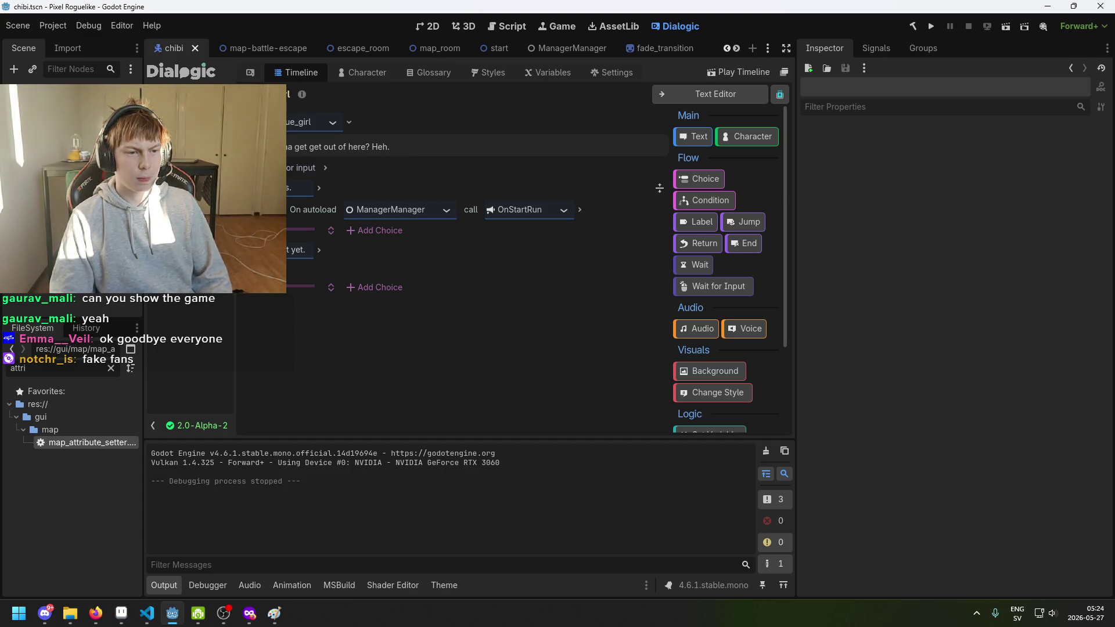
Delete the ForceStopInteract call after the kid's "i will go now" line in the Leave branch.
scroll(398, 281, down, 3)
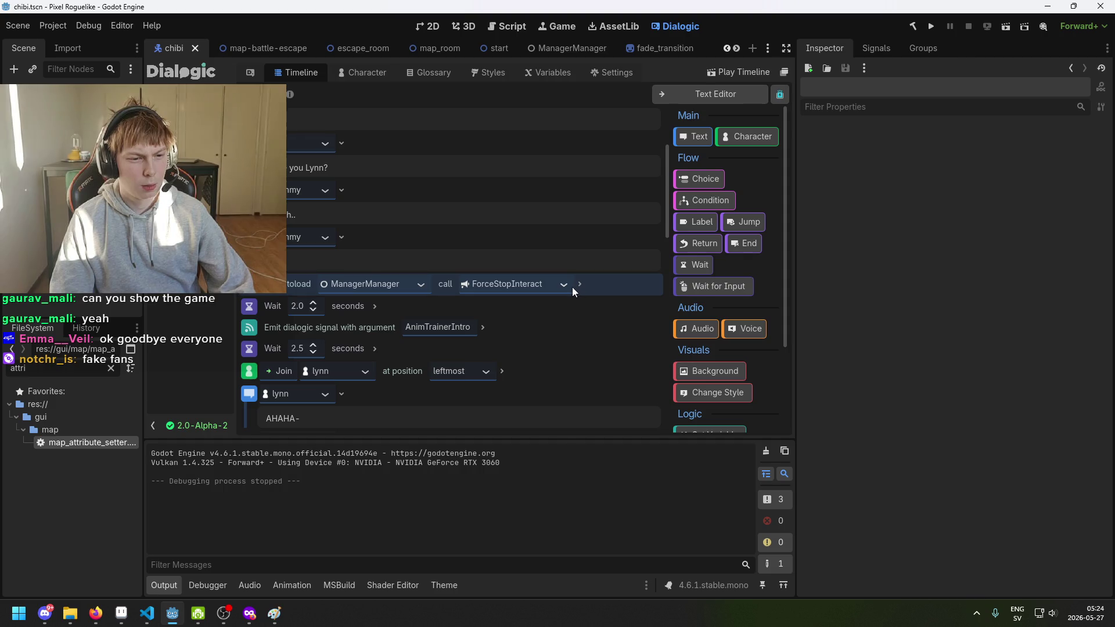
scroll(567, 289, down, 1)
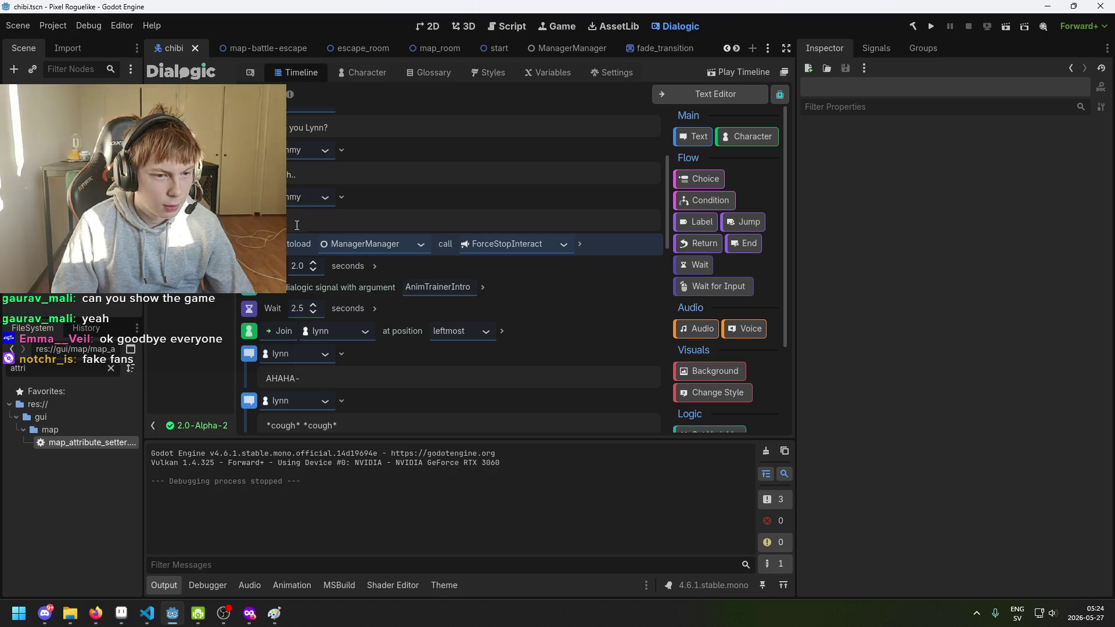
scroll(292, 243, down, 1)
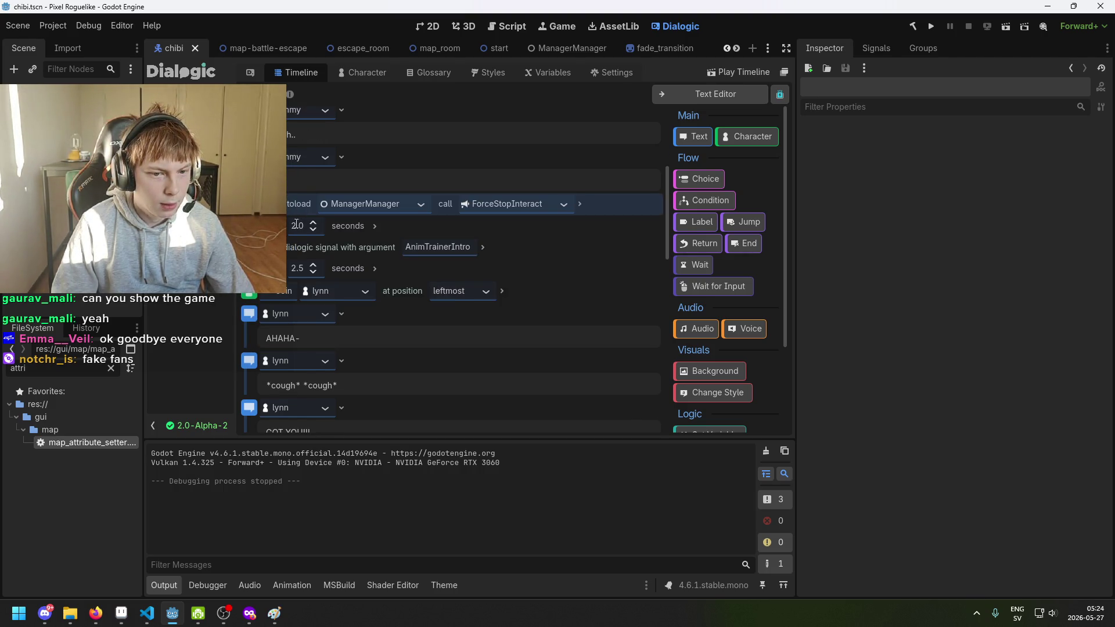
scroll(297, 222, down, 1)
scroll(298, 227, down, 15)
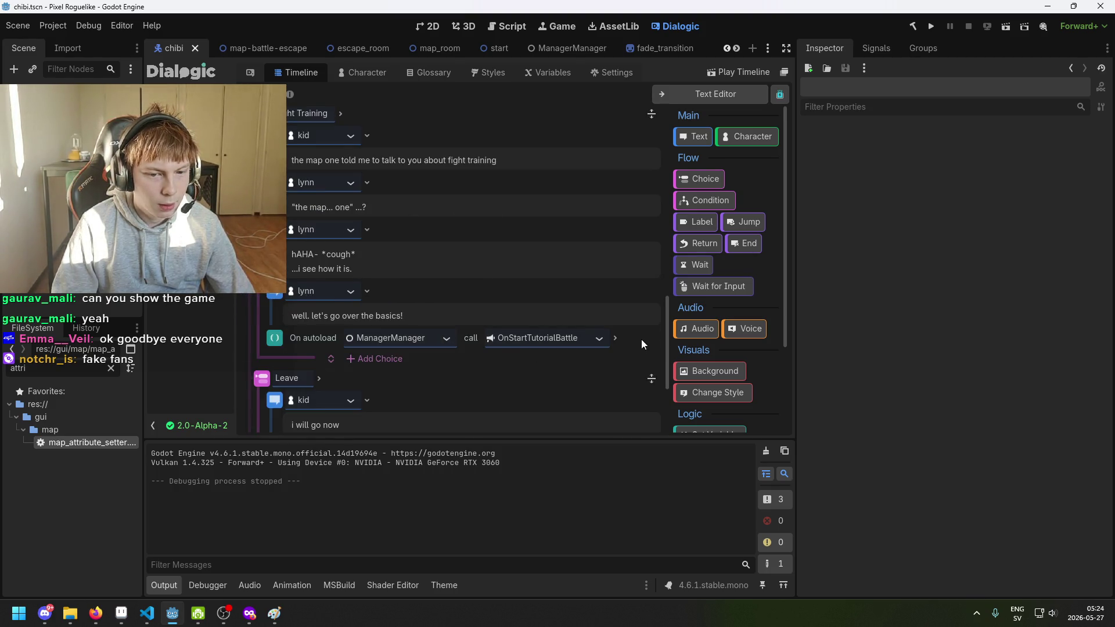
scroll(593, 339, down, 3)
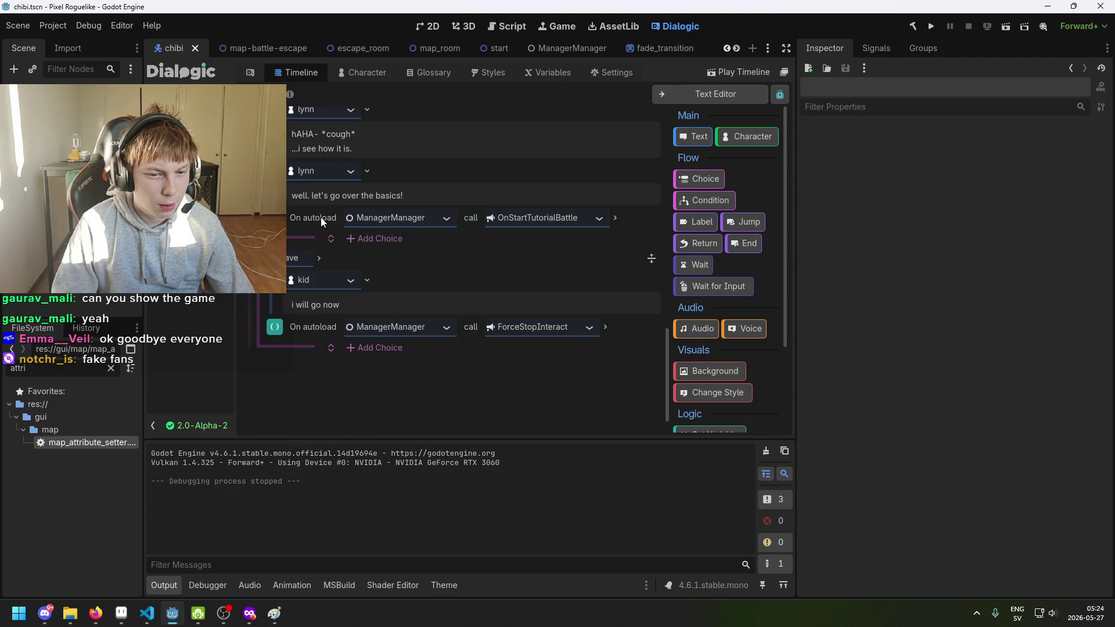
click(632, 330)
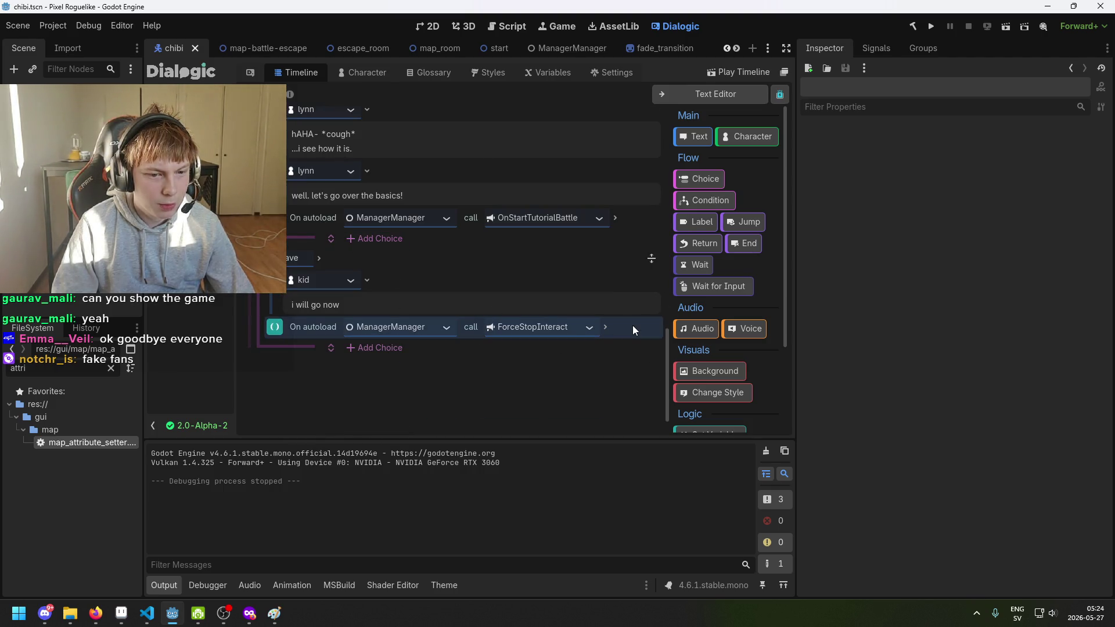
key(Delete)
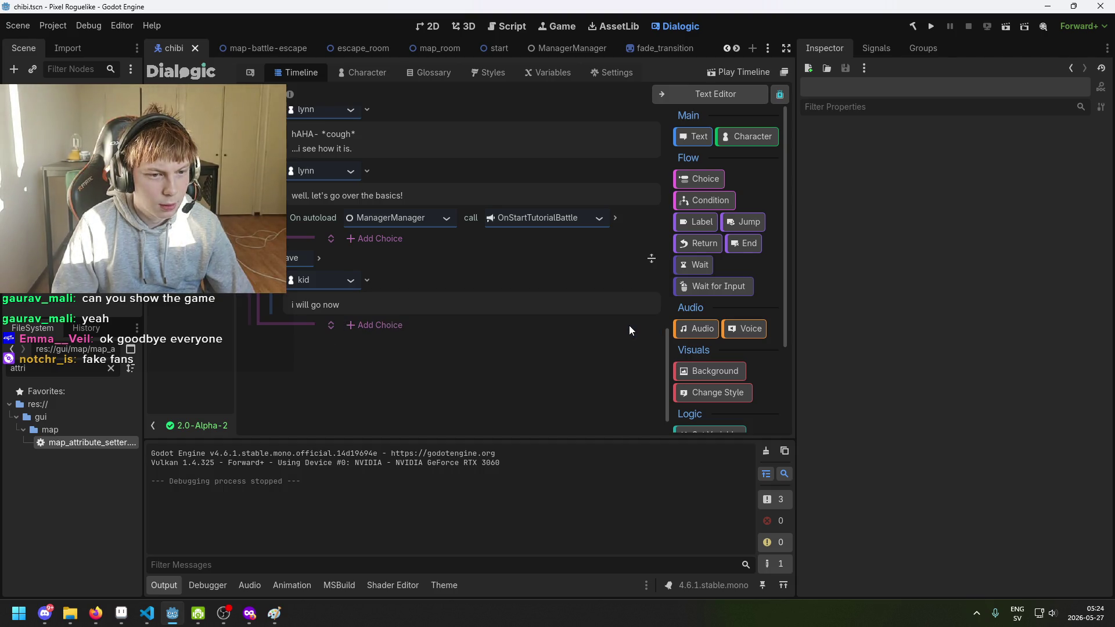
Save the scene with the updated timeline.
key(ctrl+s)
scroll(390, 288, up, 15)
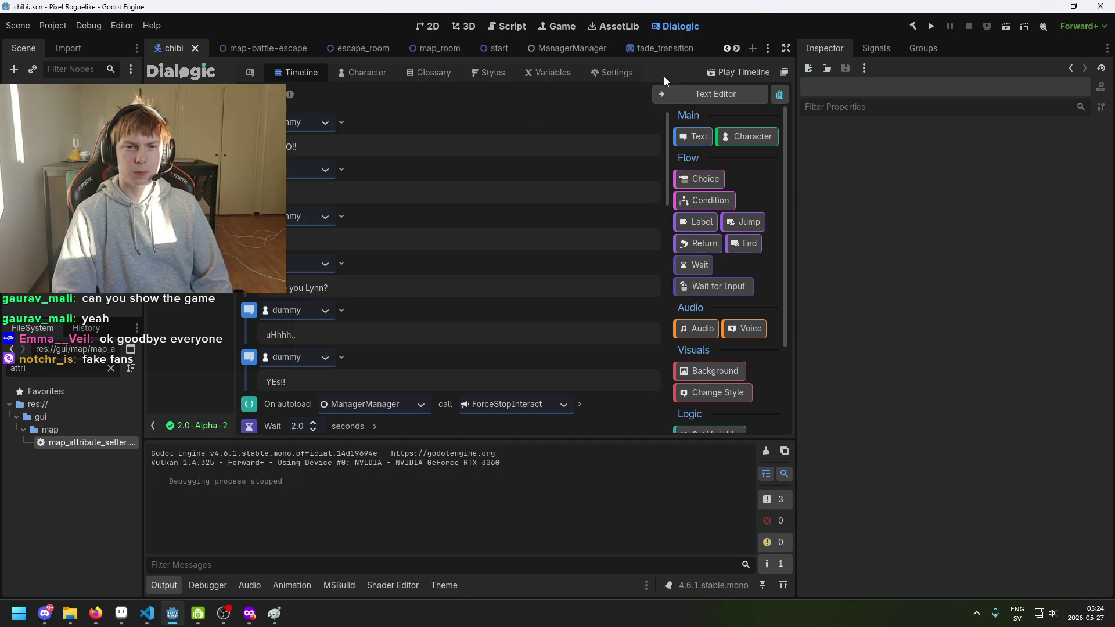
key(ctrl+s)
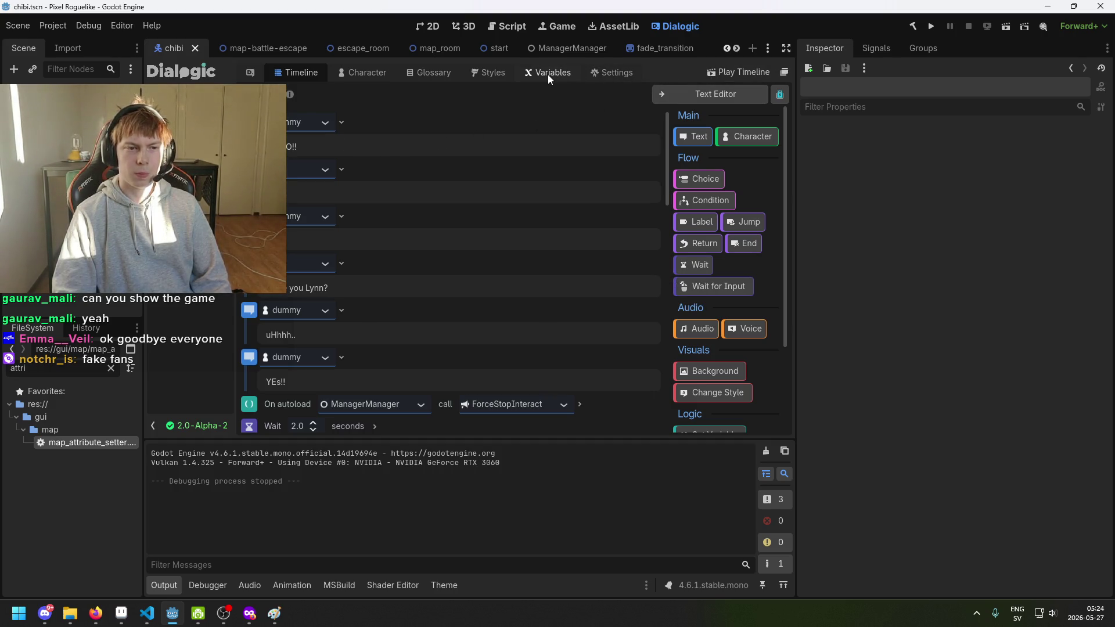
In Dialogic's Variables editor, add a folder below Dead and clear its NewFolder name.
click(549, 74)
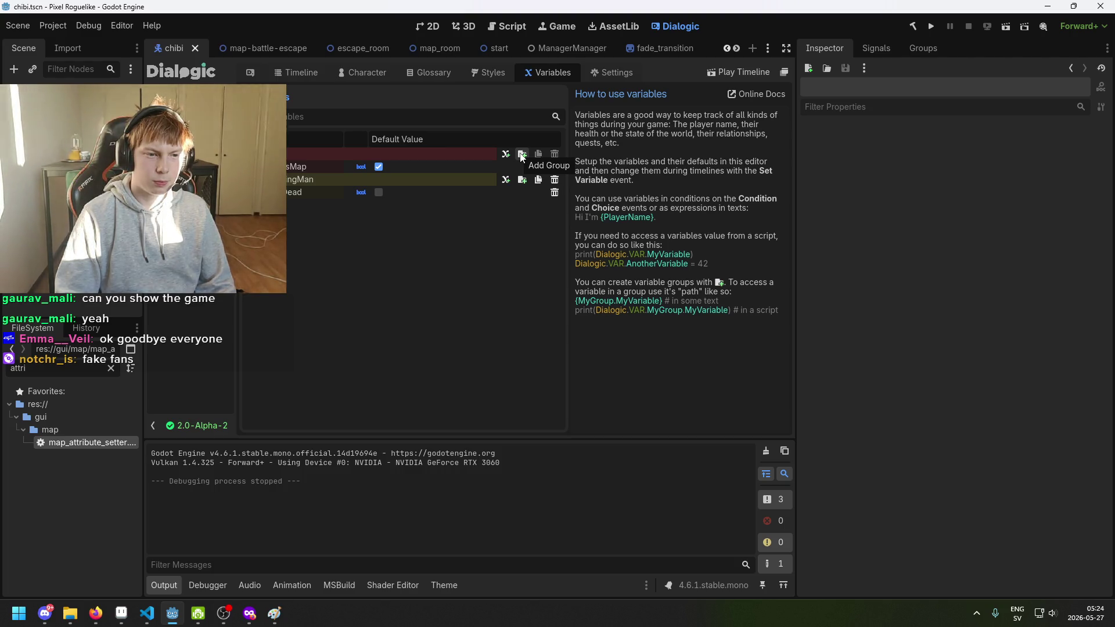
click(522, 154)
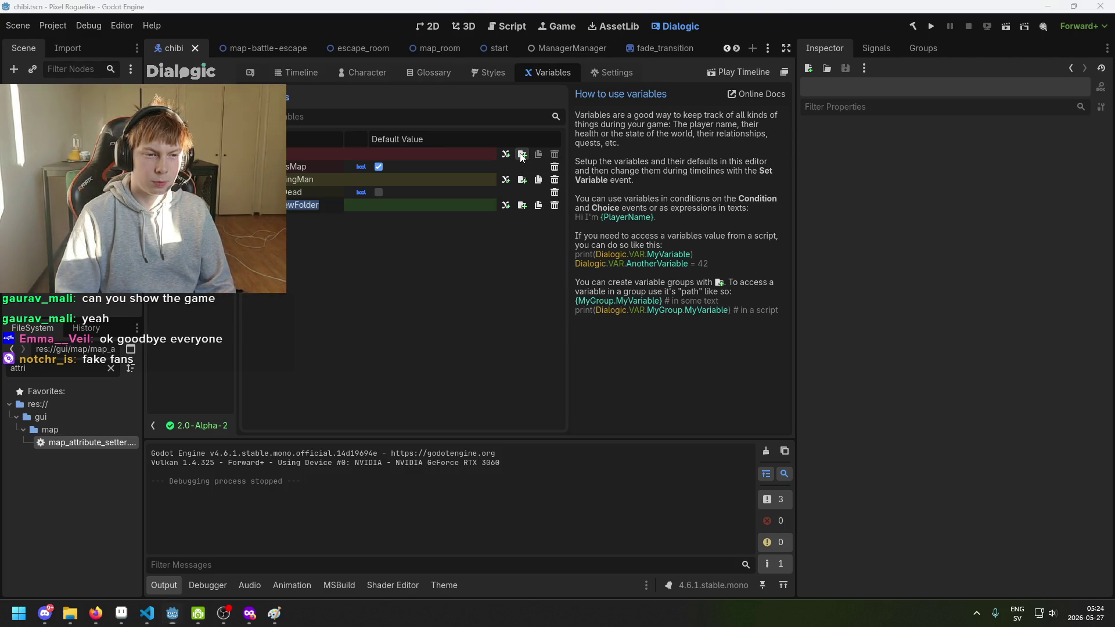
key(BackSpace)
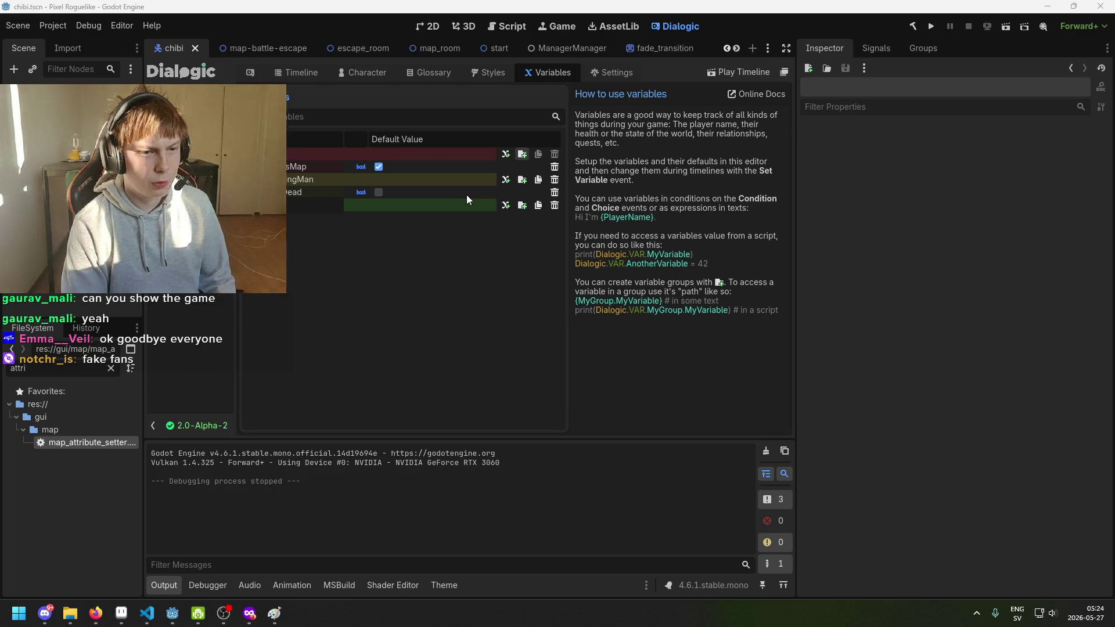
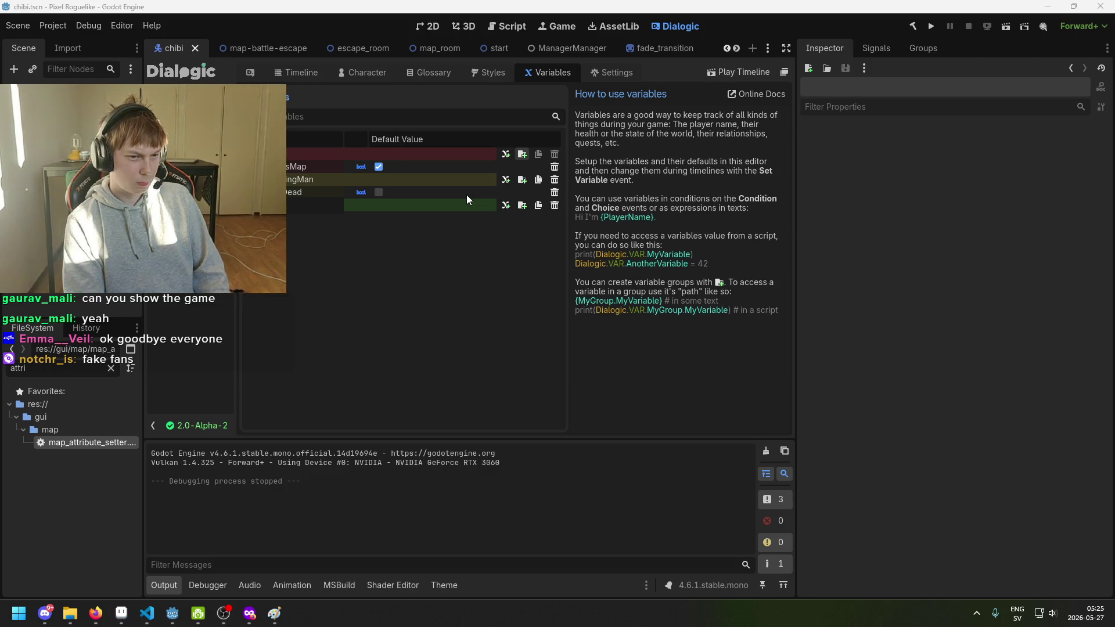
Name the new variable folder Battle_tutorial, correcting the mistyped name.
text(ttle)
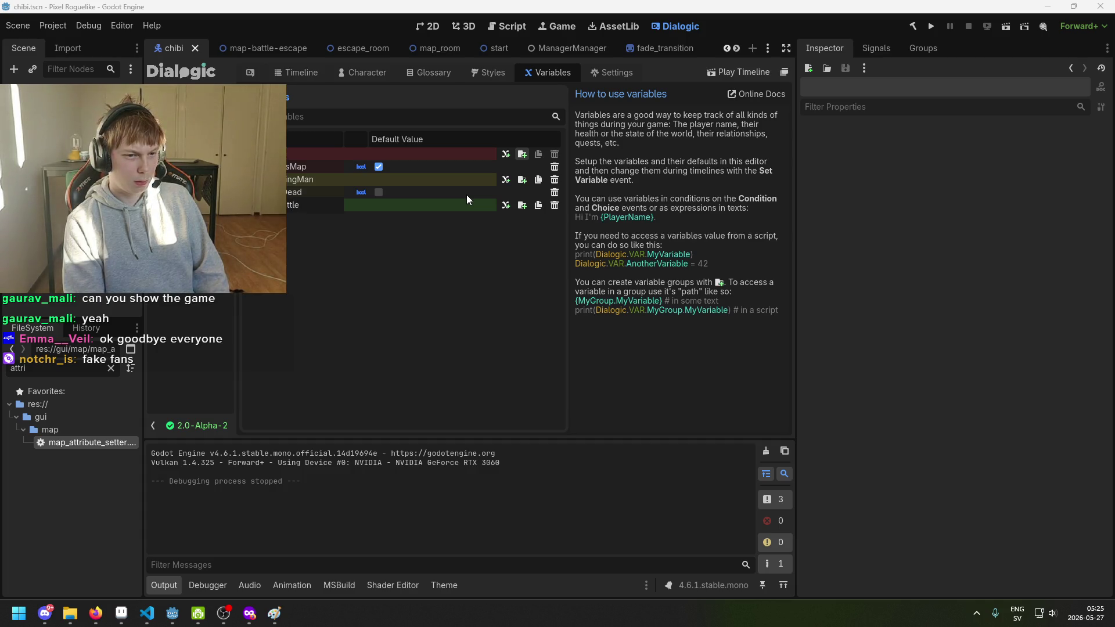
text(Tut)
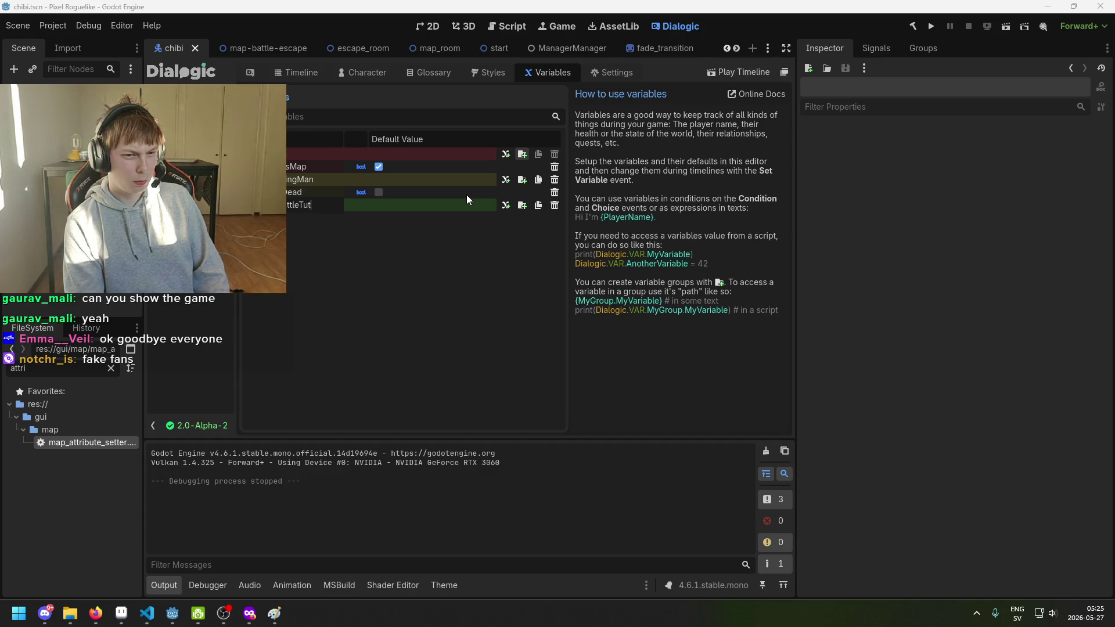
key(ctrl+a)
key(BackSpace)
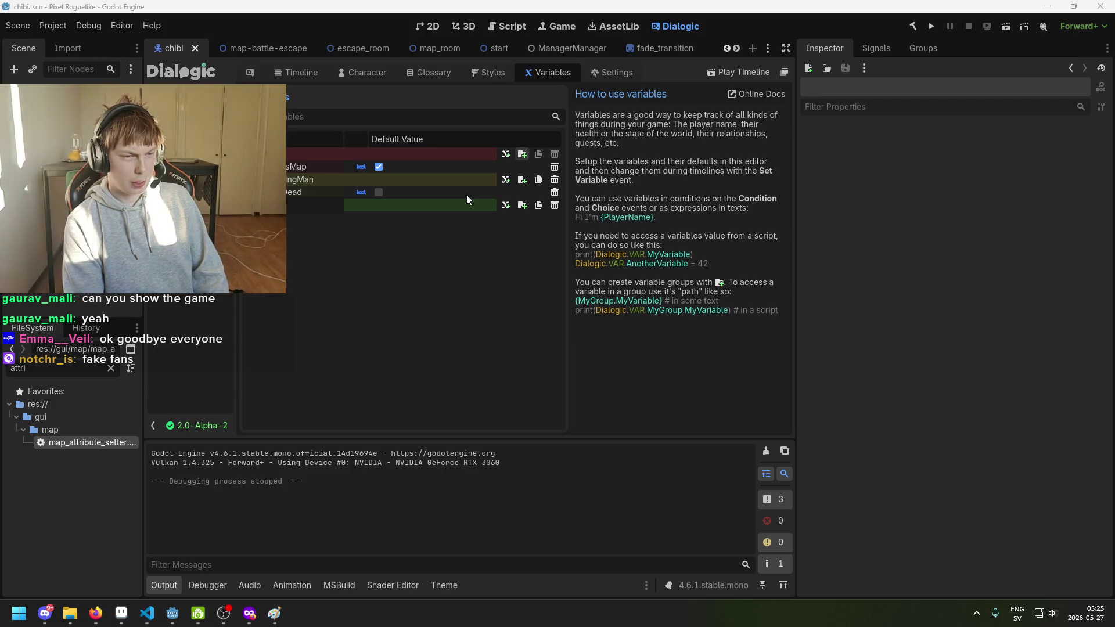
text(Batt)
text(le_tutorial)
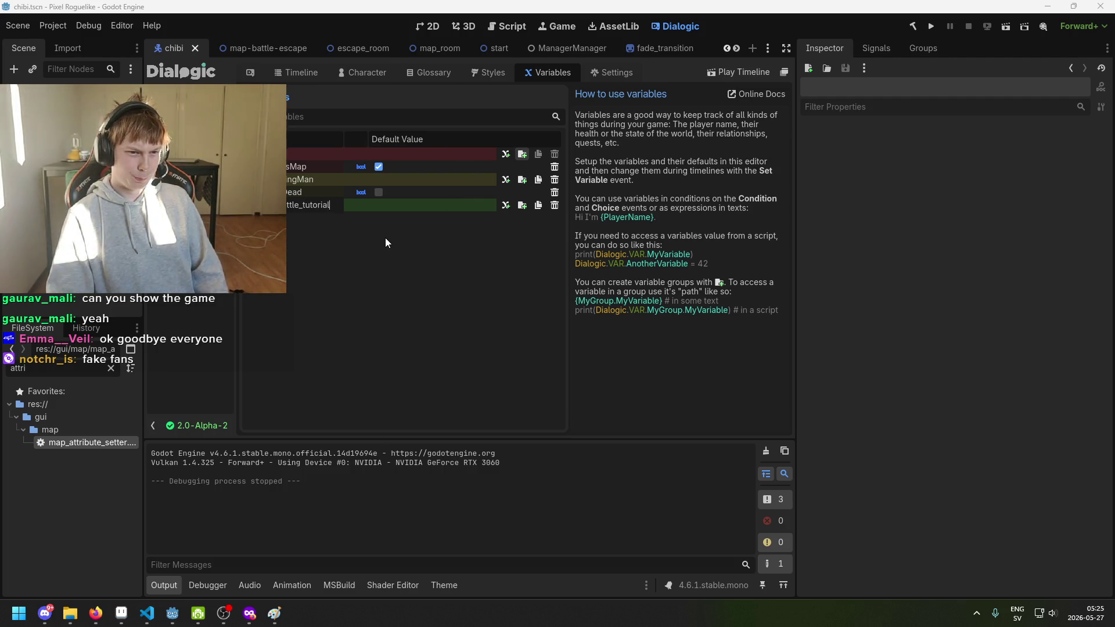
key(Return)
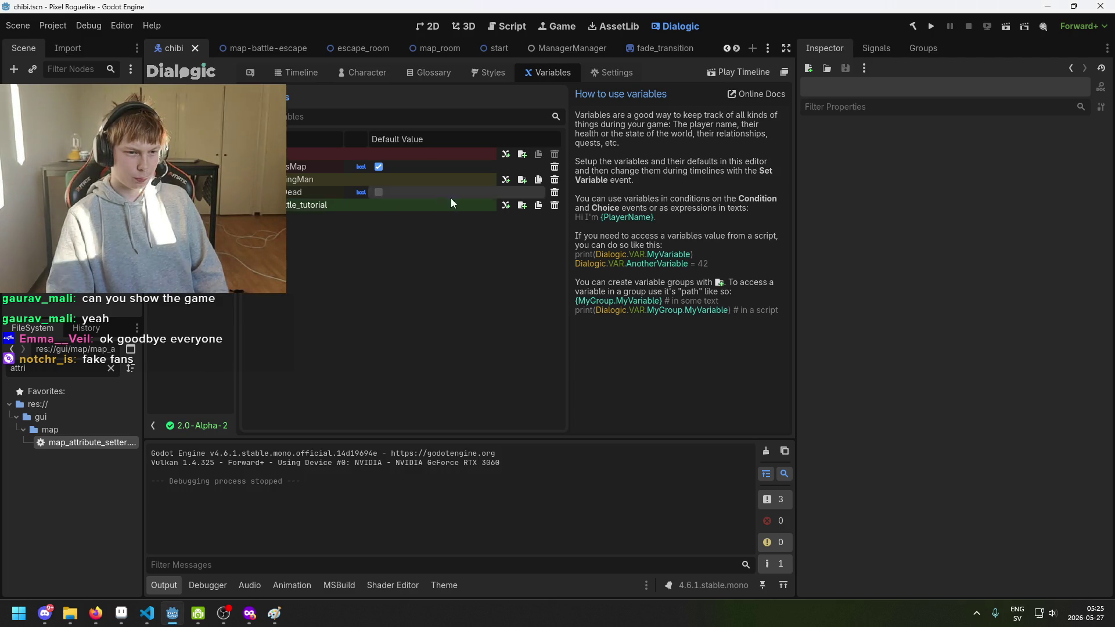
Add a Bool variable has_played inside battle_tutorial, then cut its prefix to leave played.
click(506, 205)
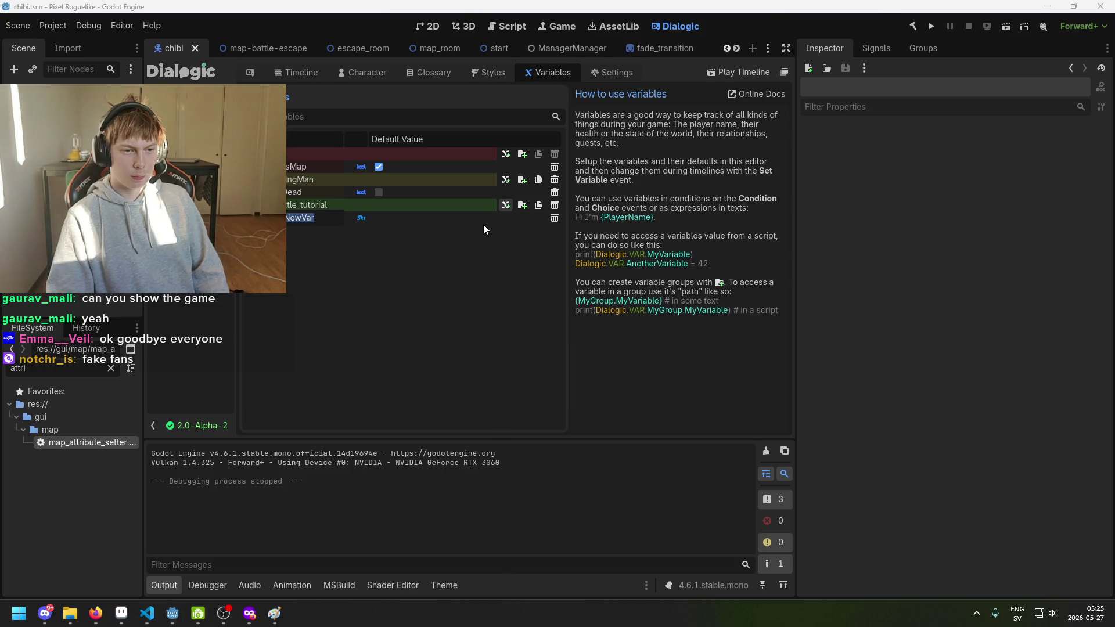
text(nas)
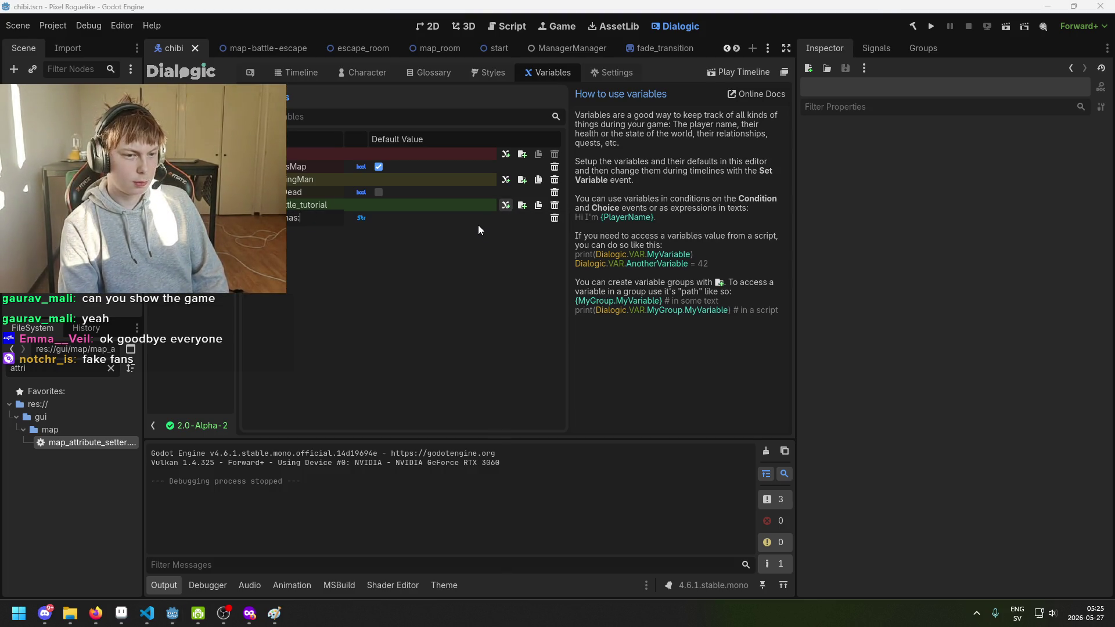
text(_played)
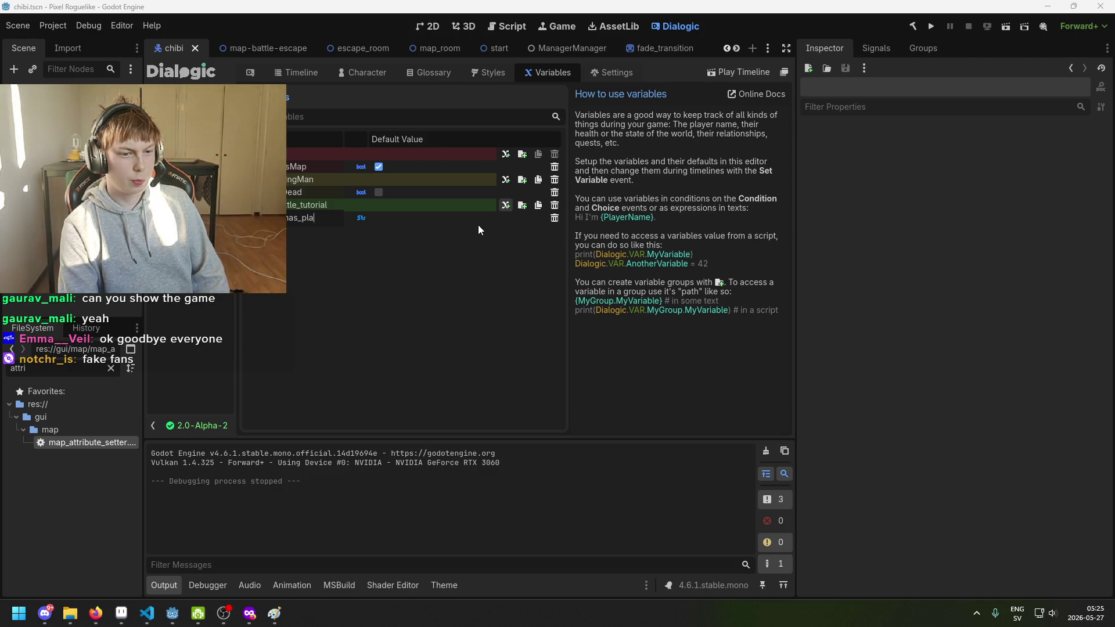
key(Return)
click(361, 219)
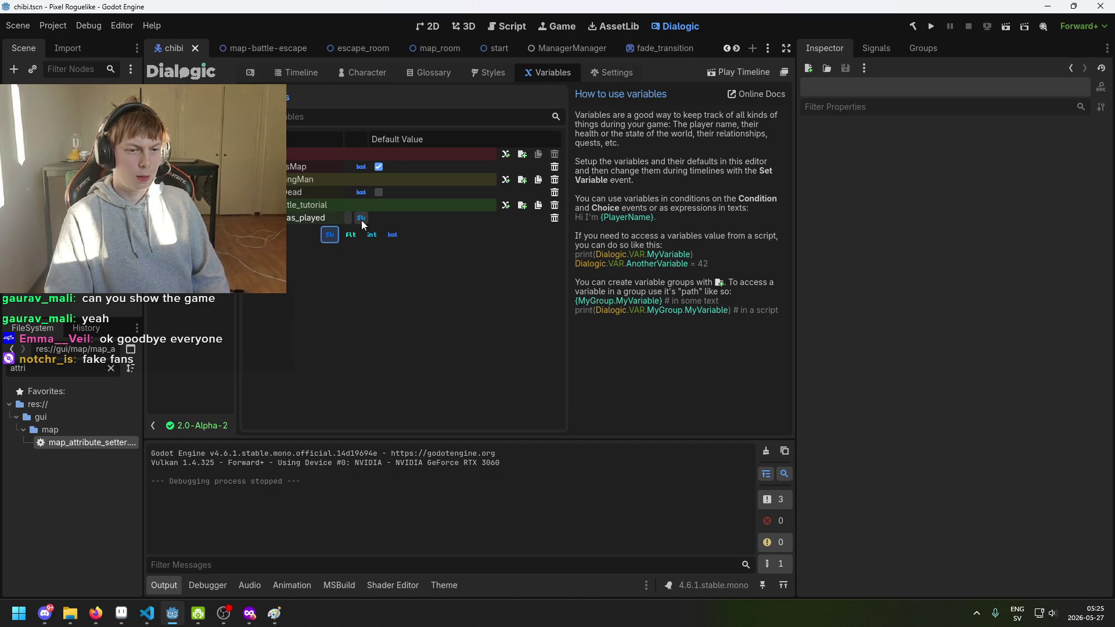
click(395, 242)
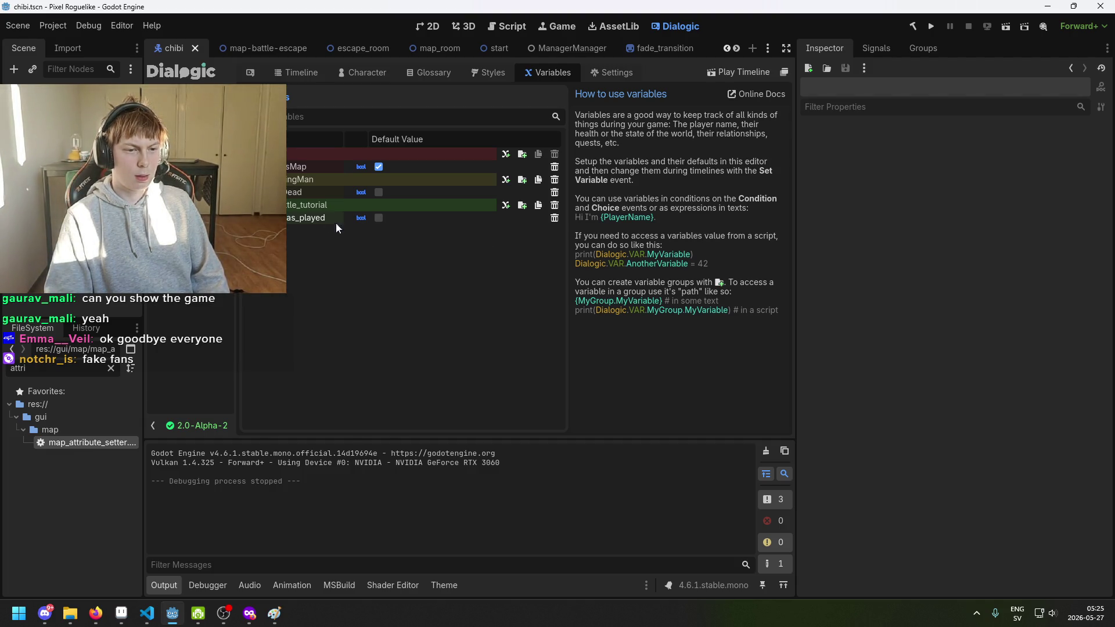
drag(302, 219, 281, 219)
key(BackSpace)
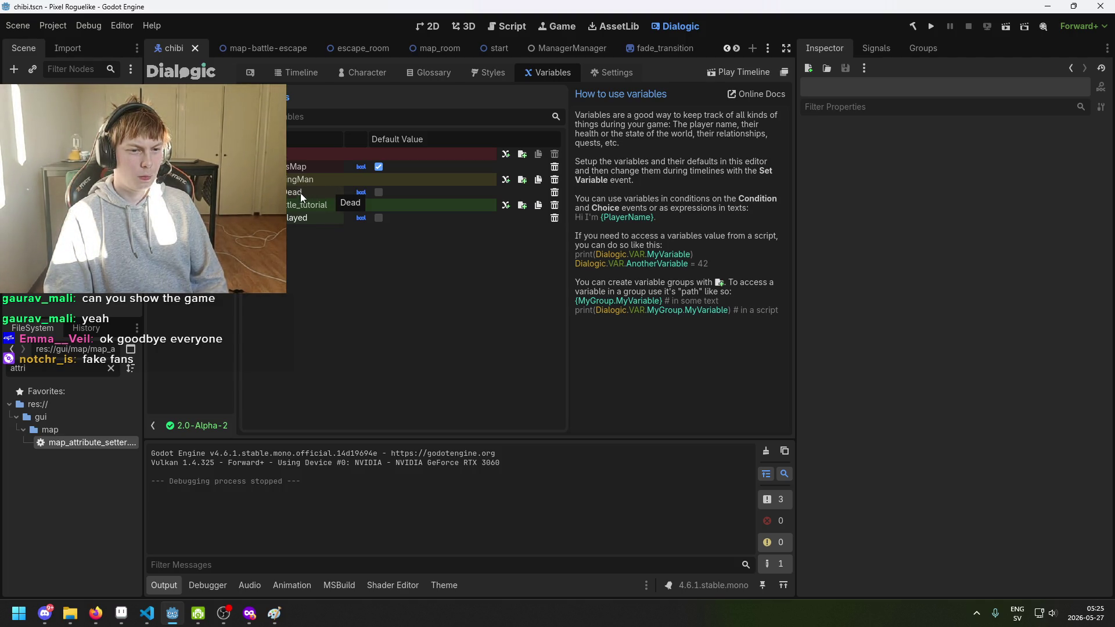
Confirm the trimmed played name and rename the DyingMan folder to dying_man.
key(alt+Tab)
key(BackSpace)
key(BackSpace)
key(BackSpace)
text(_man)
key(Return)
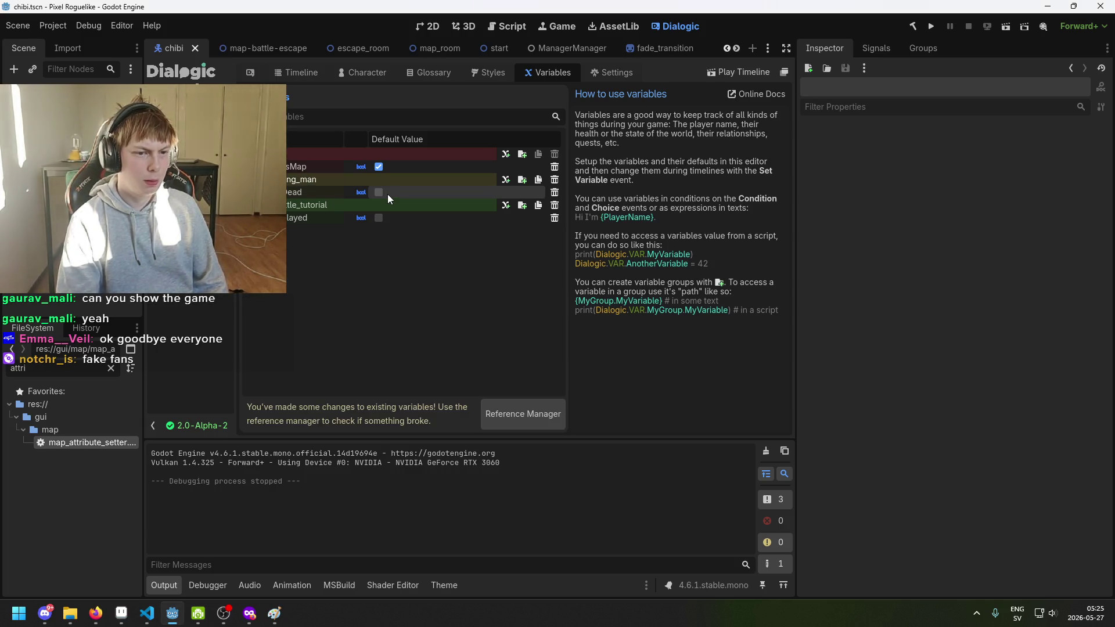
Rename the dying_man group's Dead variable to played.
click(293, 192)
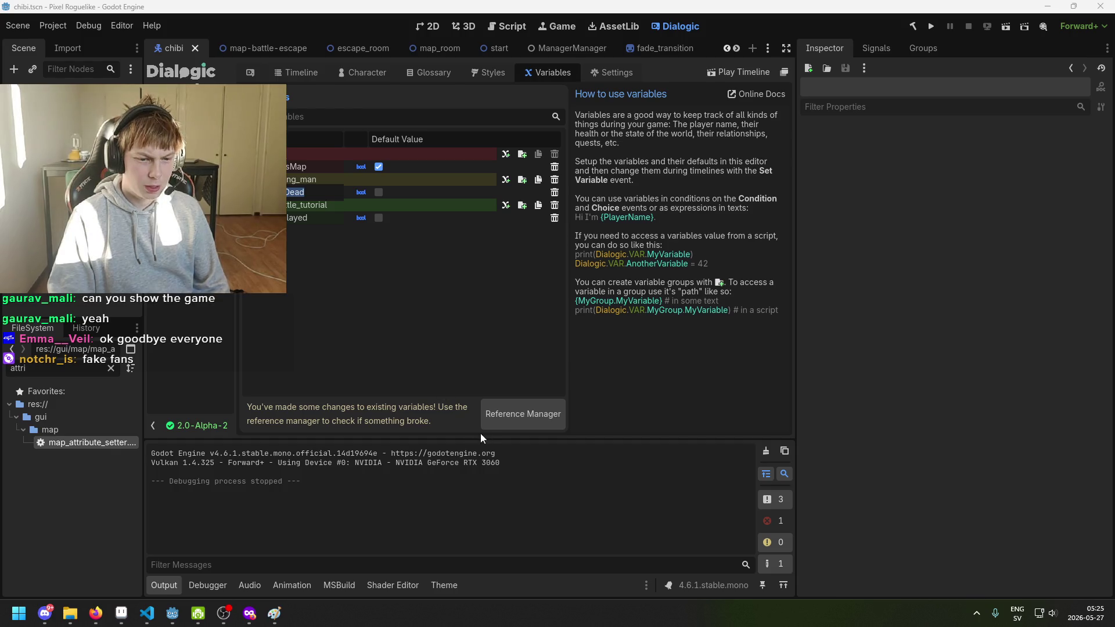
double_click(305, 190)
key(BackSpace)
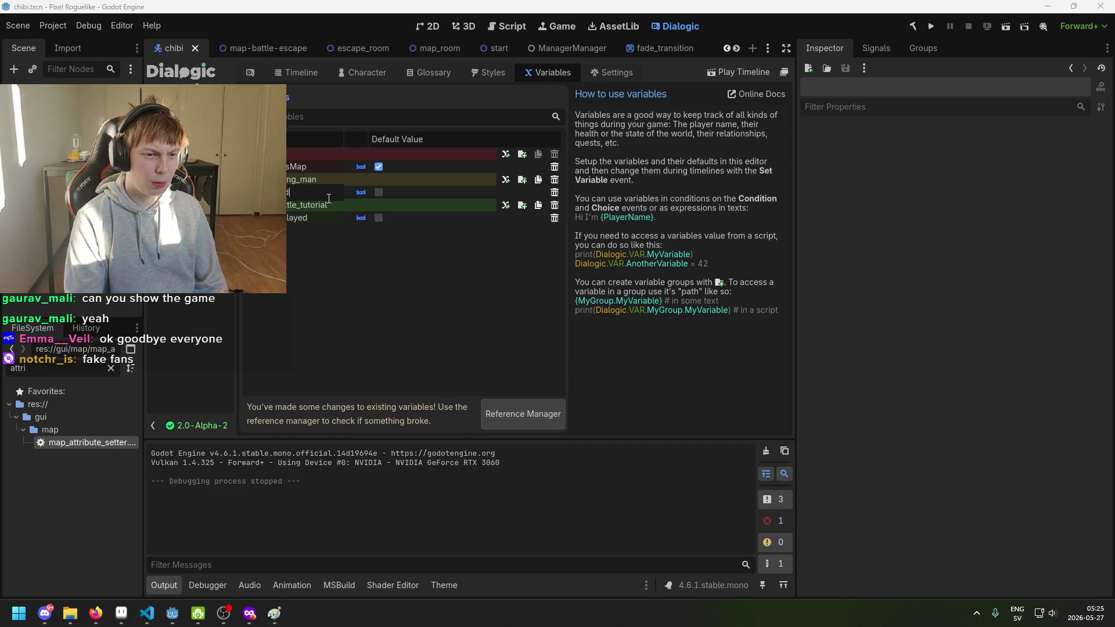
text(layed)
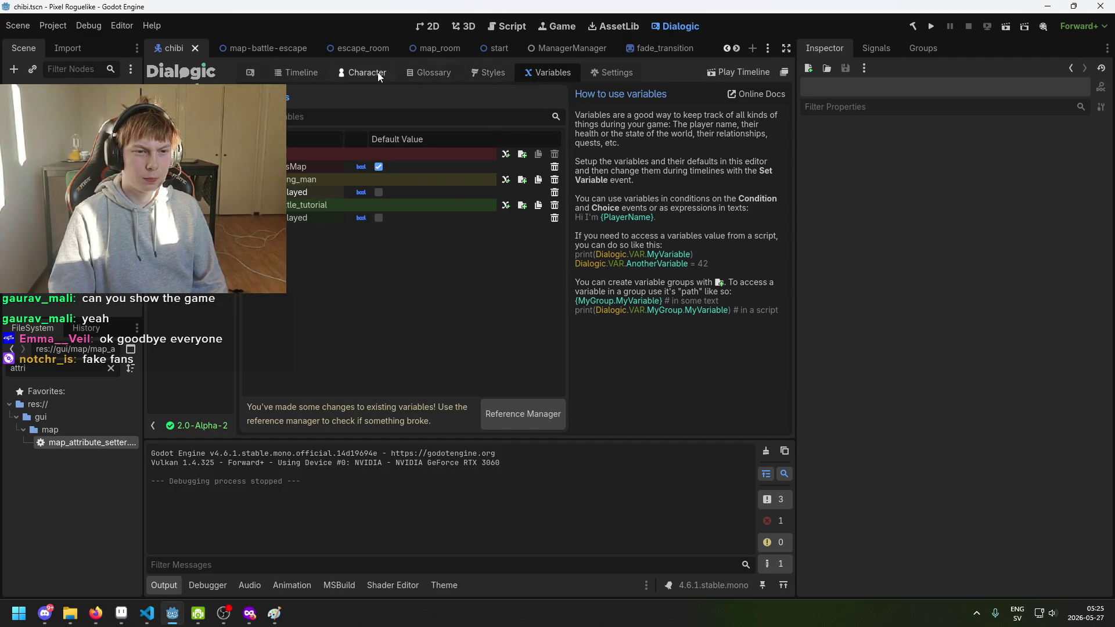
Make the timeline's condition check dying_man.played instead of DyingMan.Dead.
click(310, 72)
scroll(386, 127, up, 10)
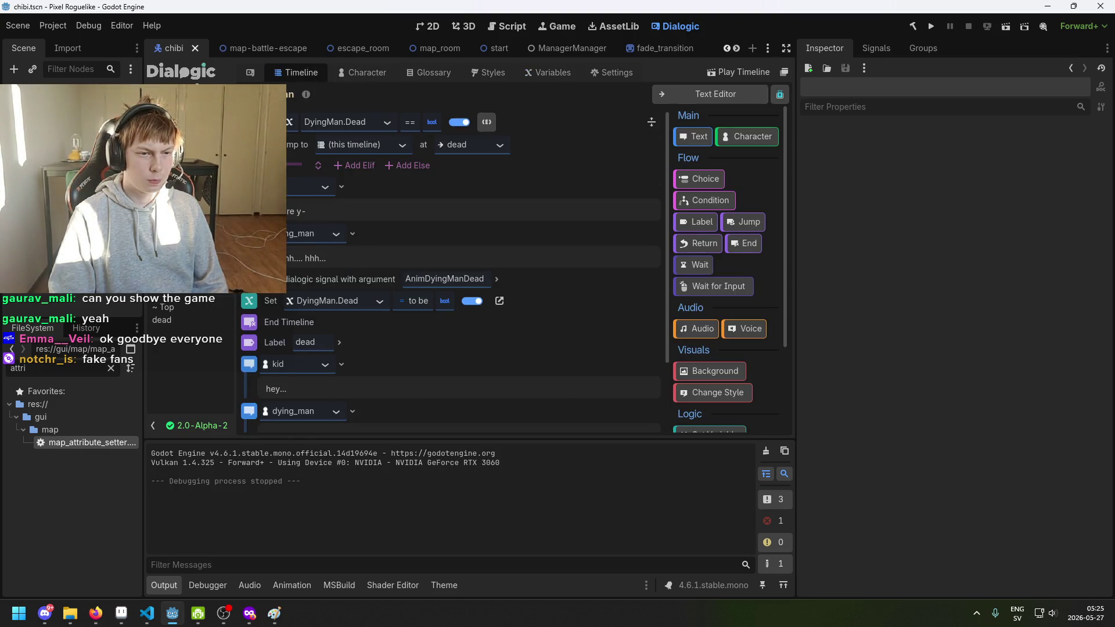
click(387, 123)
click(388, 124)
click(288, 123)
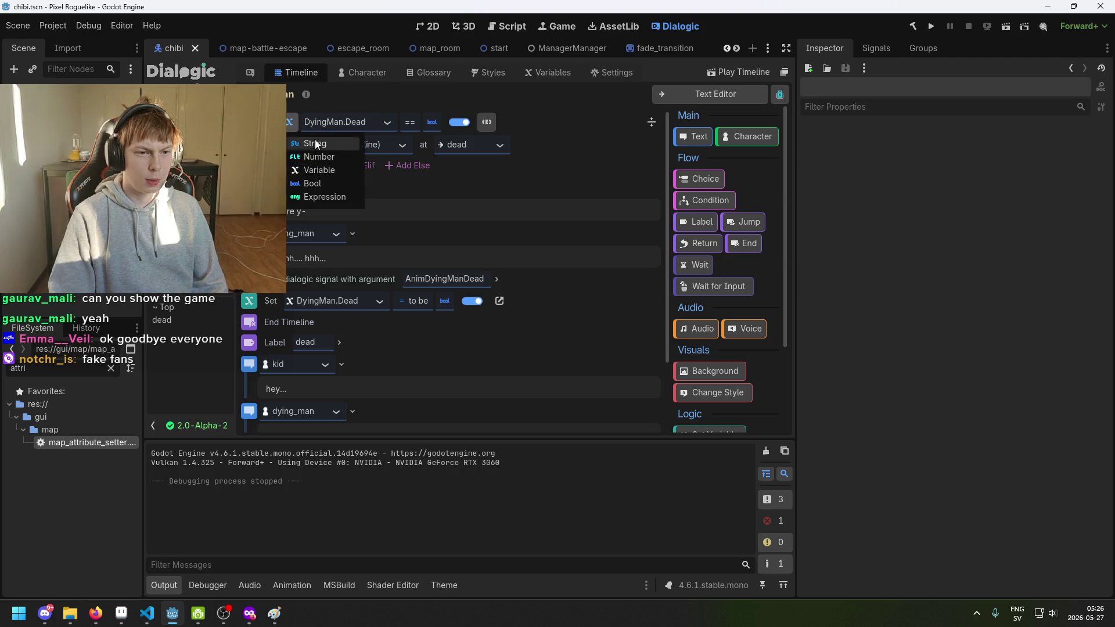
click(375, 123)
click(386, 123)
click(385, 156)
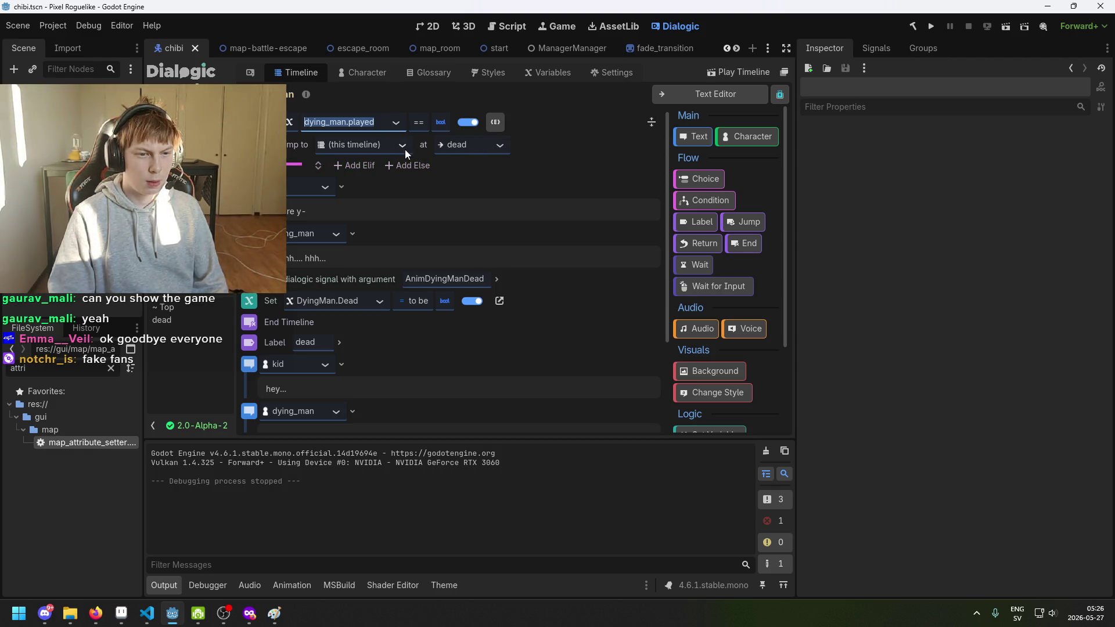
Point the Set event at dying_man.played, then go back to the Variables list.
scroll(486, 186, down, 2)
scroll(324, 195, down, 4)
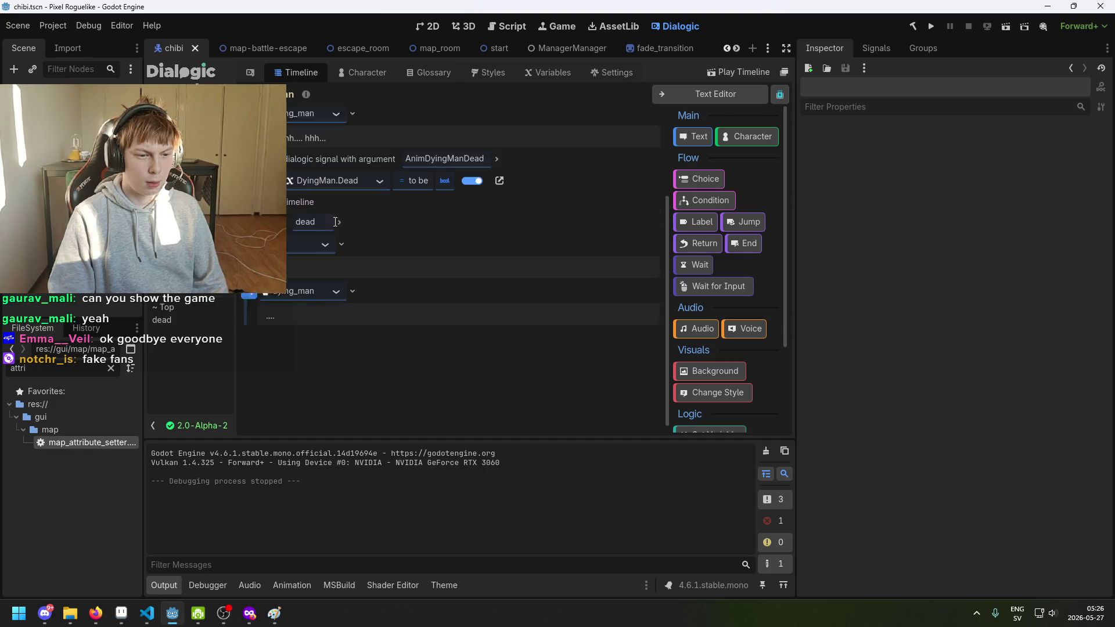
scroll(348, 274, up, 6)
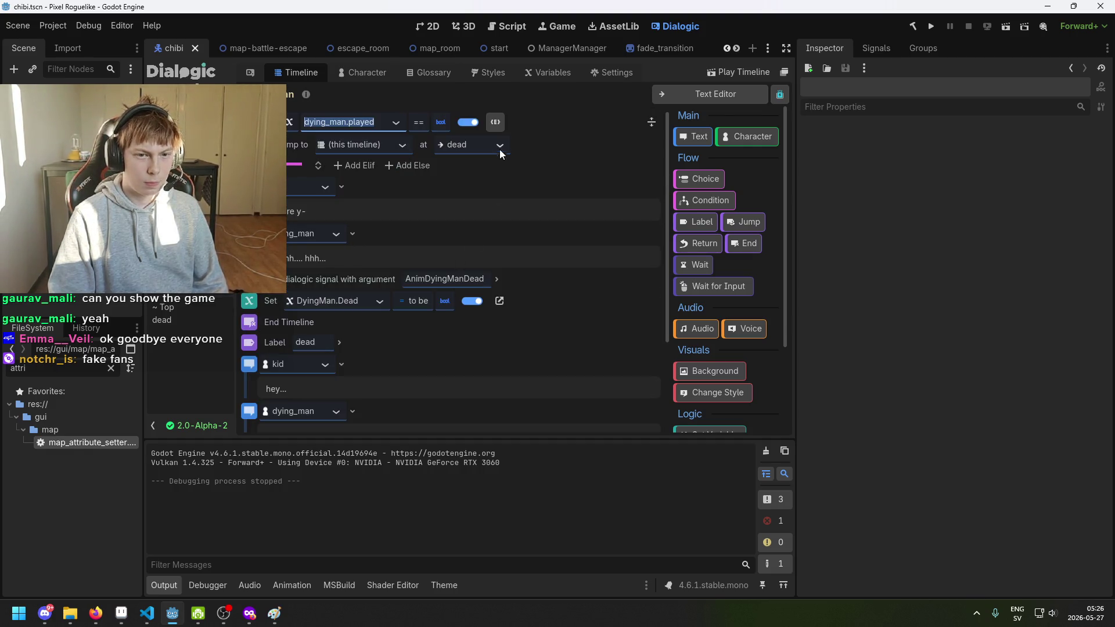
scroll(402, 254, down, 6)
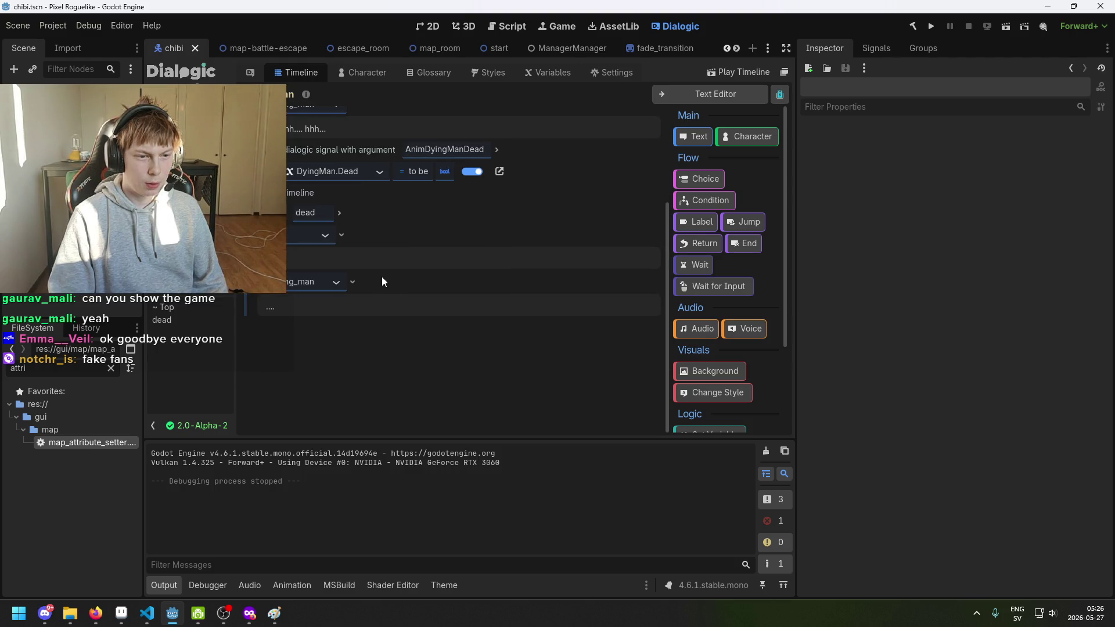
scroll(337, 233, up, 5)
scroll(343, 235, down, 5)
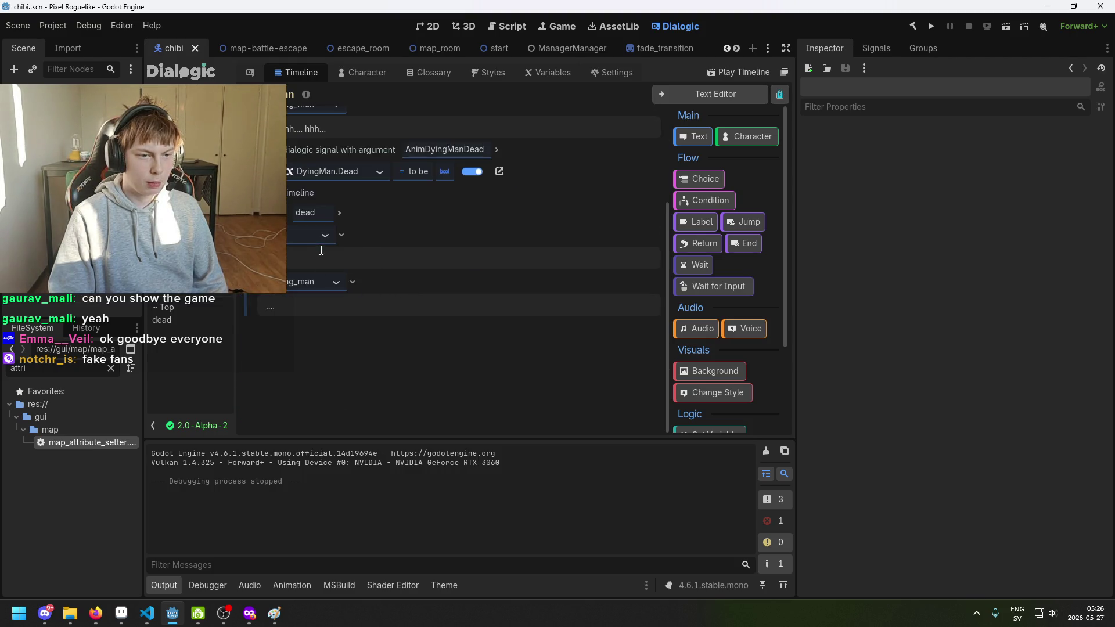
click(353, 235)
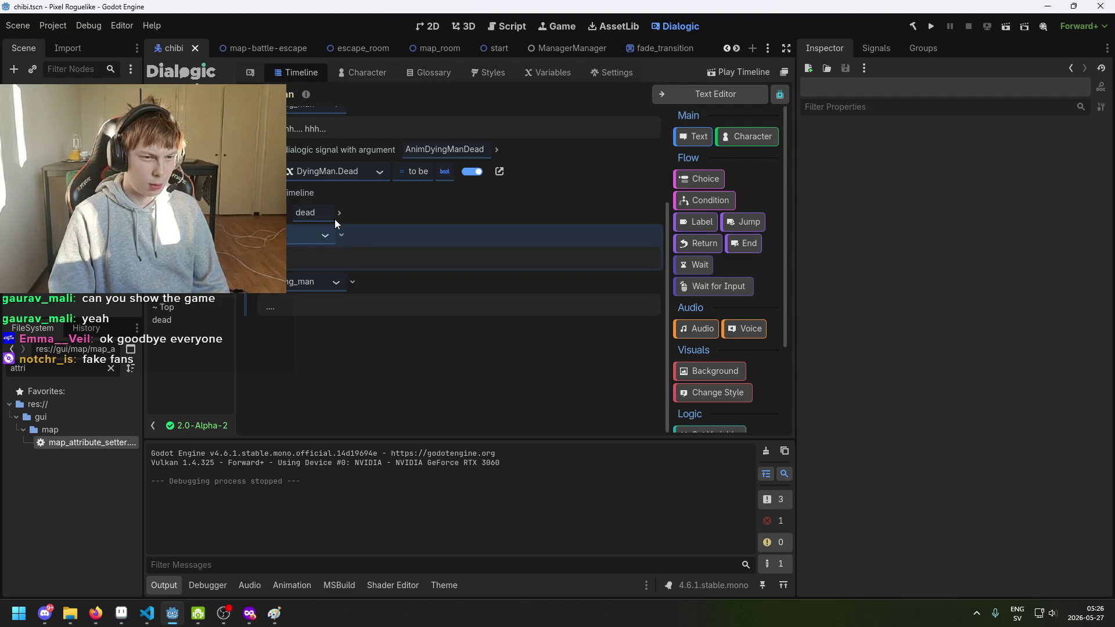
scroll(335, 209, up, 4)
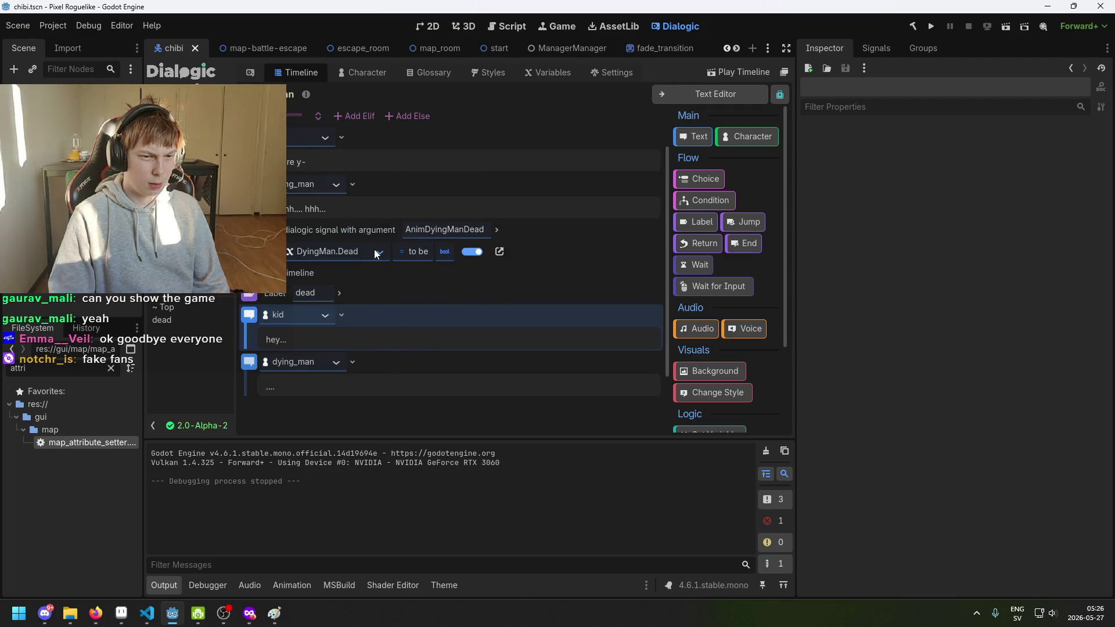
click(376, 254)
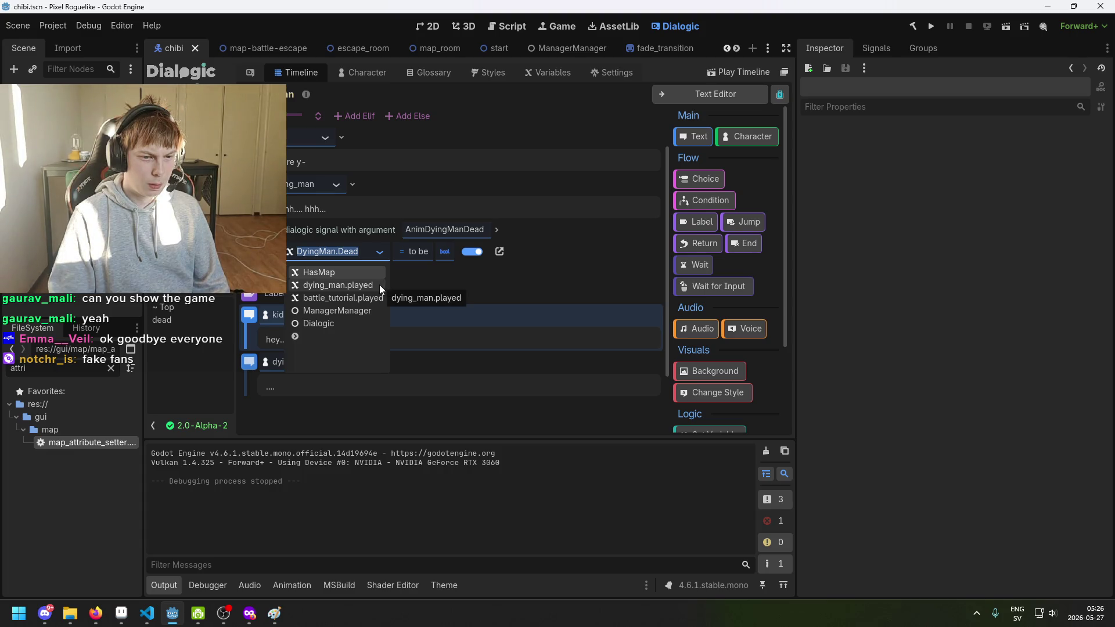
click(379, 284)
click(457, 280)
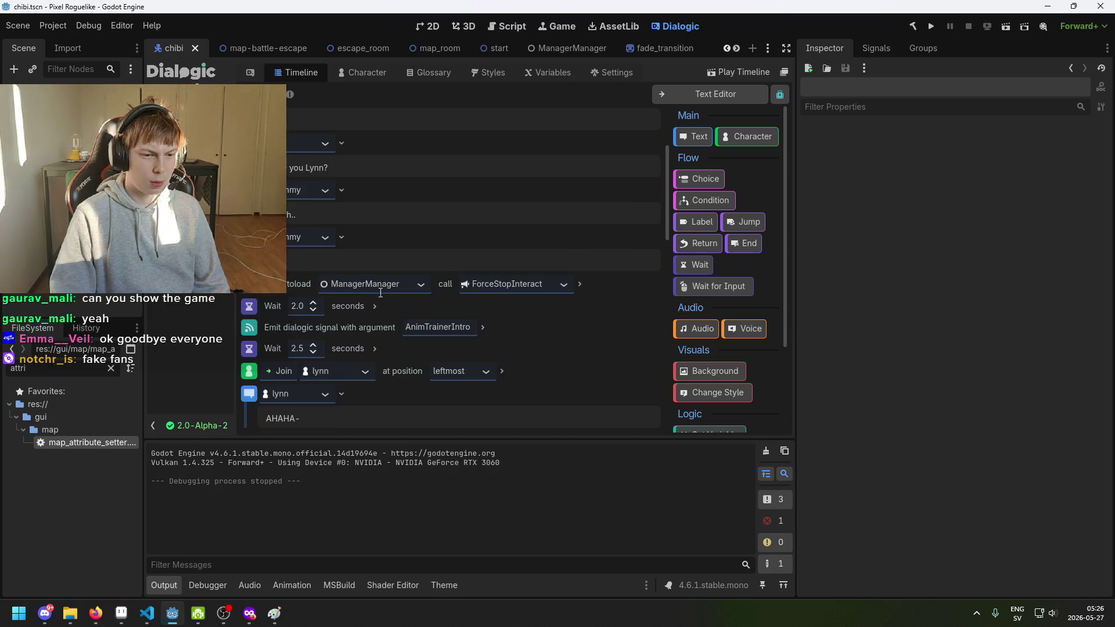
scroll(380, 293, up, 3)
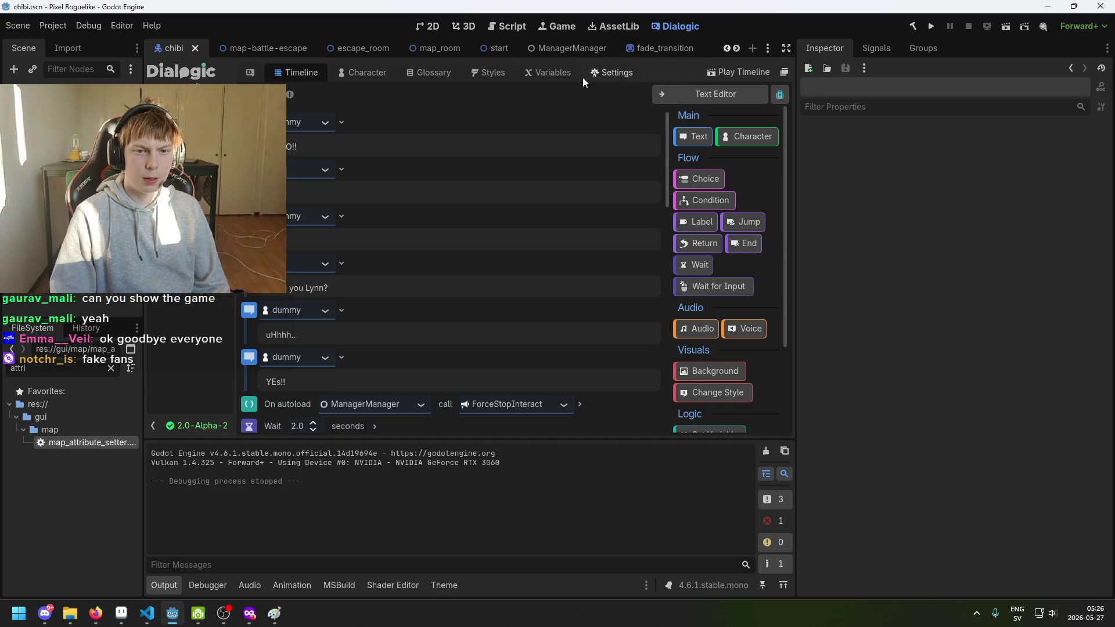
click(549, 74)
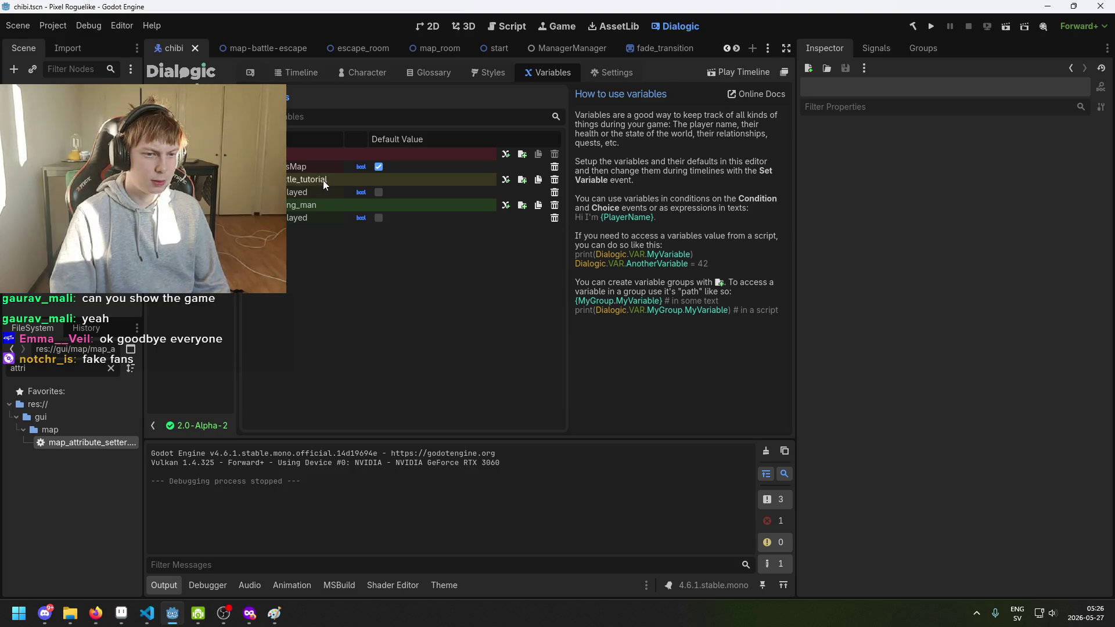
Rename the battle_tutorial variable folder to dummy and return to the timeline.
click(365, 179)
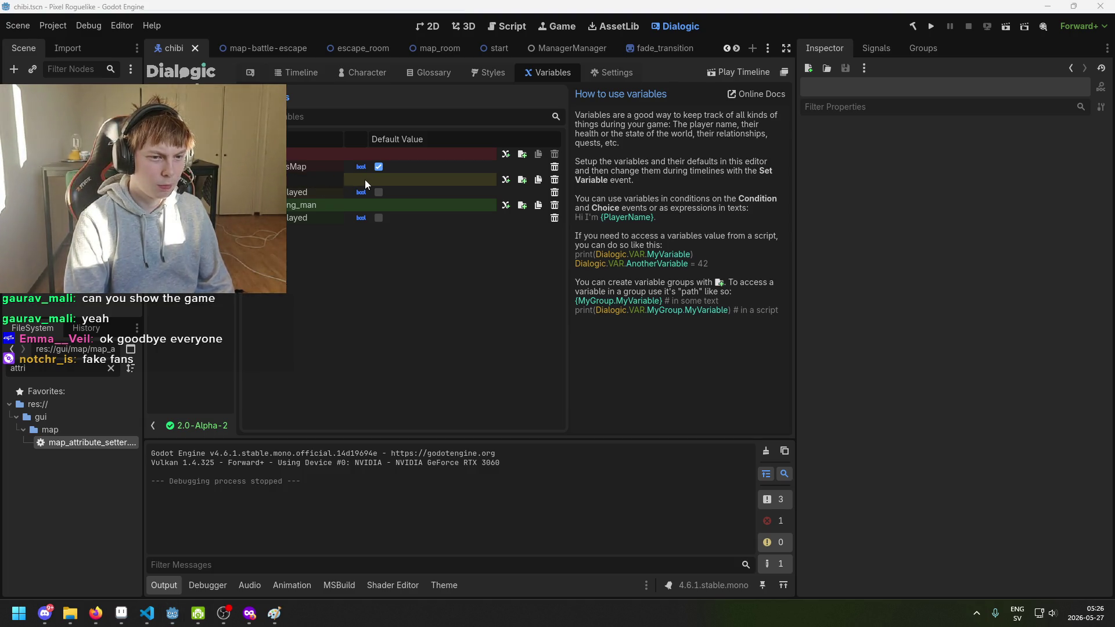
text(dummy)
key(Return)
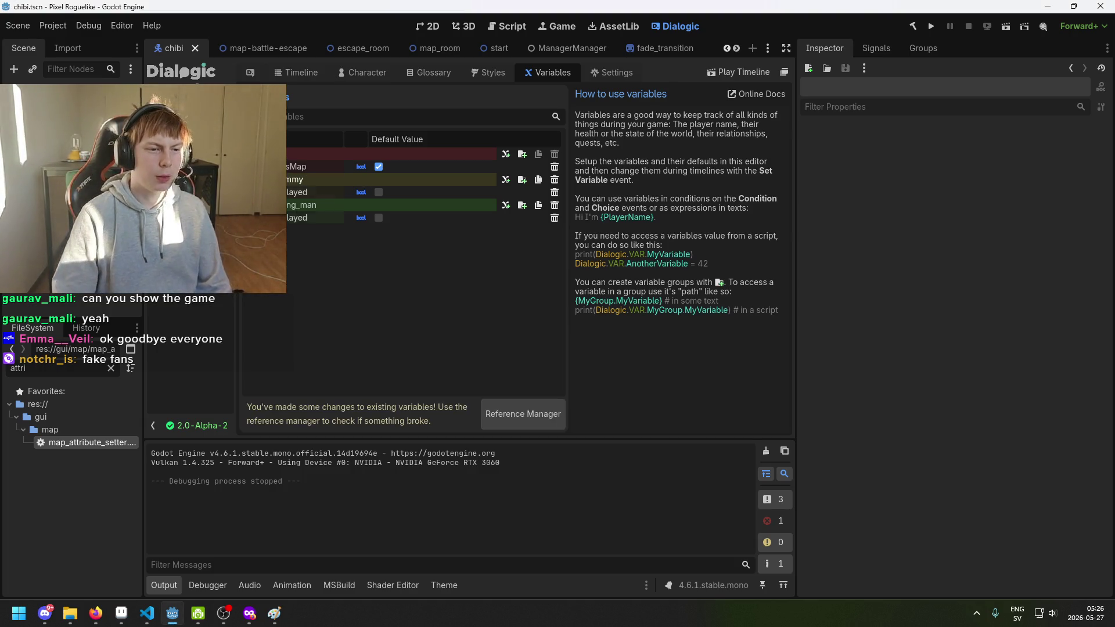
click(296, 72)
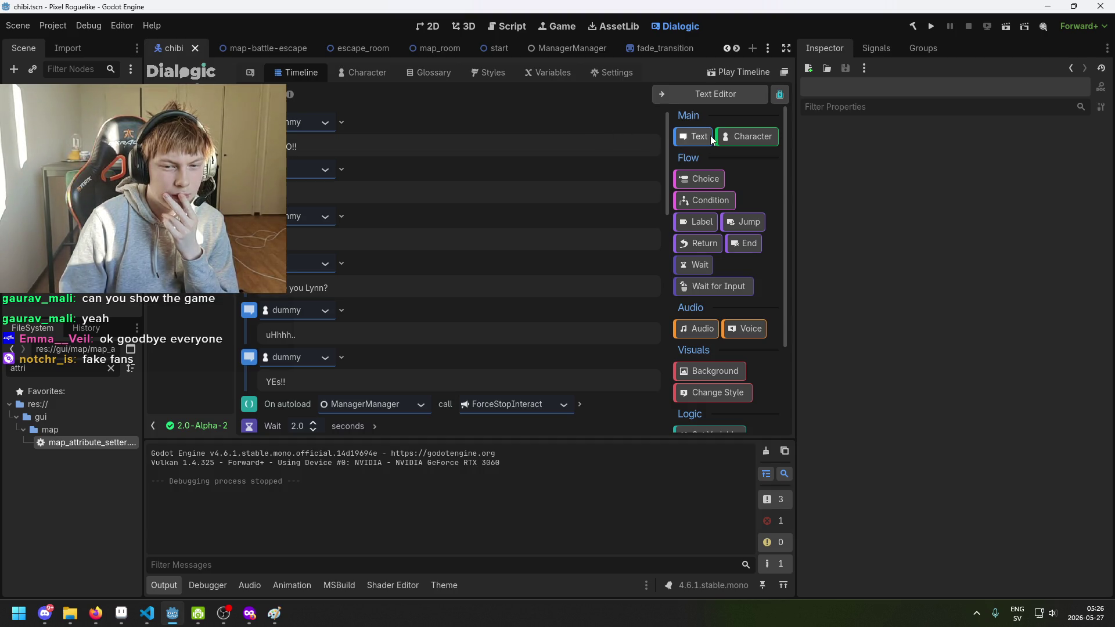
Insert a Condition event at the top of the dummy and Lynn timeline checking dummy.played.
scroll(686, 285, down, 2)
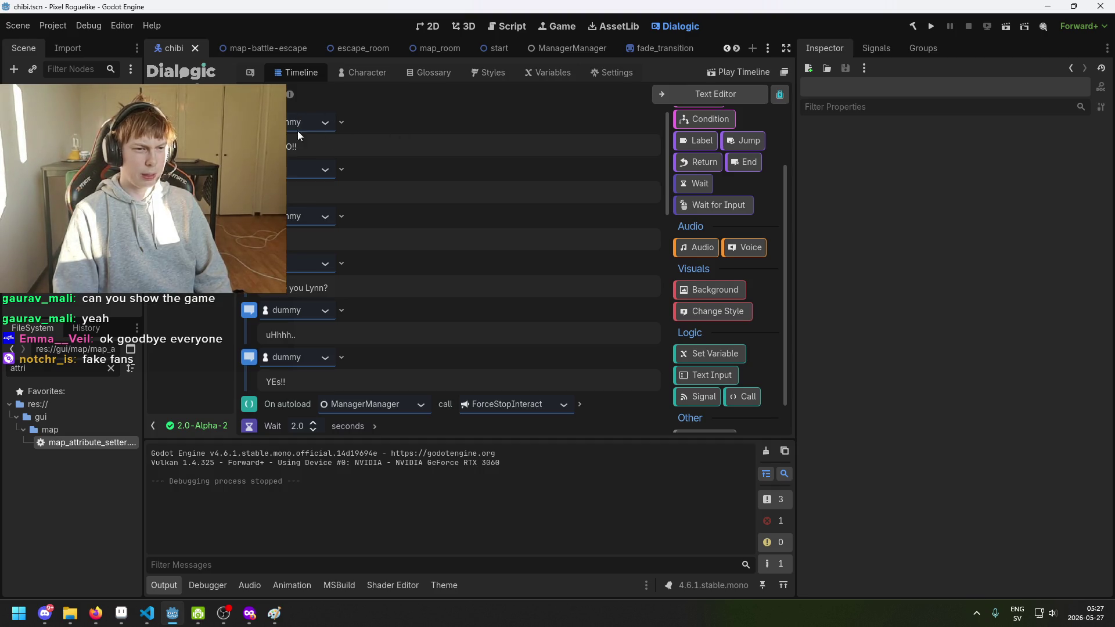
scroll(528, 267, down, 2)
scroll(494, 250, up, 2)
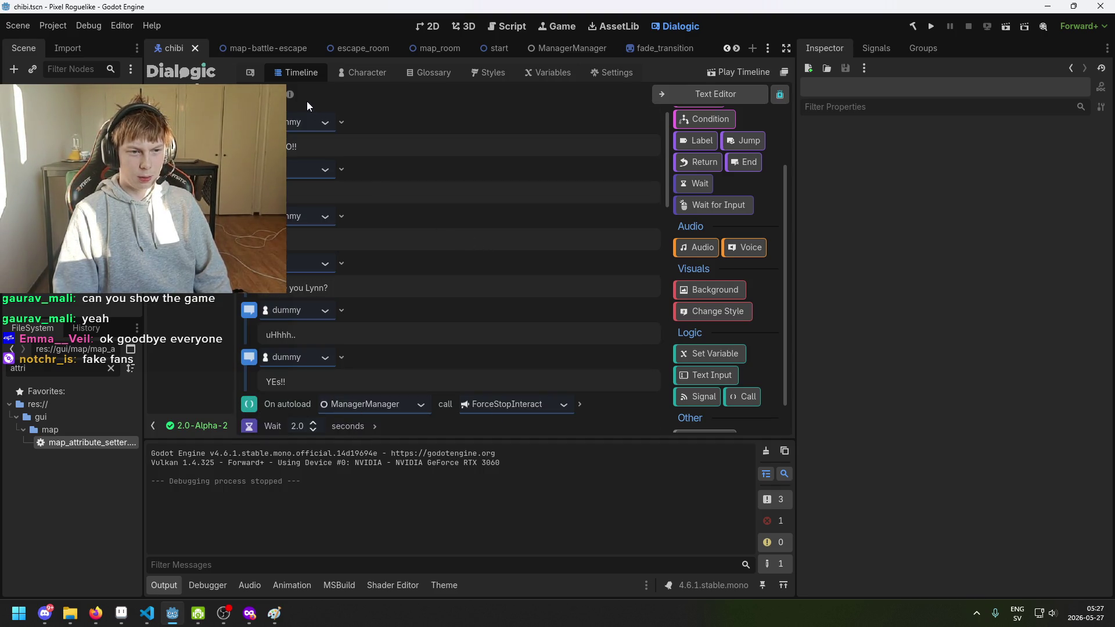
scroll(378, 262, down, 3)
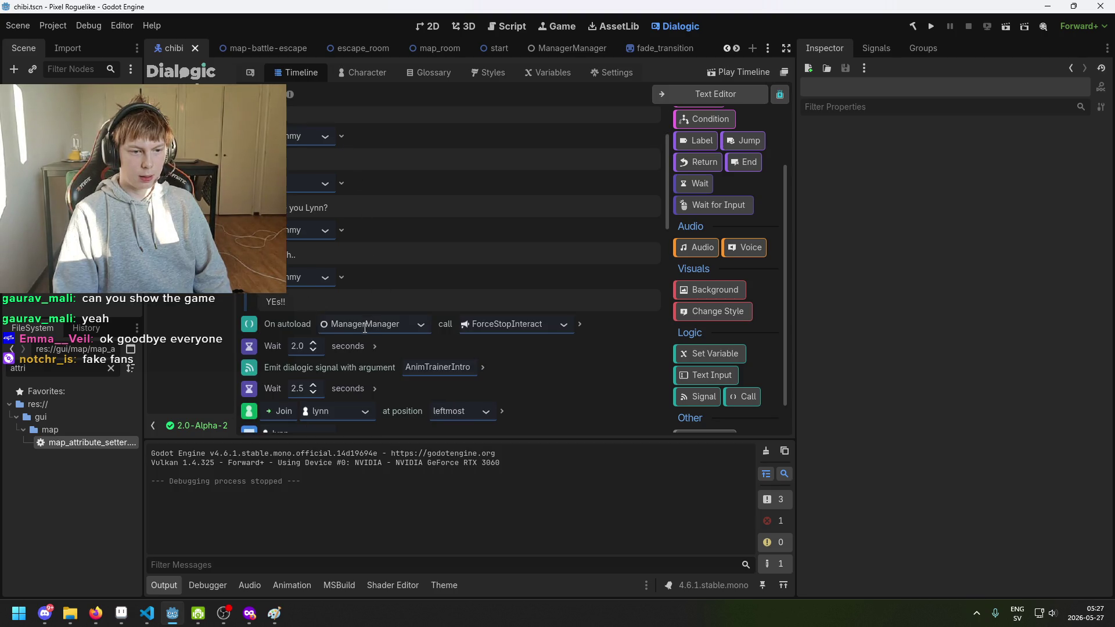
scroll(376, 232, up, 3)
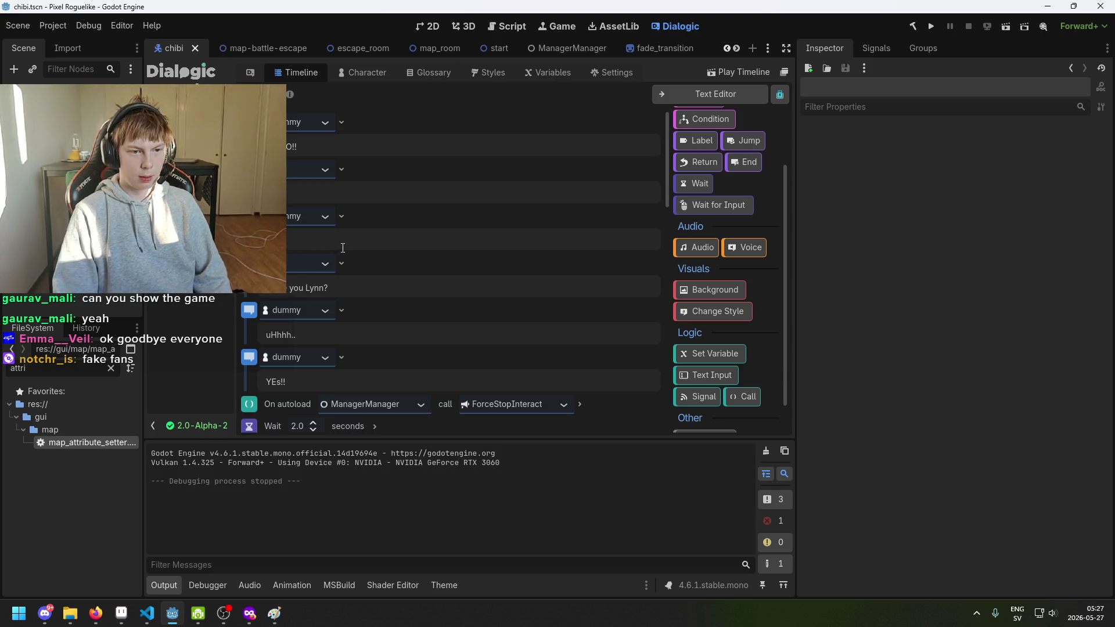
scroll(726, 316, down, 1)
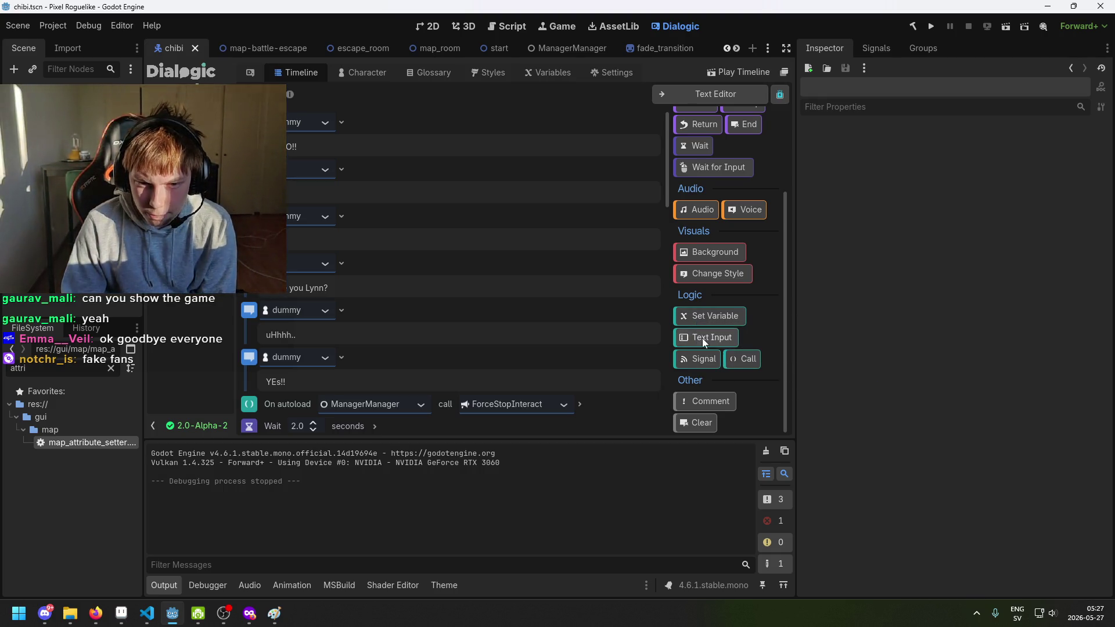
scroll(717, 301, up, 3)
mouse_move(706, 198)
mouse_down()
mouse_move(393, 99)
mouse_move(377, 107)
mouse_up()
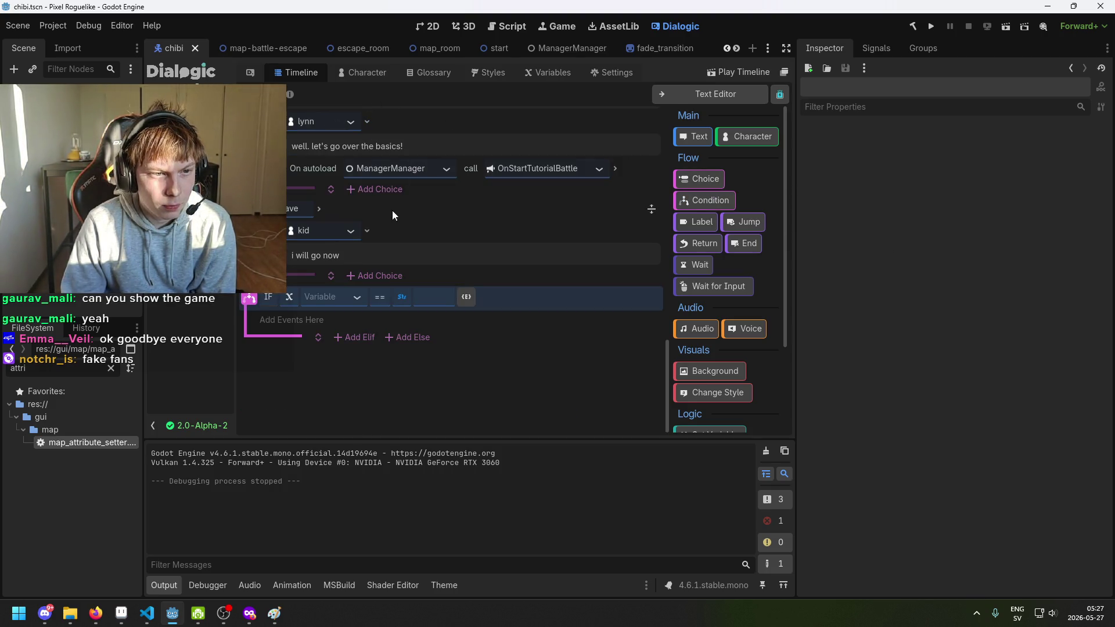
scroll(508, 140, up, 8)
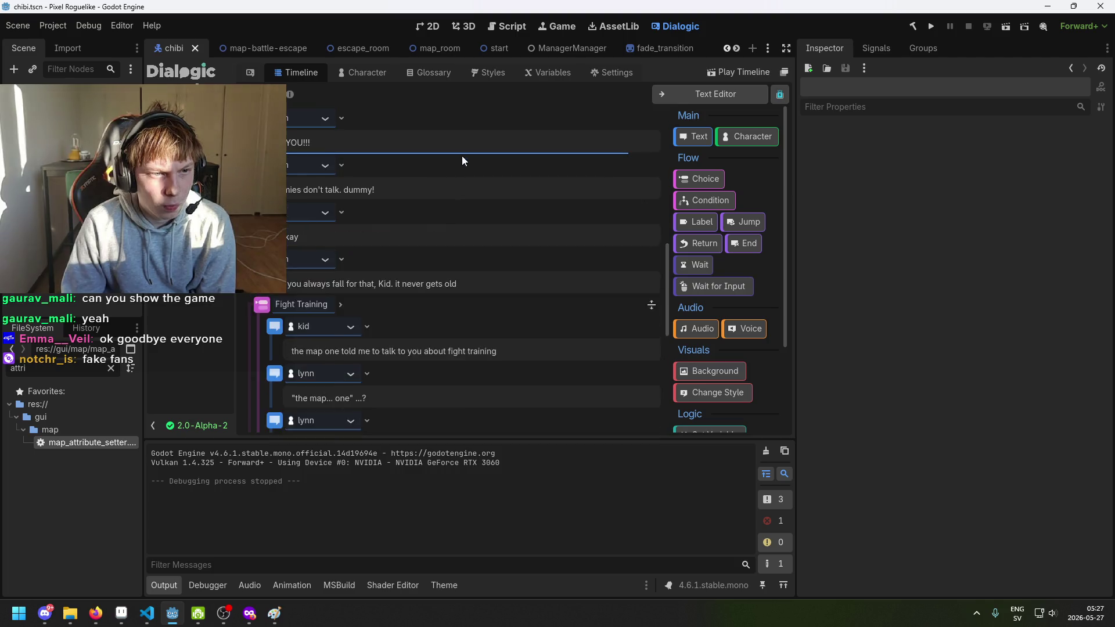
scroll(440, 153, down, 4)
scroll(427, 130, down, 4)
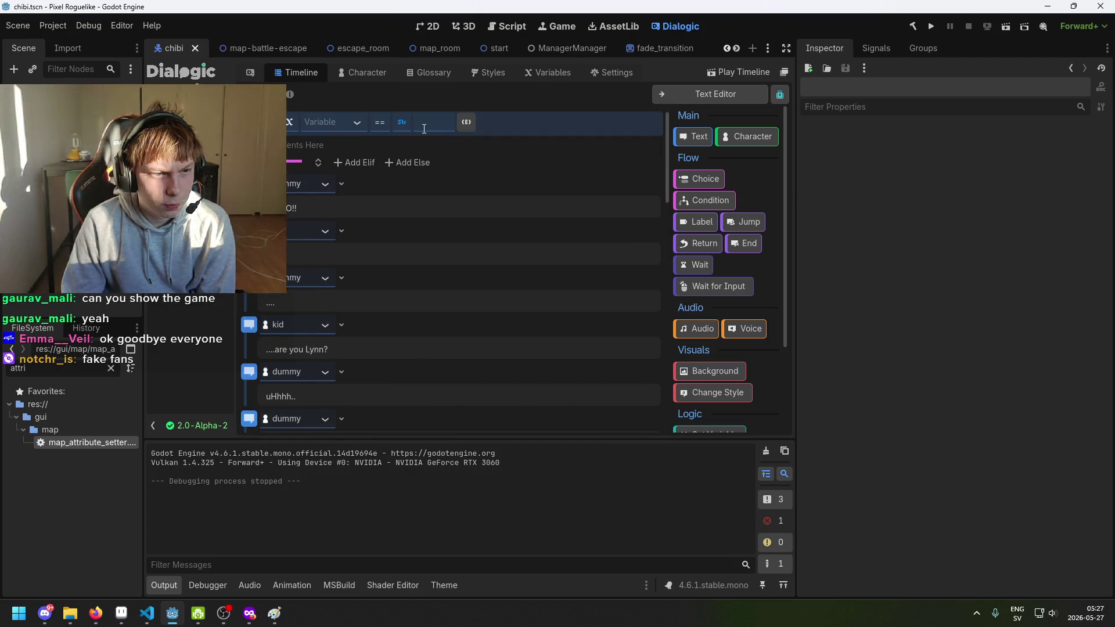
click(356, 125)
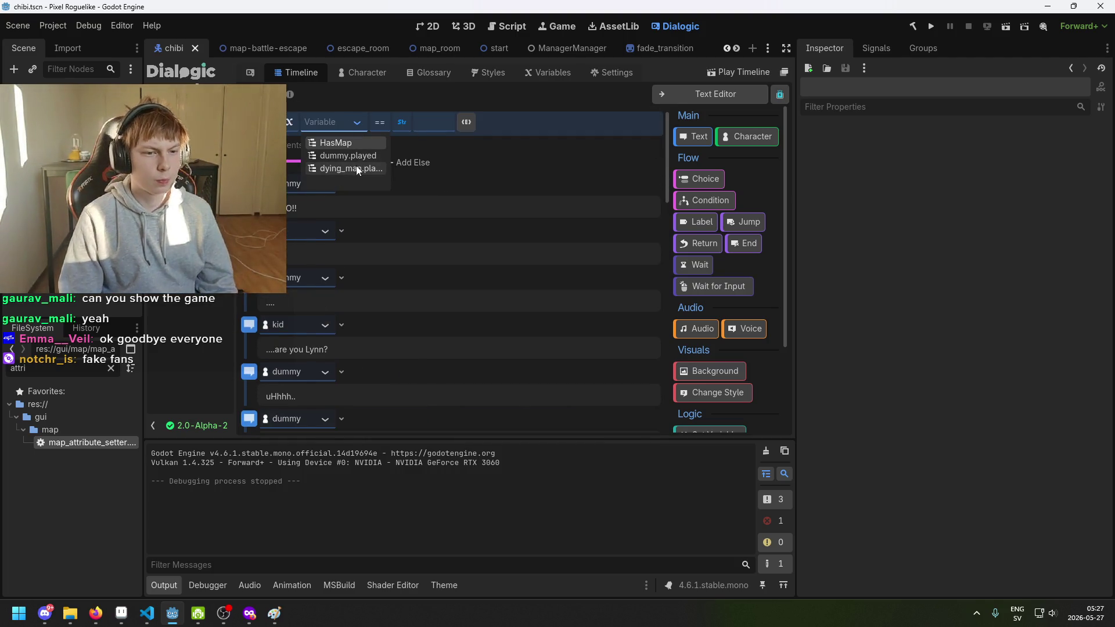
click(355, 156)
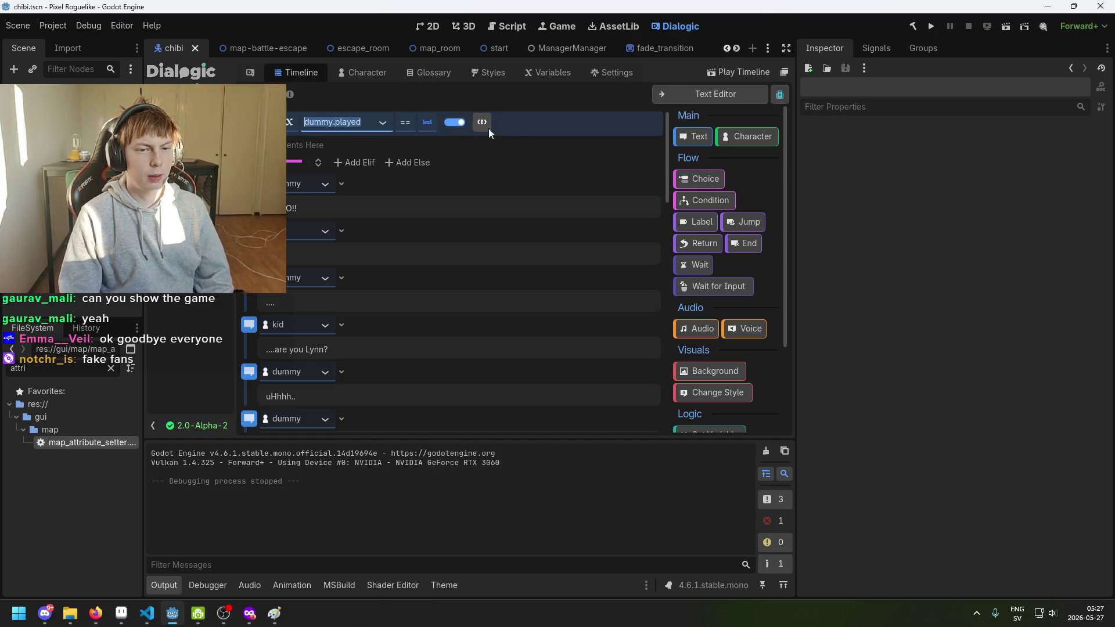
Drop a Jump event inside the dummy.played IF block and scroll through the timeline.
drag(744, 228, 386, 165)
scroll(443, 227, down, 3)
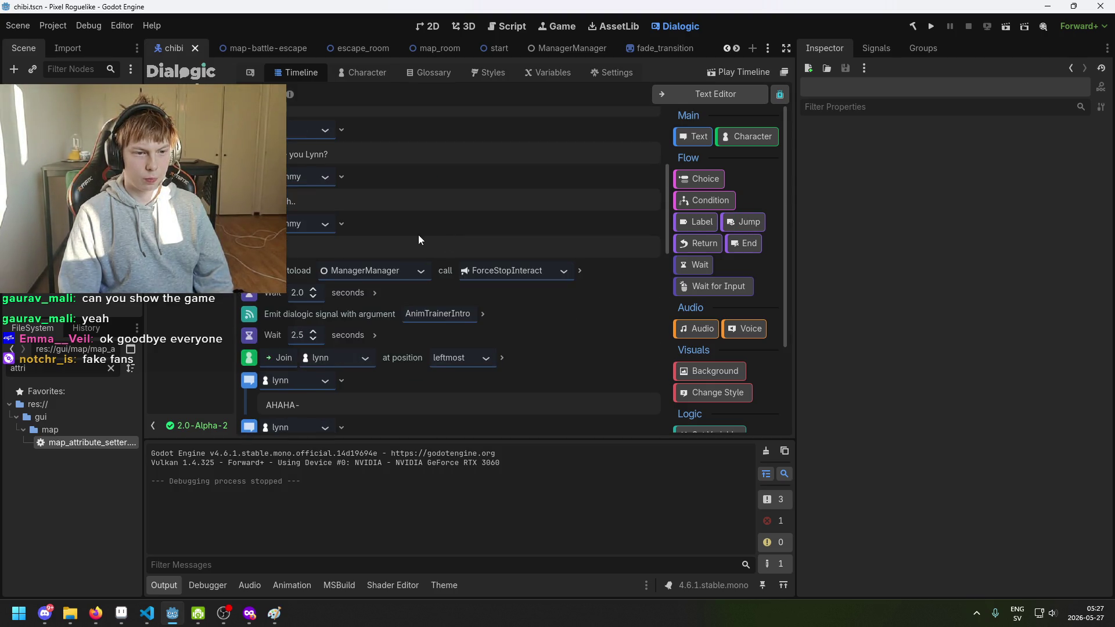
scroll(371, 244, down, 10)
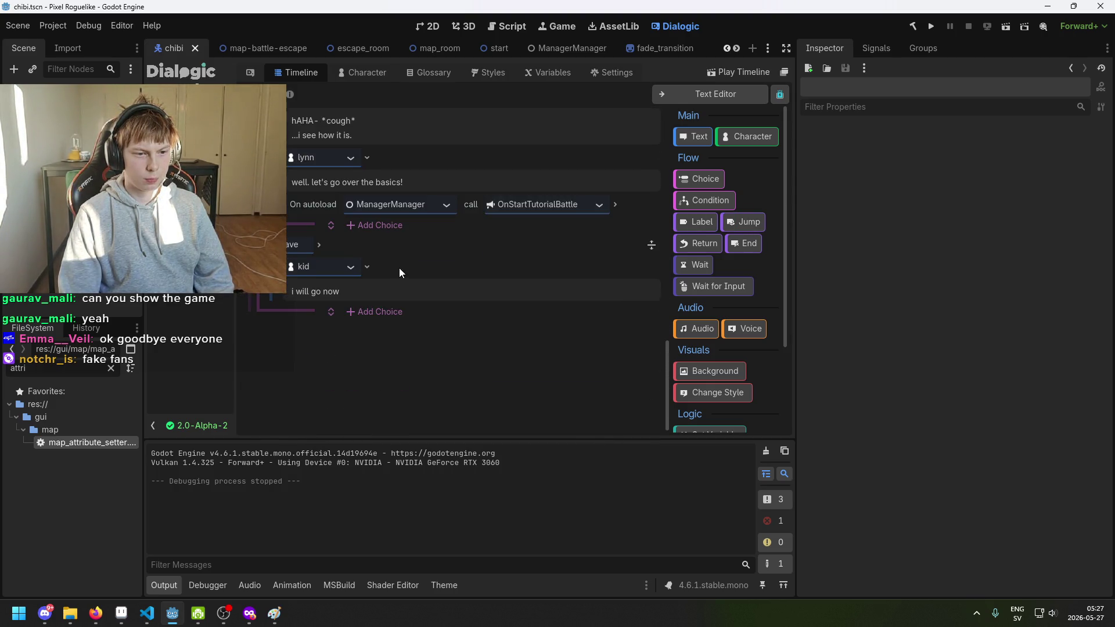
scroll(393, 290, up, 5)
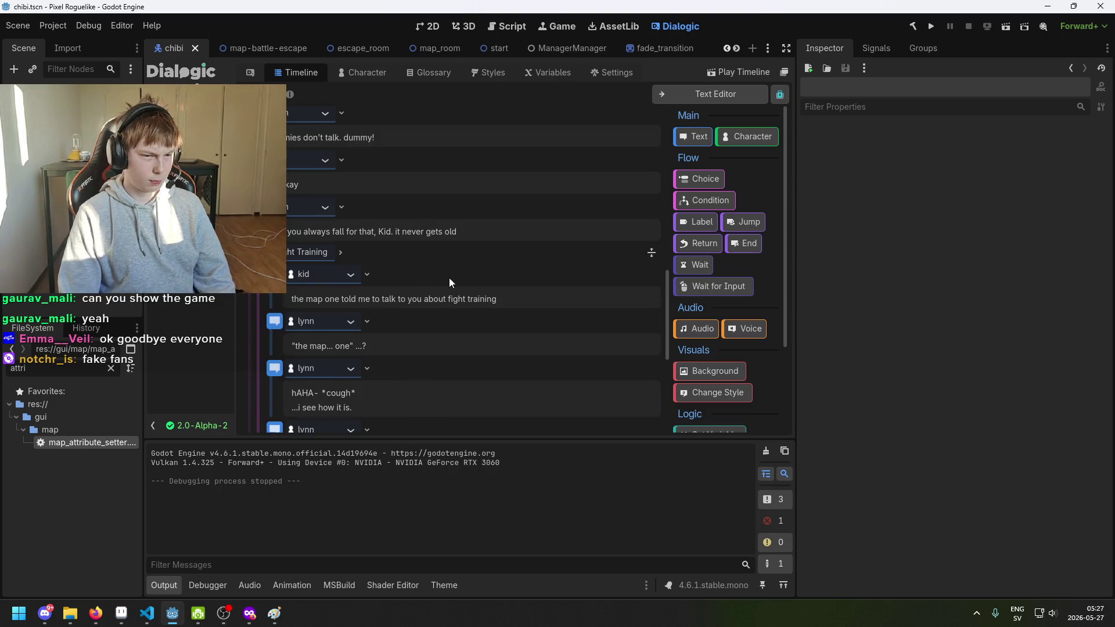
scroll(430, 331, down, 4)
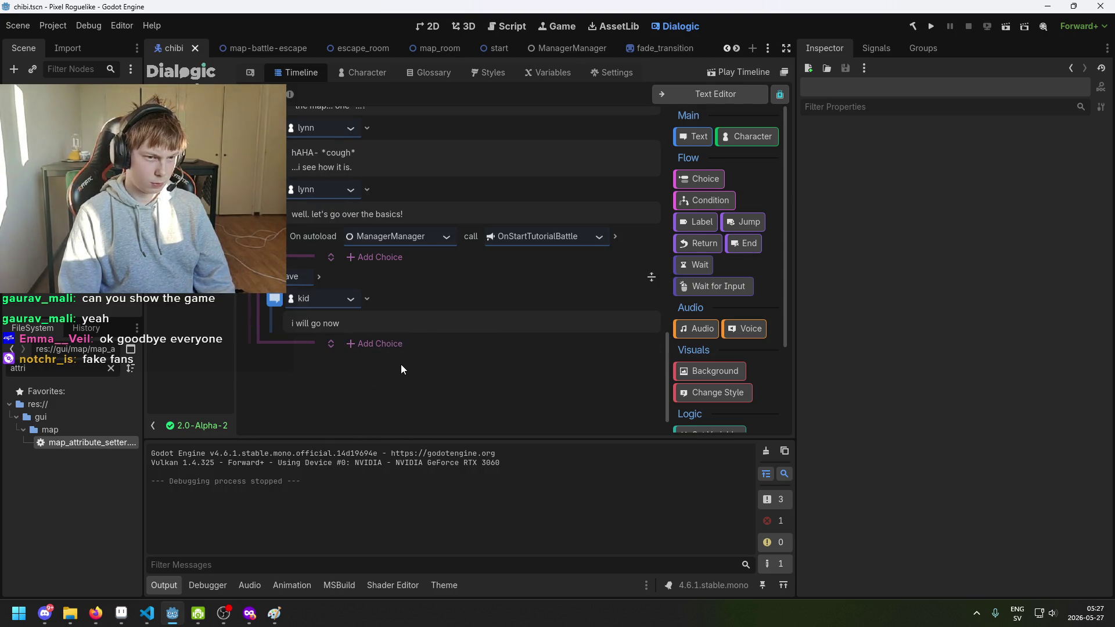
scroll(399, 366, down, 1)
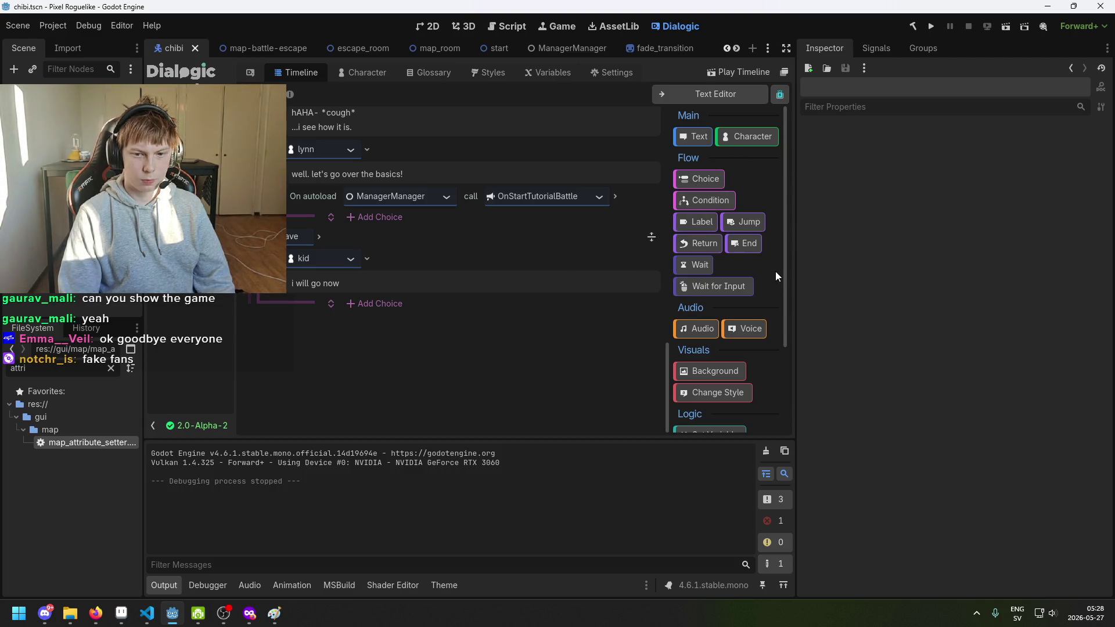
End the timeline with a Label event named 'played', followed by a new text event.
drag(714, 230, 334, 339)
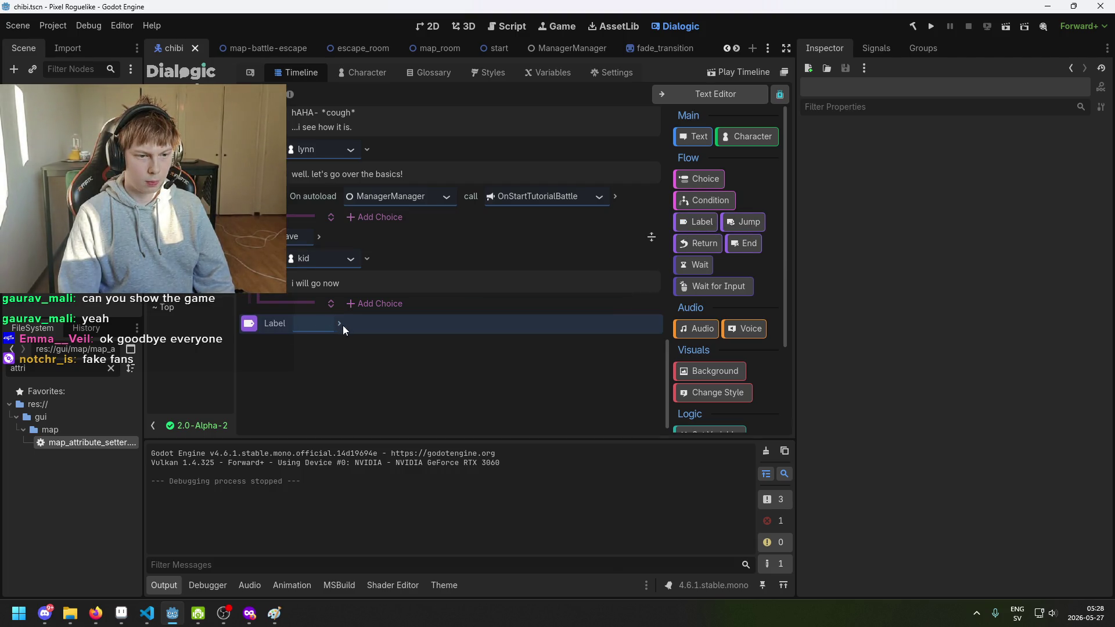
click(339, 323)
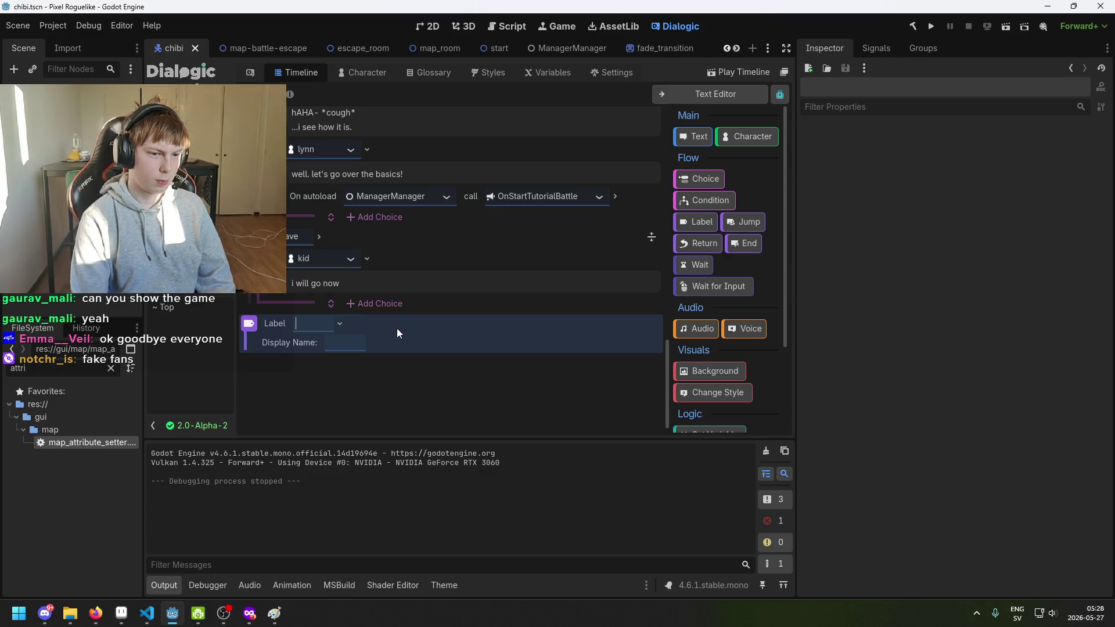
text(second)
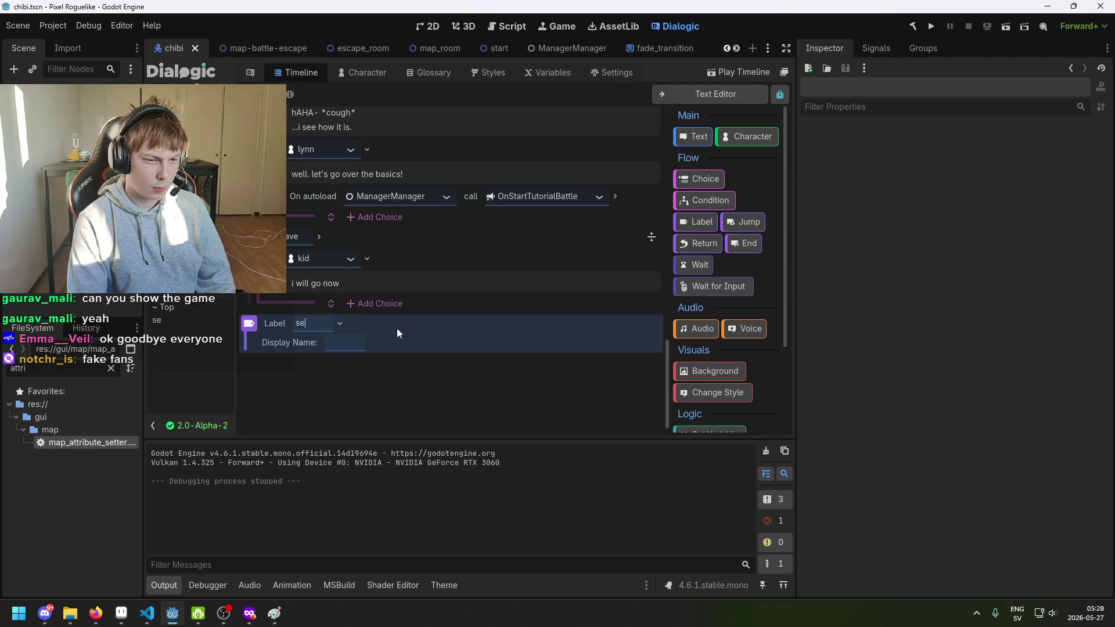
key(ctrl+a)
key(BackSpace)
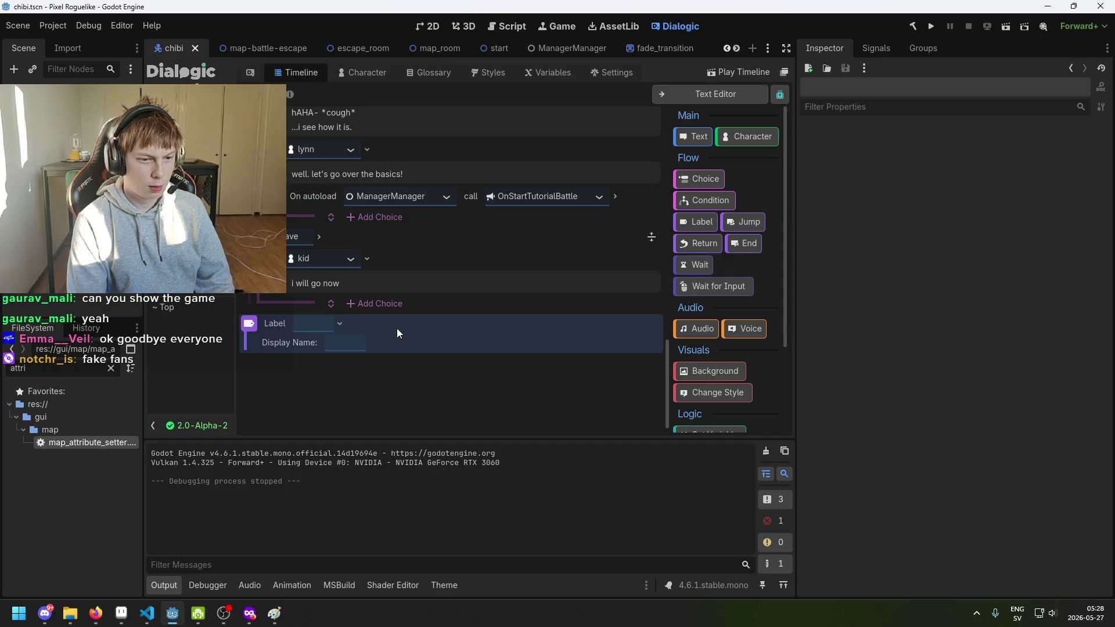
text(alternate)
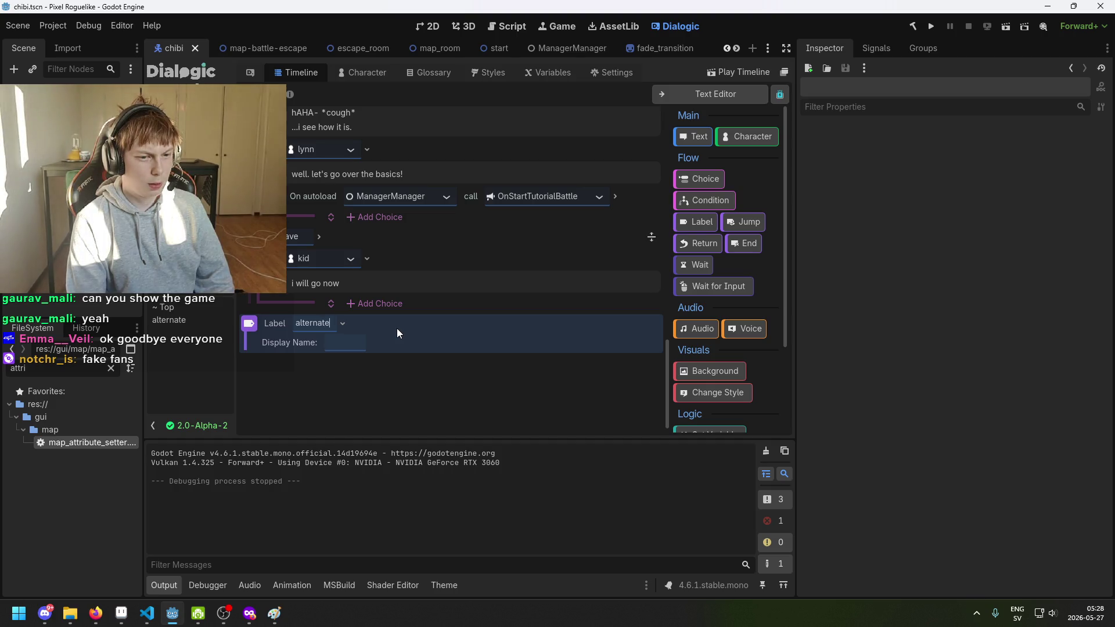
key(ctrl+a)
key(BackSpace)
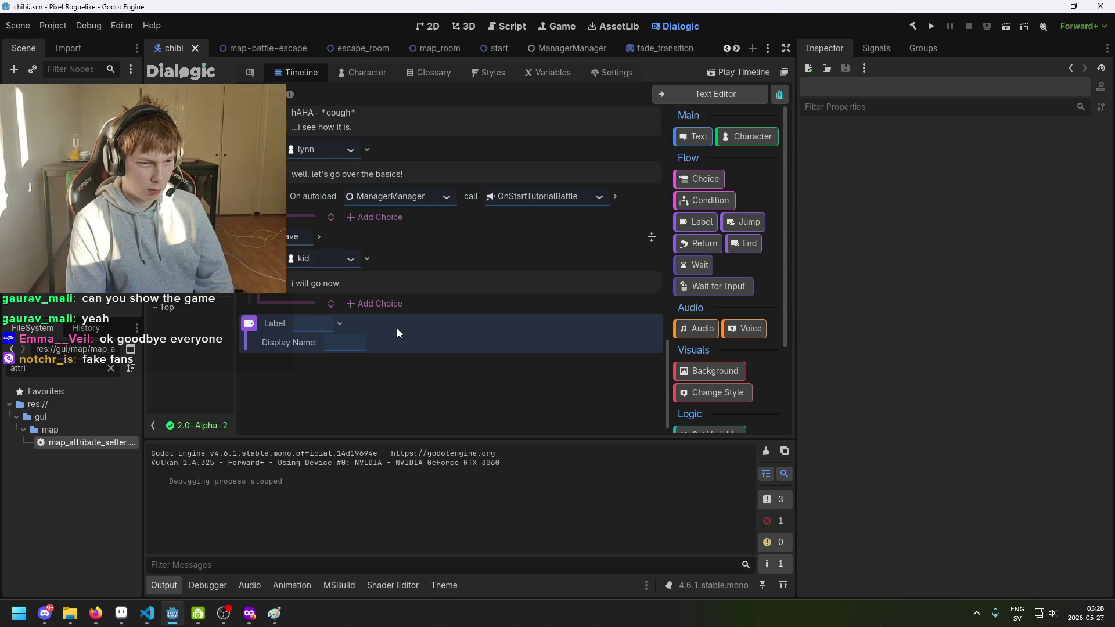
text(played)
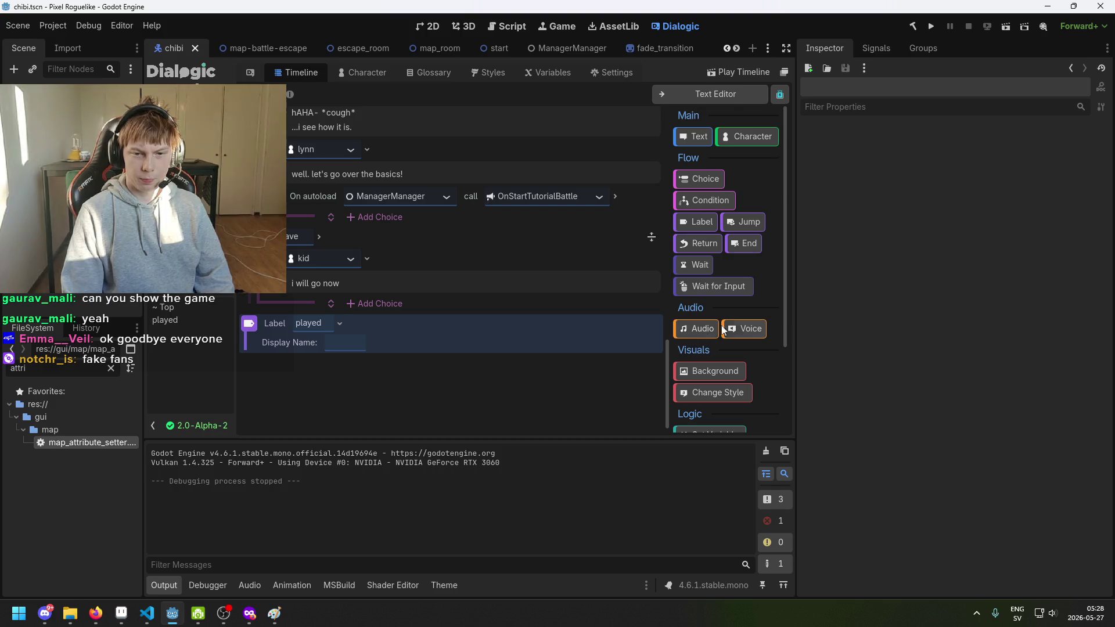
mouse_move(707, 137)
mouse_down()
mouse_move(525, 324)
mouse_move(424, 365)
mouse_up()
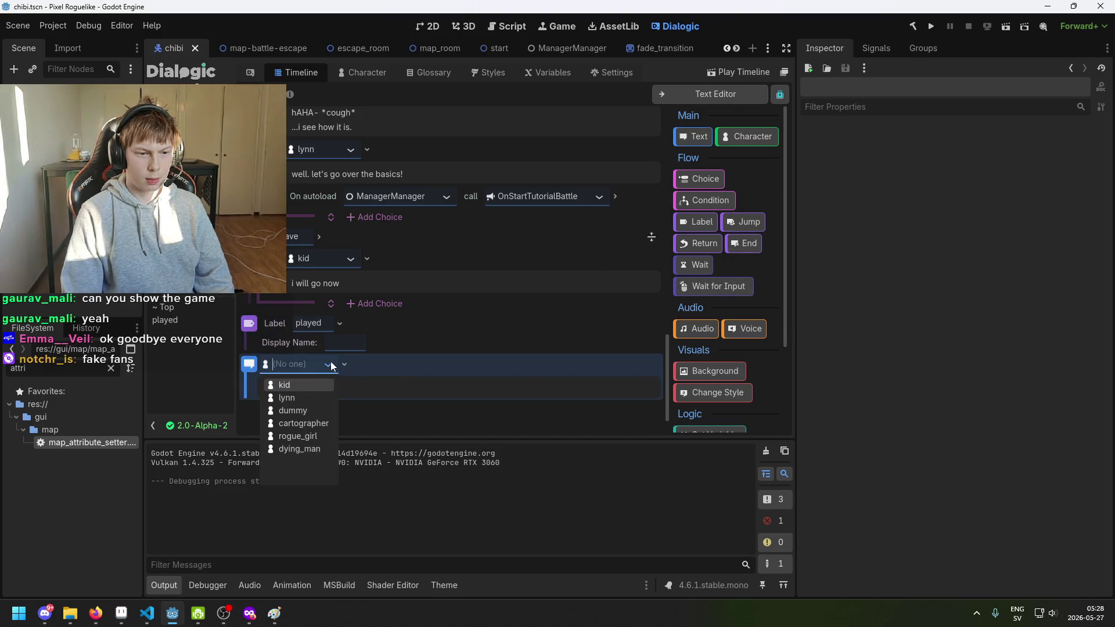
Make lynn the speaker and type 'hi! want to get a refresher on how to fight?'.
click(332, 329)
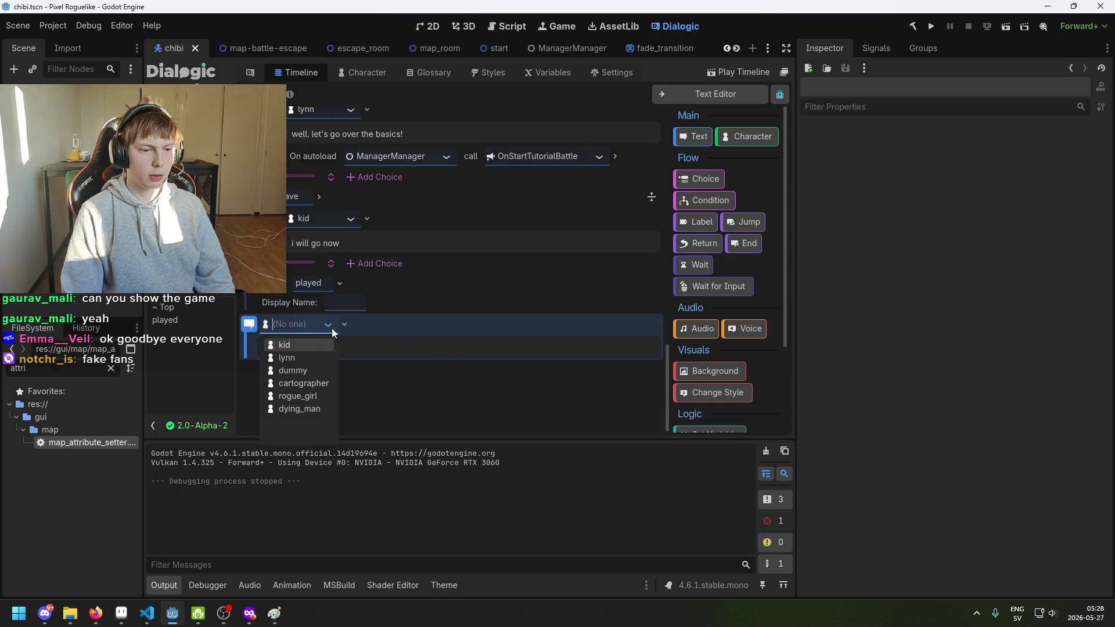
click(313, 359)
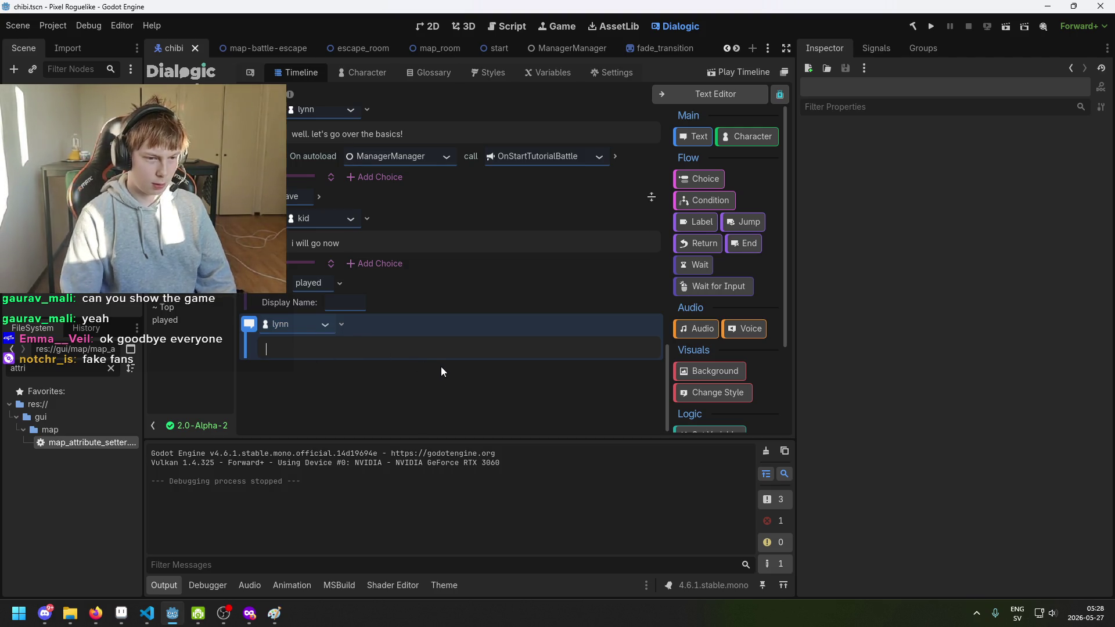
text(hi! wante)
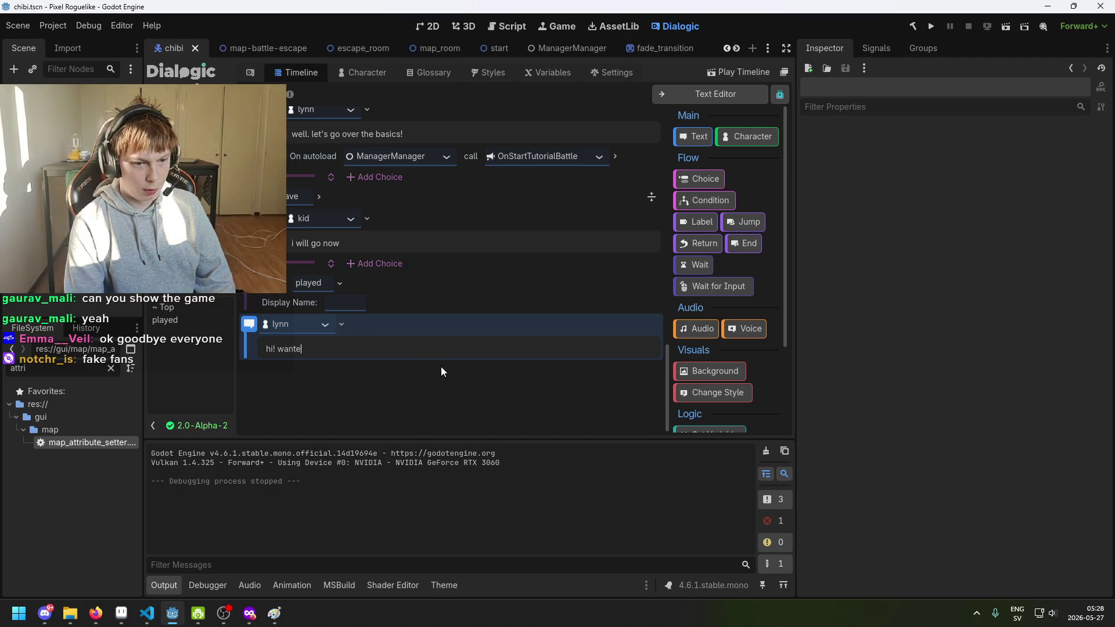
key(BackSpace)
text( to)
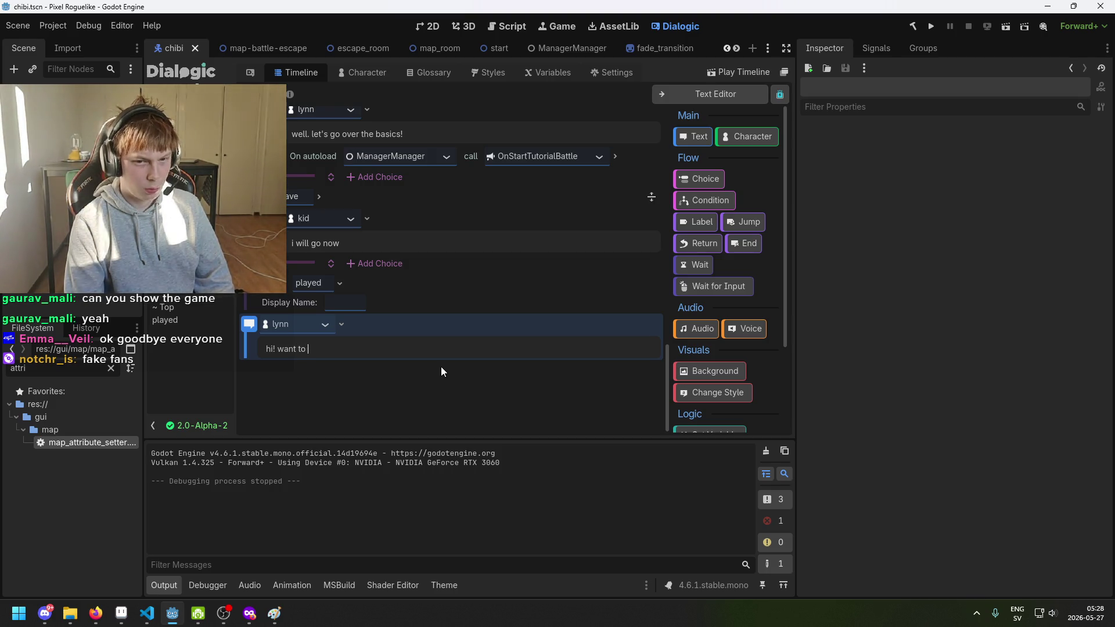
scroll(474, 395, up, 2)
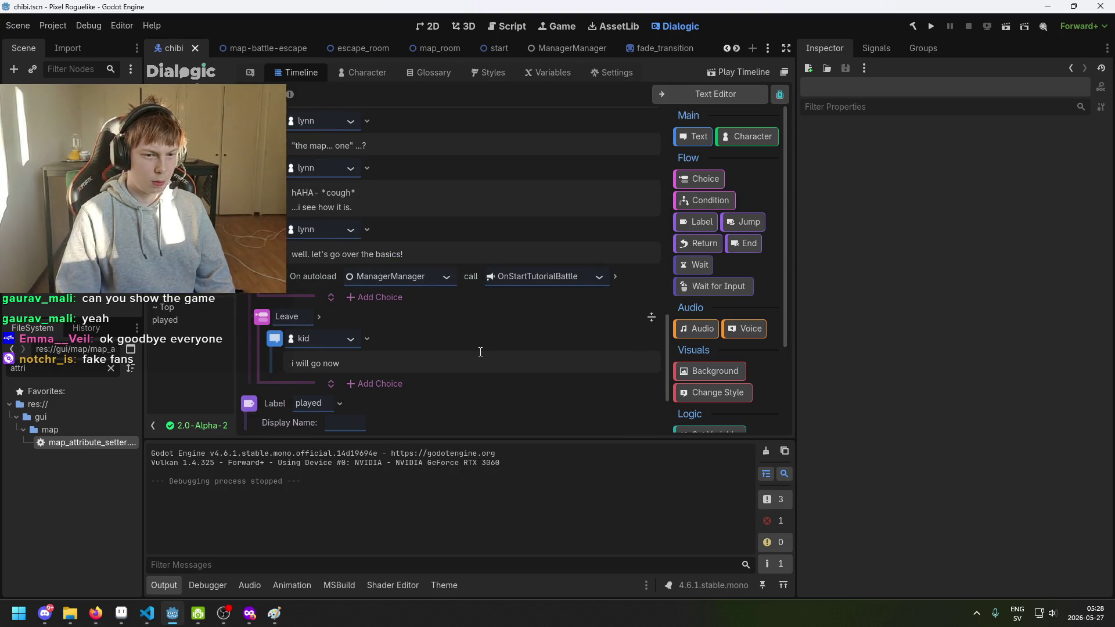
scroll(463, 317, up, 3)
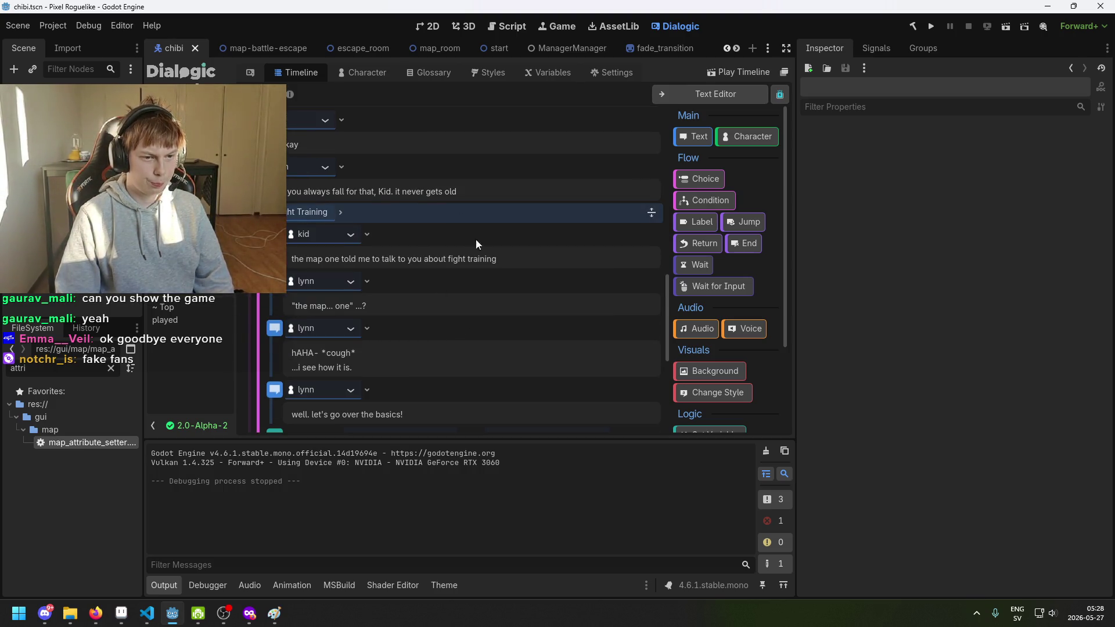
scroll(409, 220, down, 3)
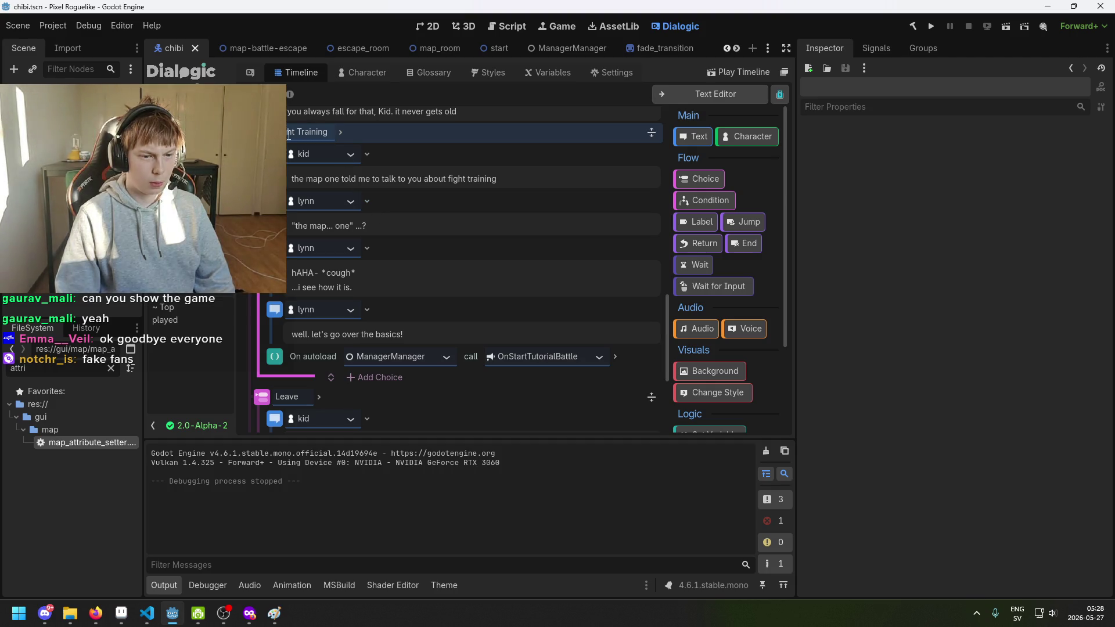
scroll(325, 211, up, 3)
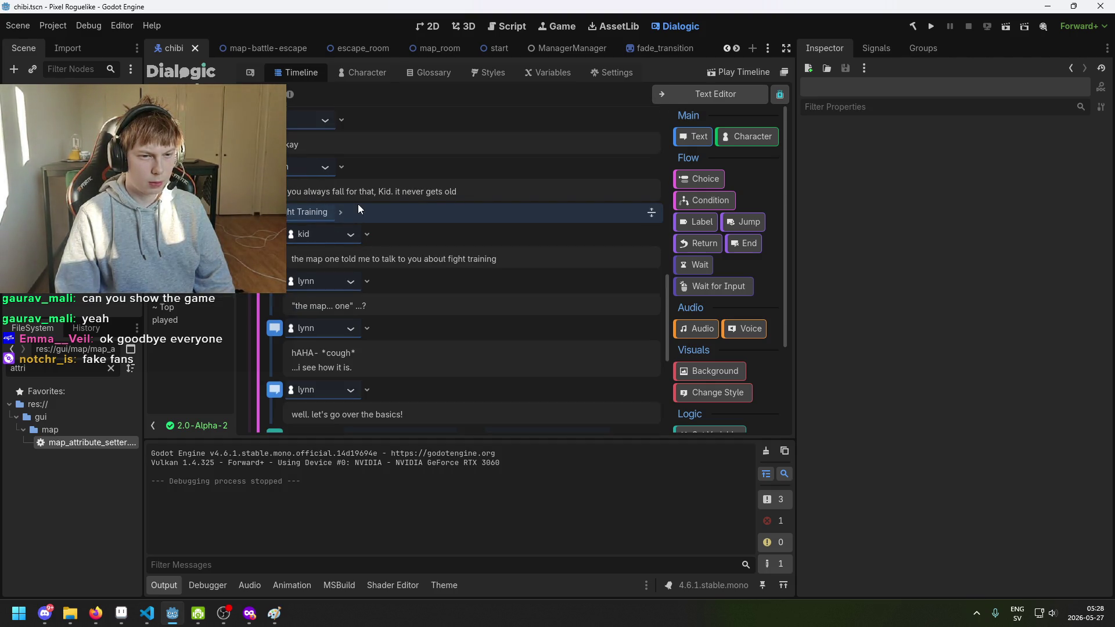
scroll(356, 209, down, 7)
scroll(314, 279, up, 9)
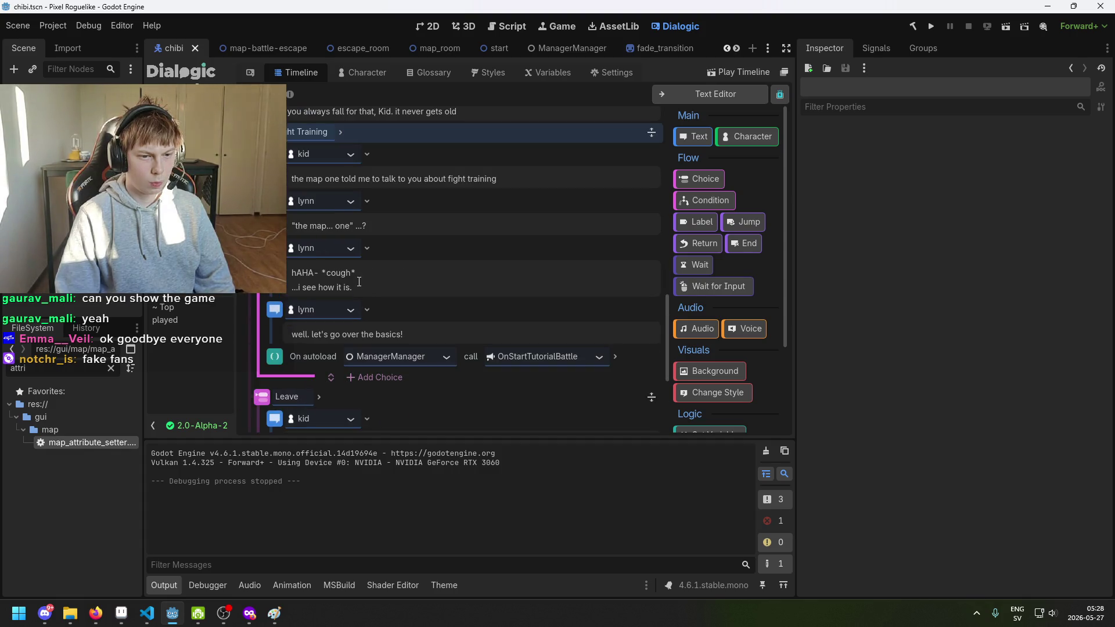
scroll(380, 259, down, 6)
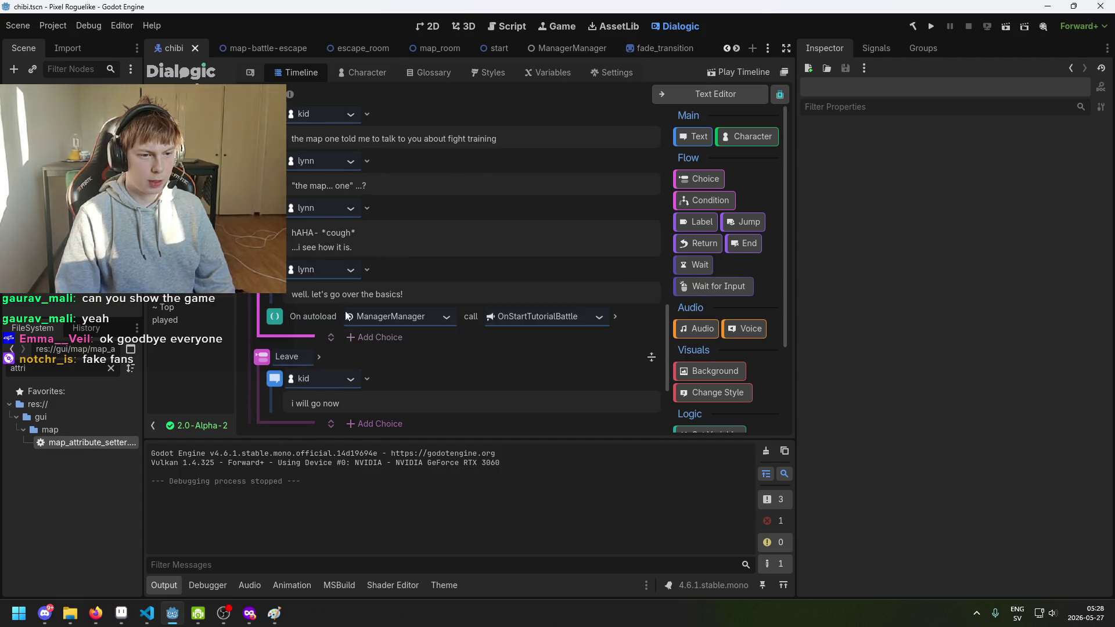
scroll(333, 348, up, 7)
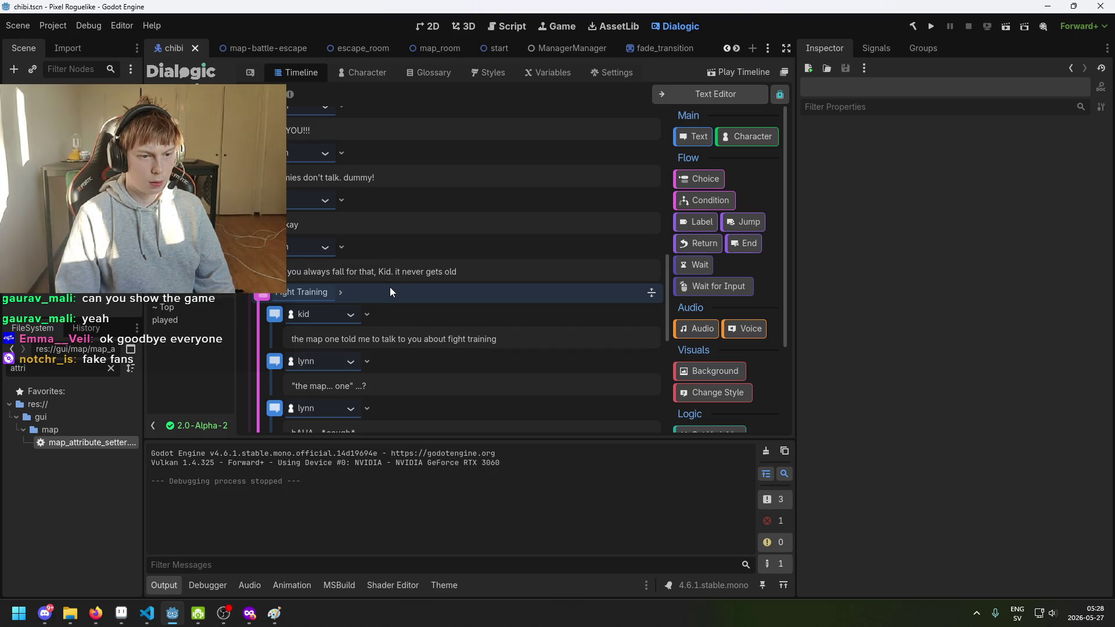
scroll(381, 313, down, 8)
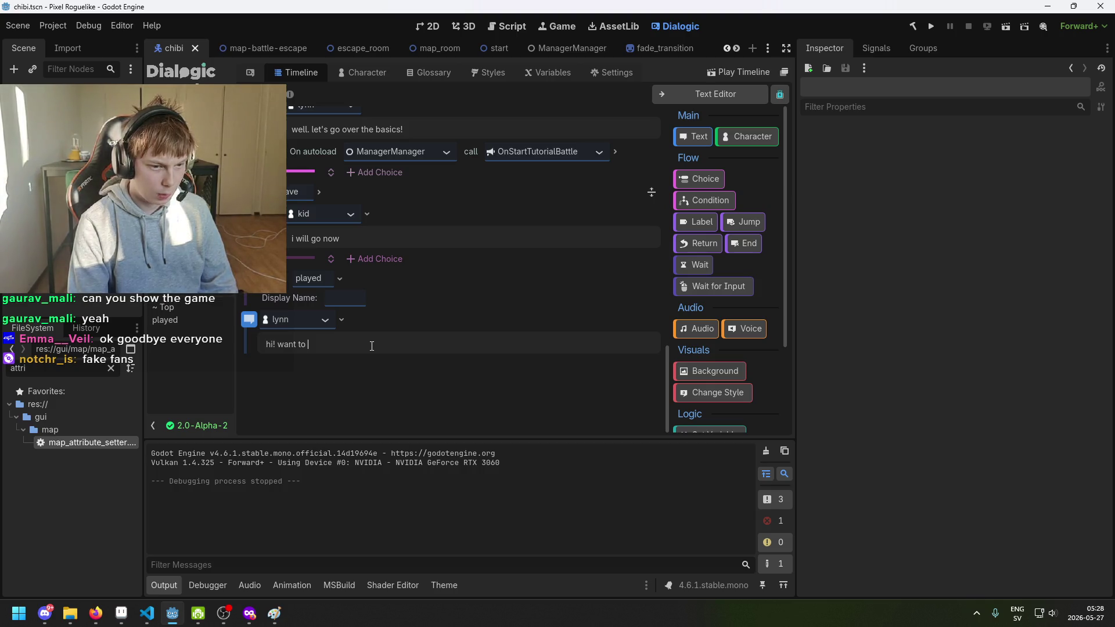
text(get a )
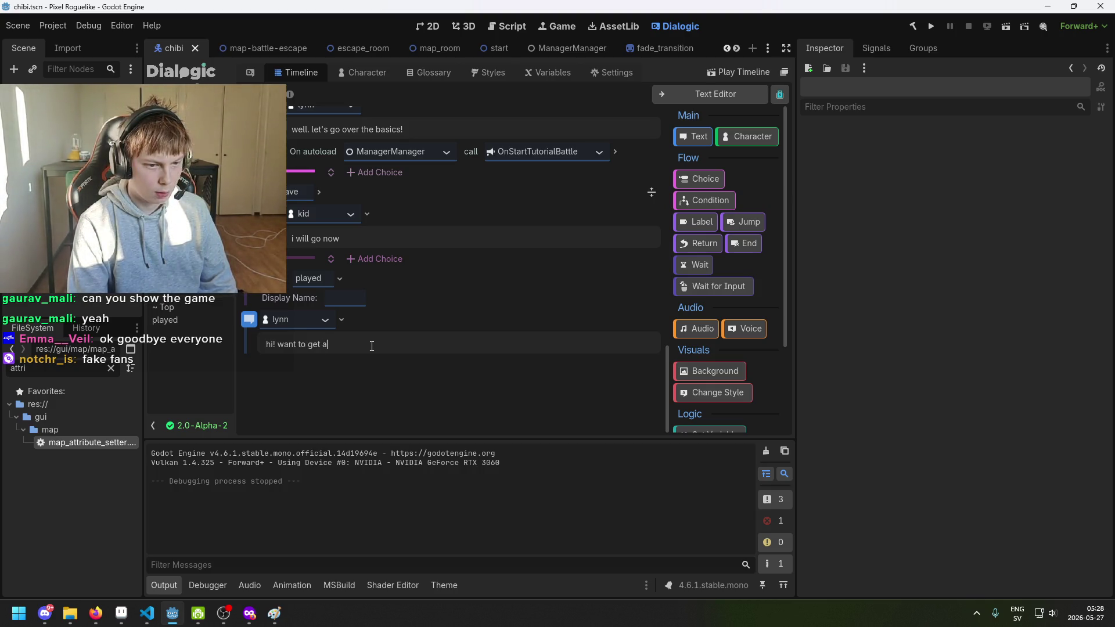
text(f)
key(BackSpace)
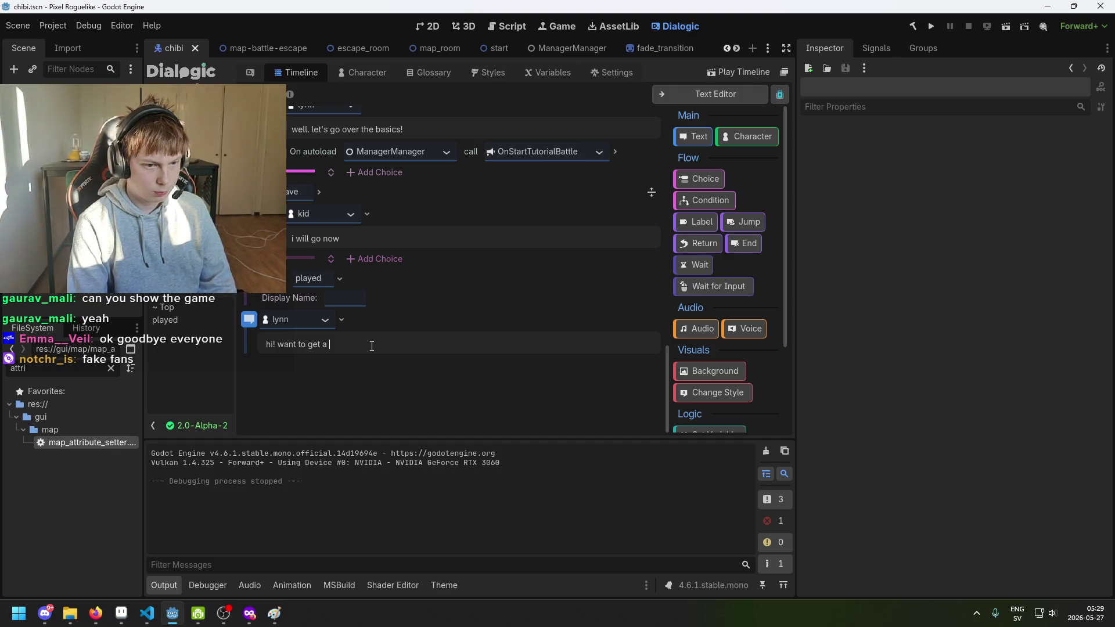
text(re)
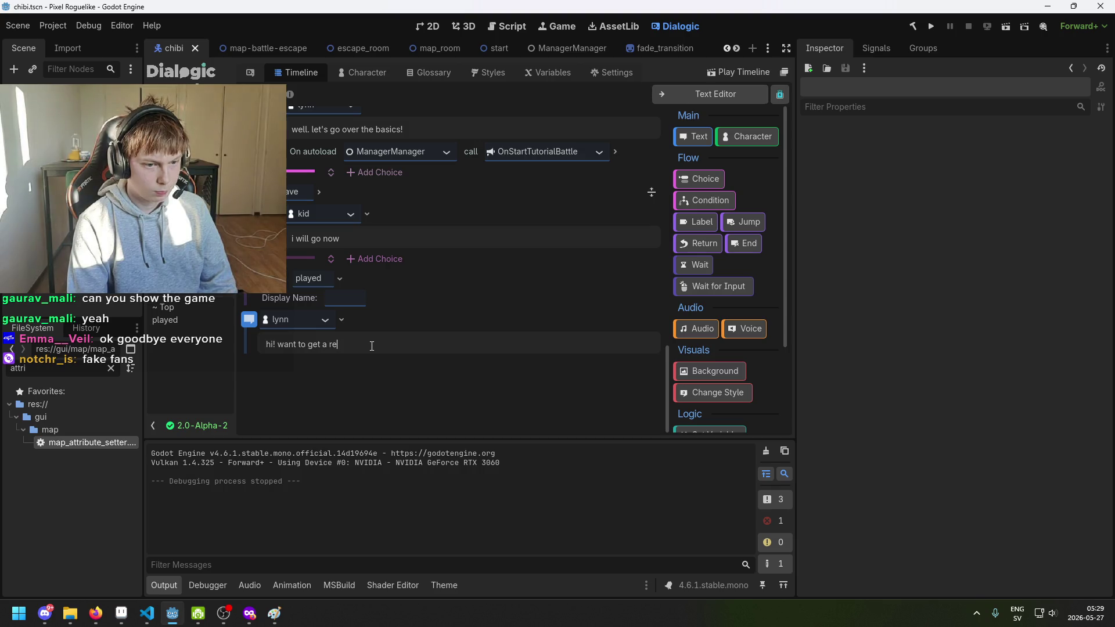
text(fresher on how to fight?)
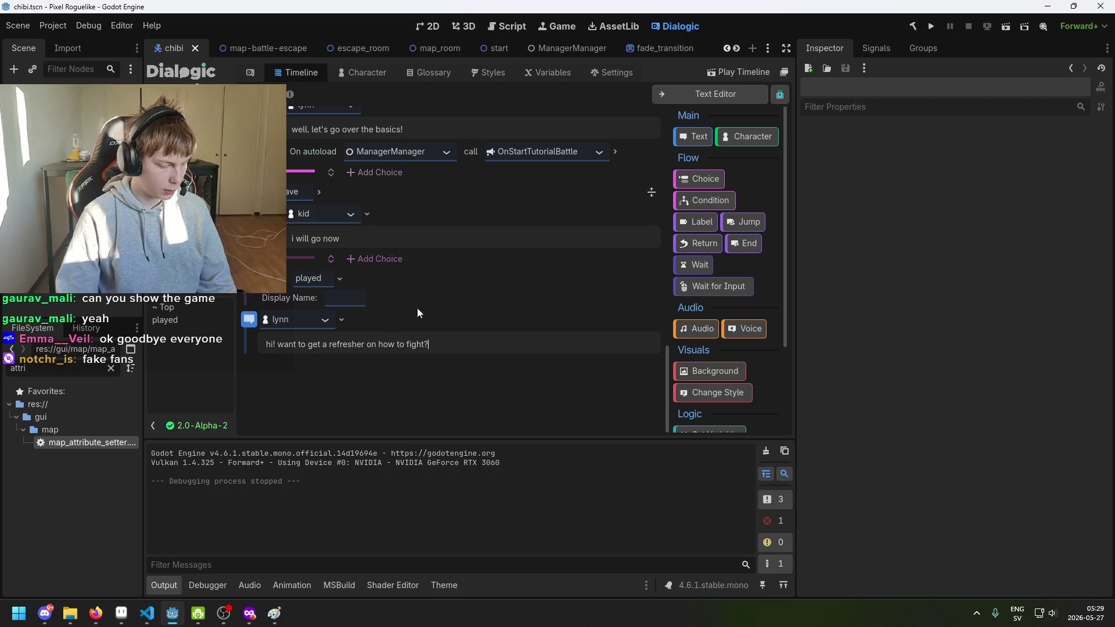
scroll(464, 291, up, 6)
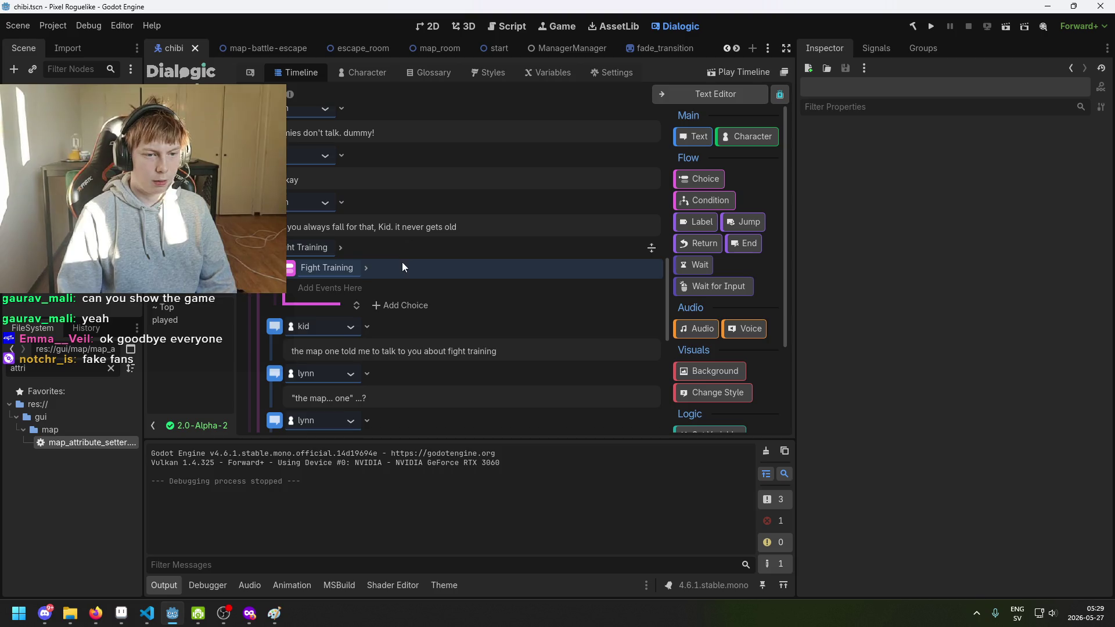
Paste a choice block after lynn's question and add a second answer option.
scroll(395, 250, down, 5)
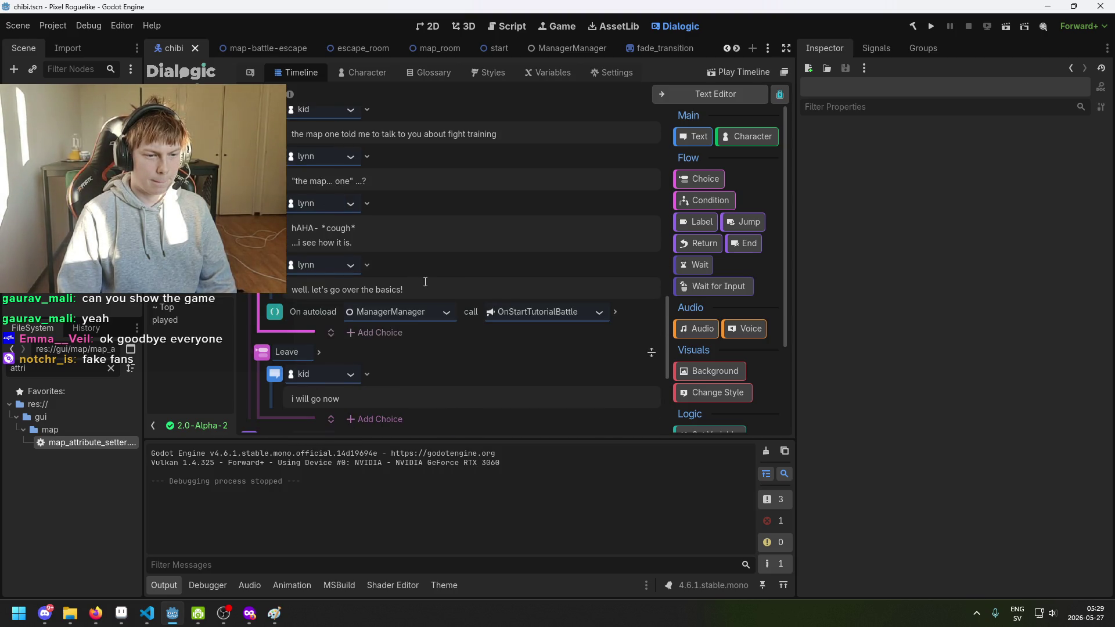
scroll(421, 301, up, 4)
scroll(448, 283, down, 6)
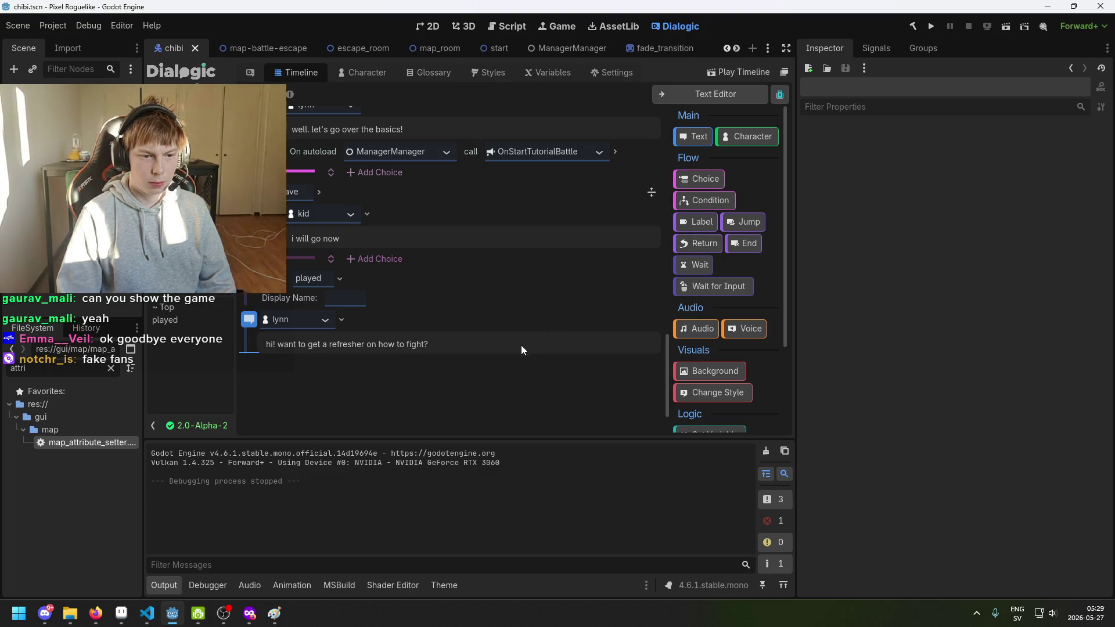
scroll(553, 335, up, 5)
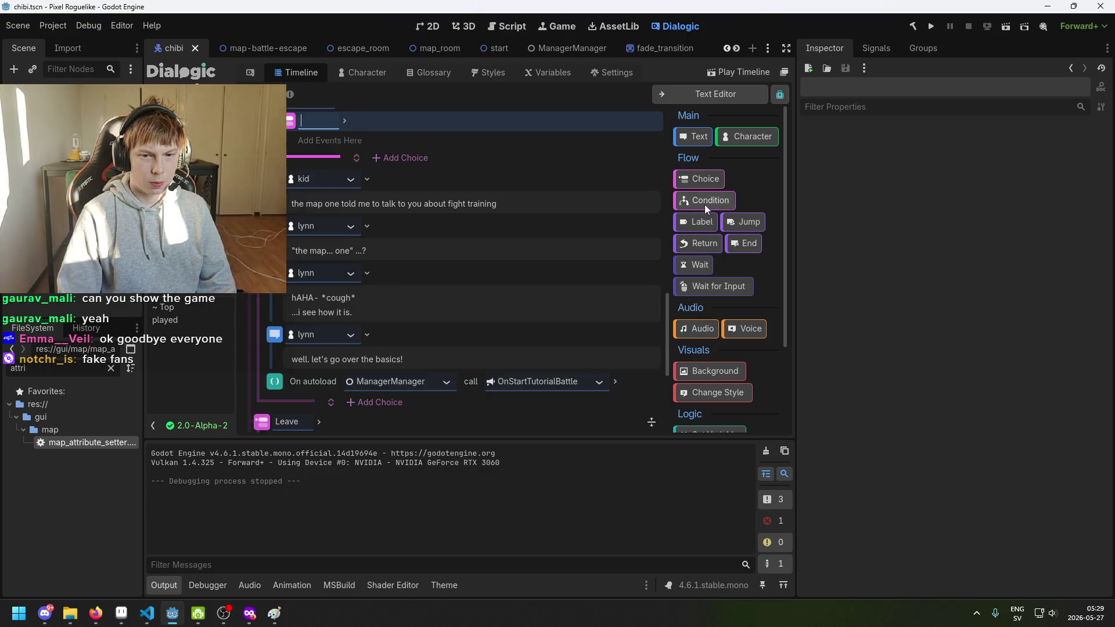
scroll(456, 363, down, 4)
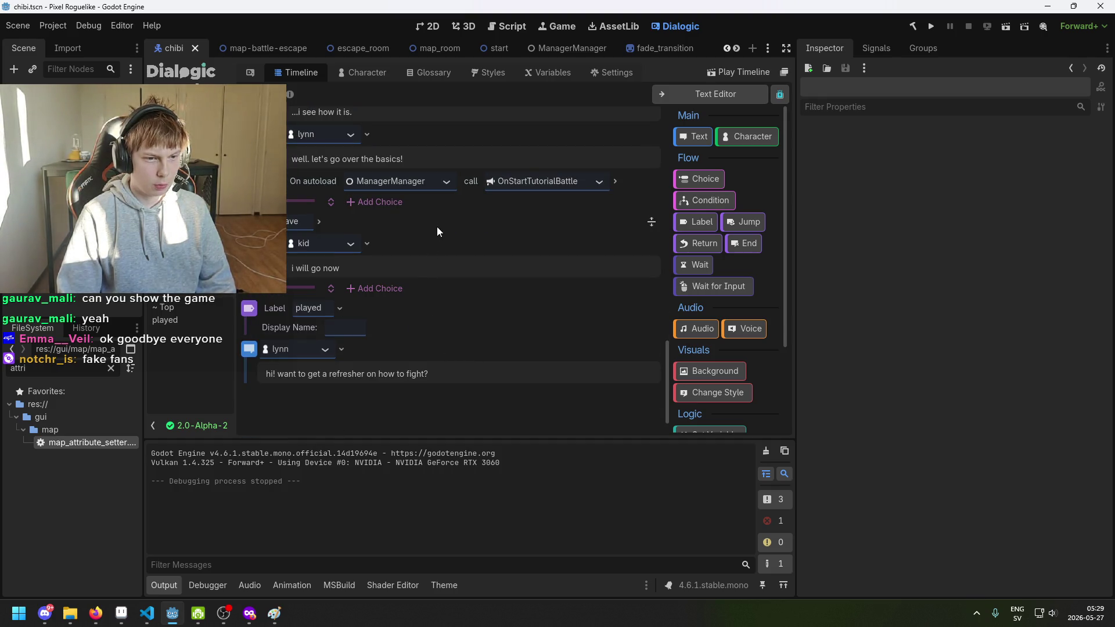
scroll(458, 232, up, 7)
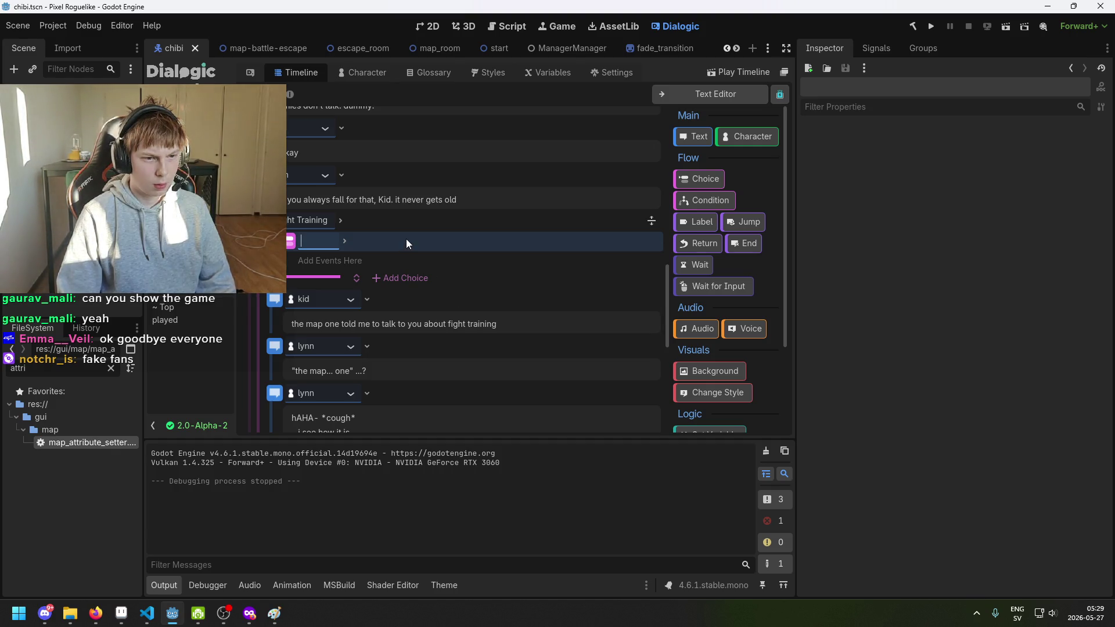
click(392, 242)
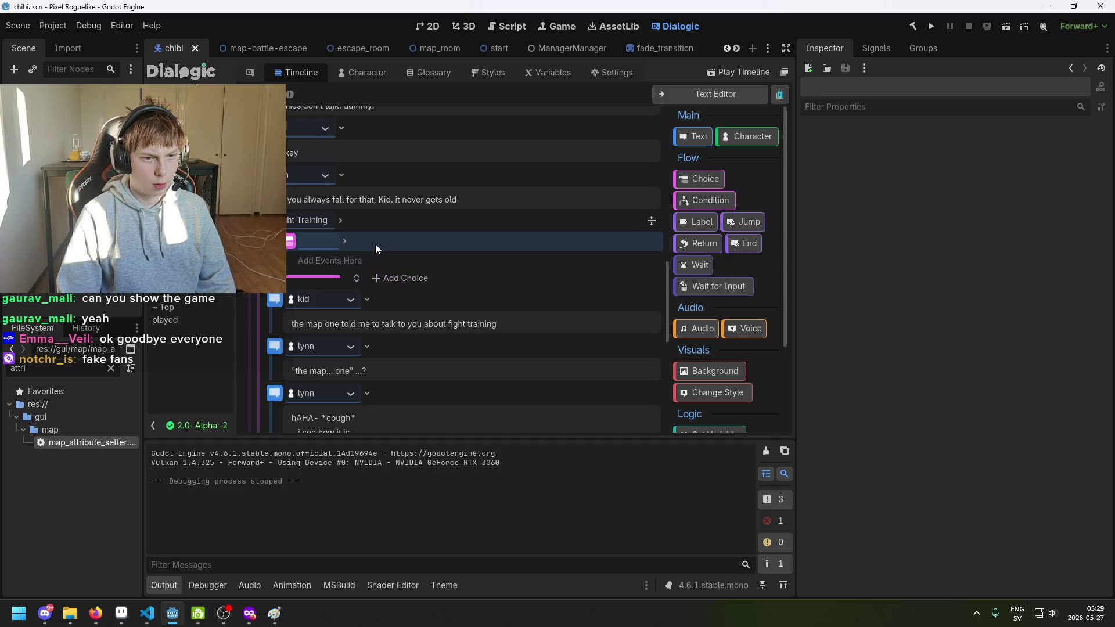
scroll(358, 255, down, 10)
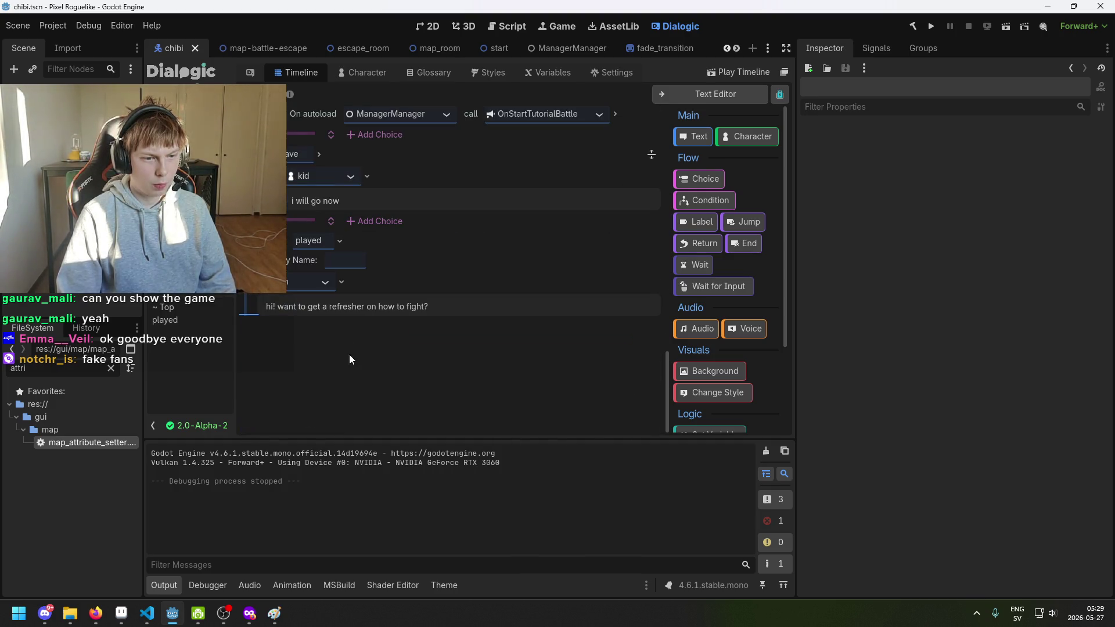
key(ctrl+v)
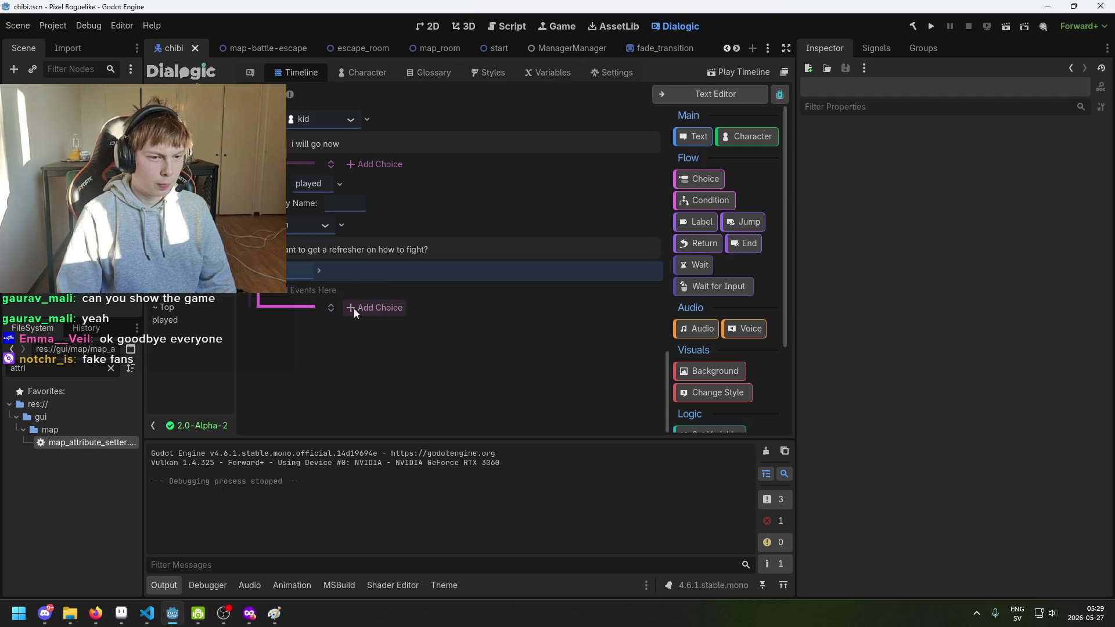
click(377, 309)
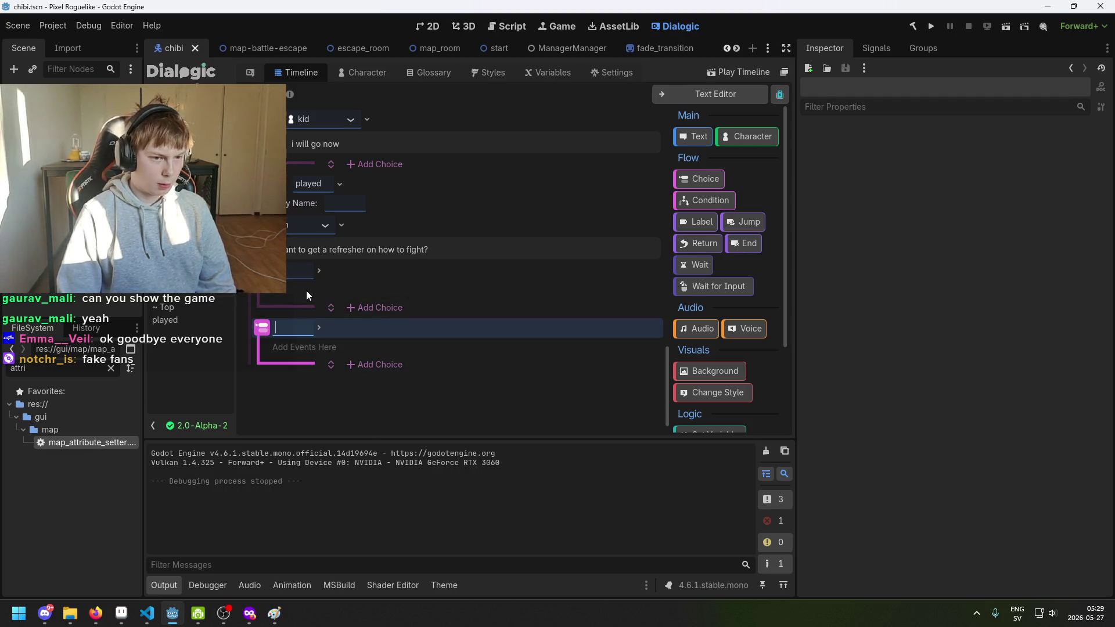
Type the answer option names, entering No for the second choice.
scroll(424, 396, up, 3)
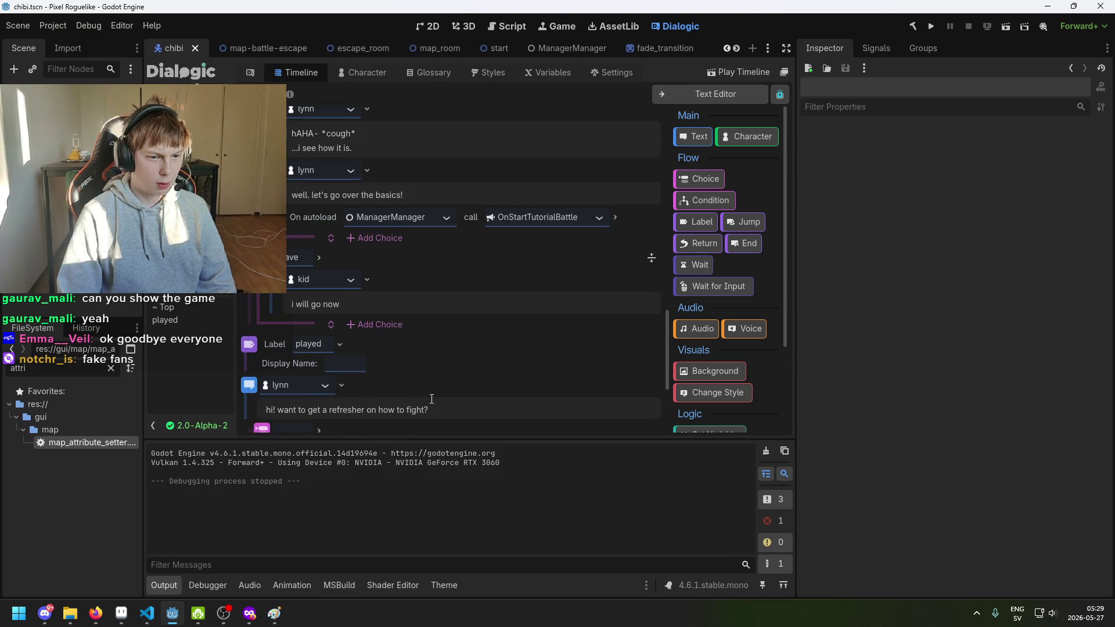
scroll(431, 400, up, 3)
scroll(429, 370, up, 3)
scroll(429, 369, up, 2)
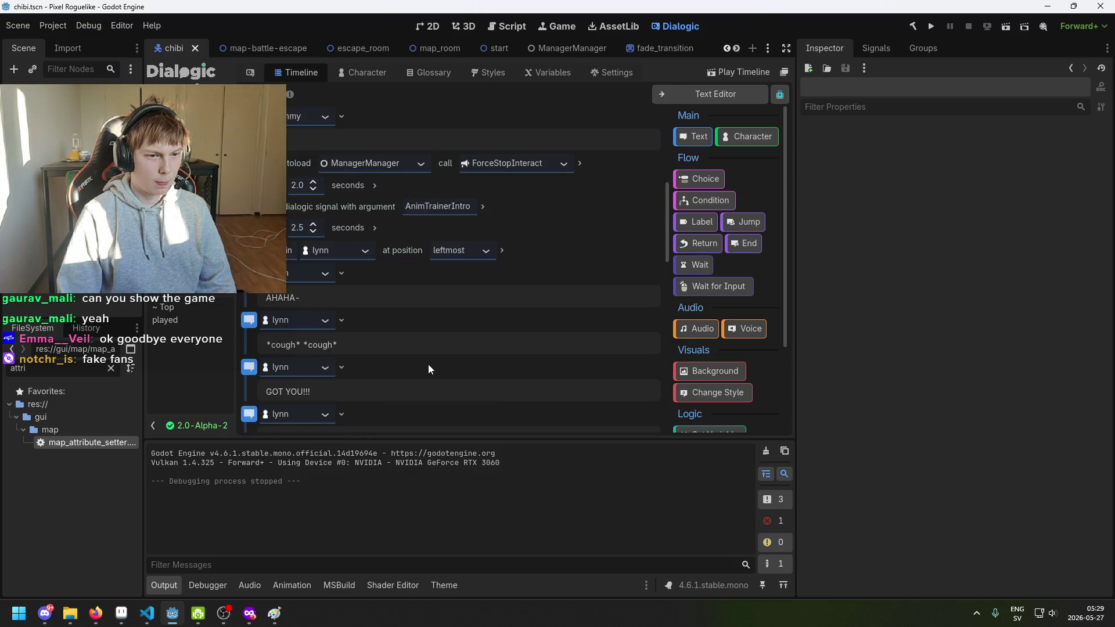
scroll(428, 364, up, 2)
scroll(402, 354, up, 3)
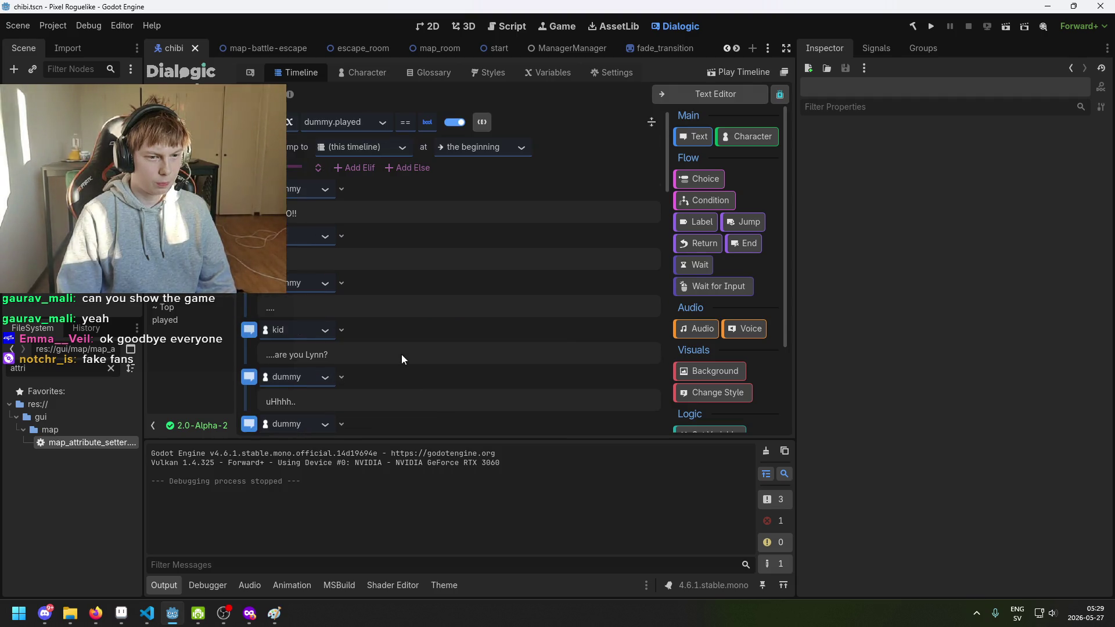
scroll(406, 354, down, 10)
scroll(402, 347, up, 3)
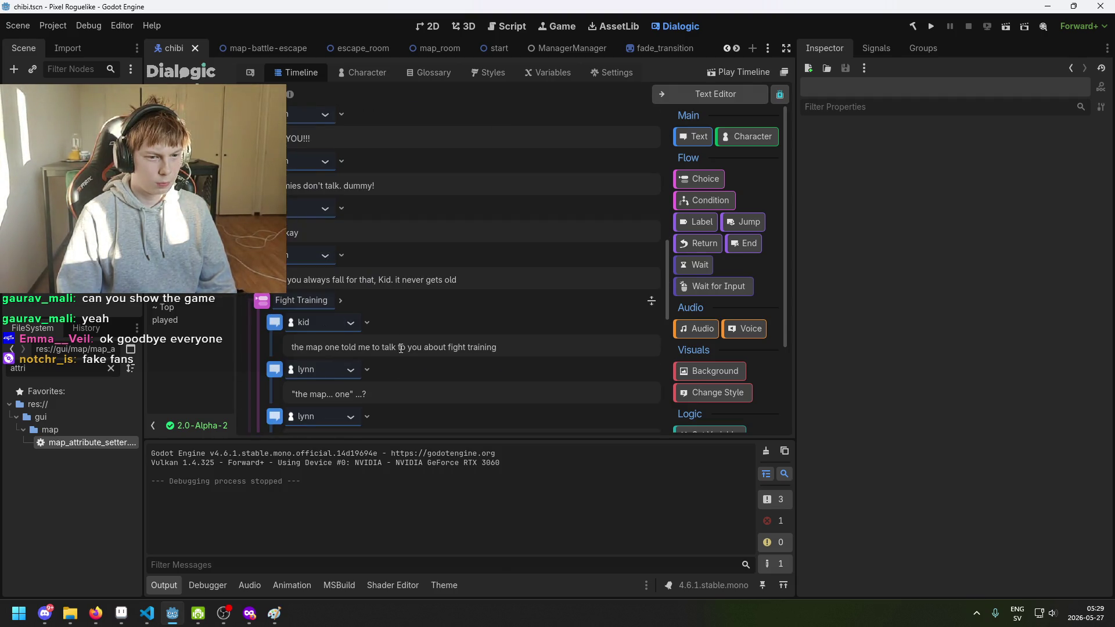
scroll(401, 348, down, 5)
scroll(399, 349, up, 3)
scroll(395, 346, down, 3)
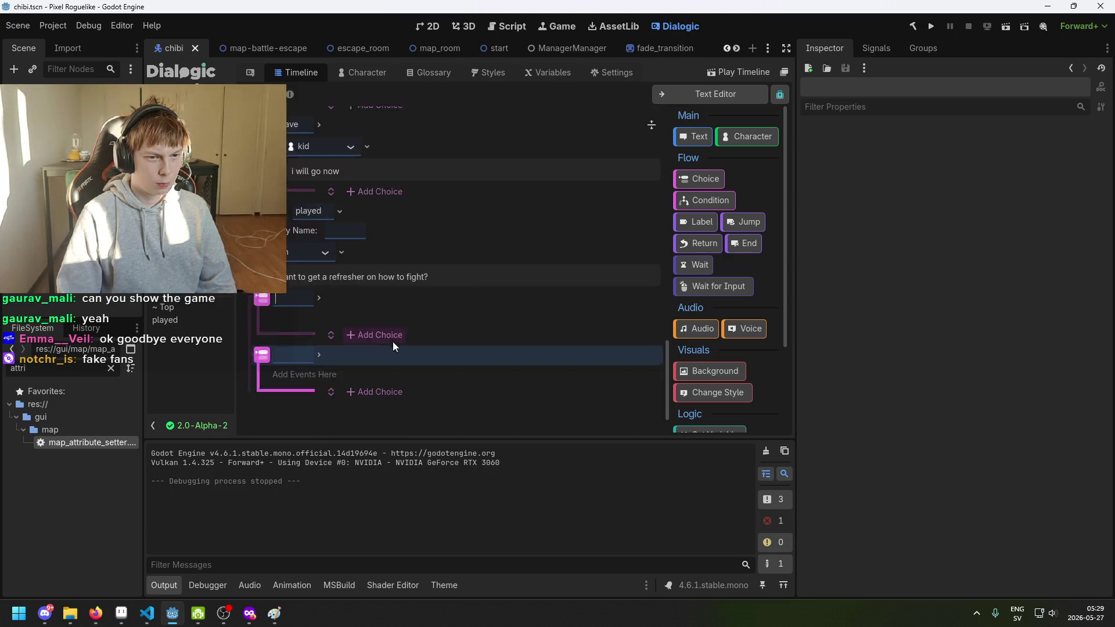
scroll(395, 344, down, 2)
text(ajh)
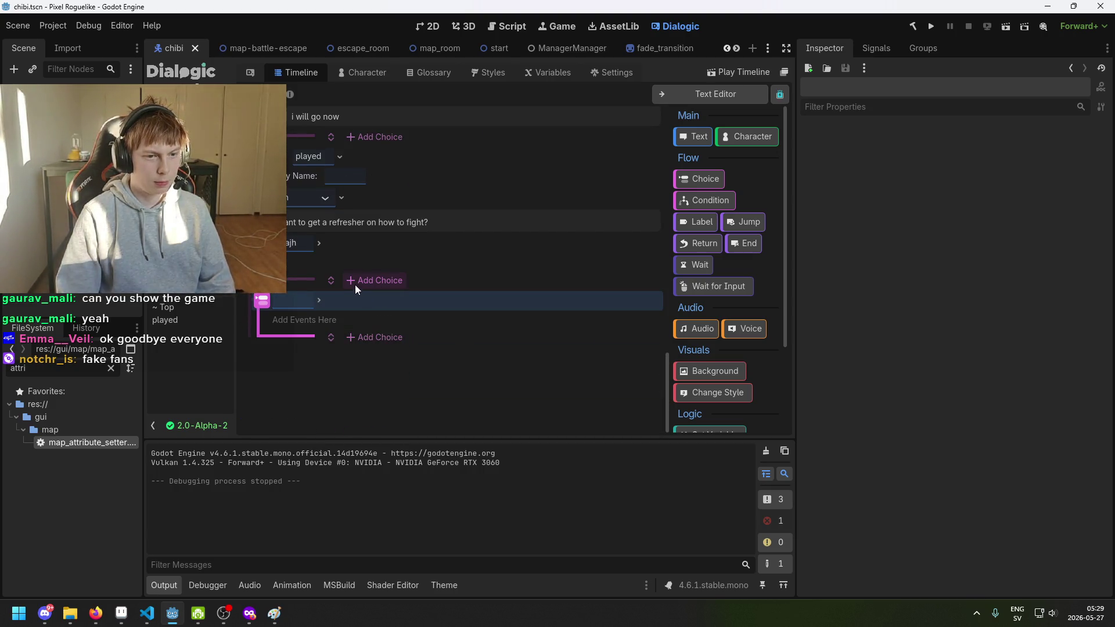
key(BackSpace)
key(BackSpace)
text(h)
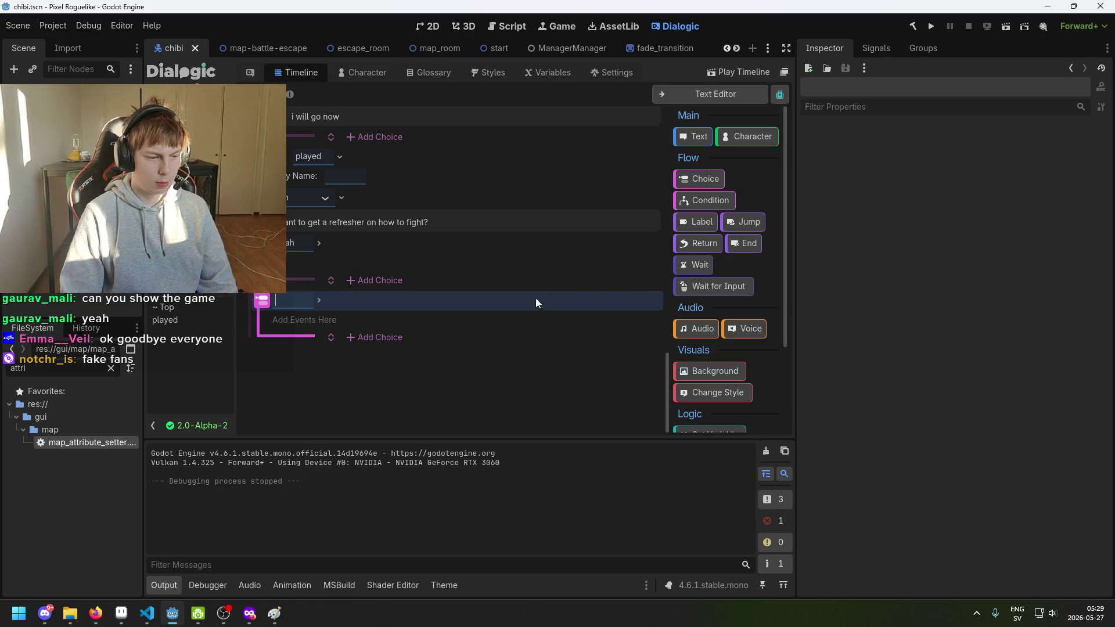
text(L)
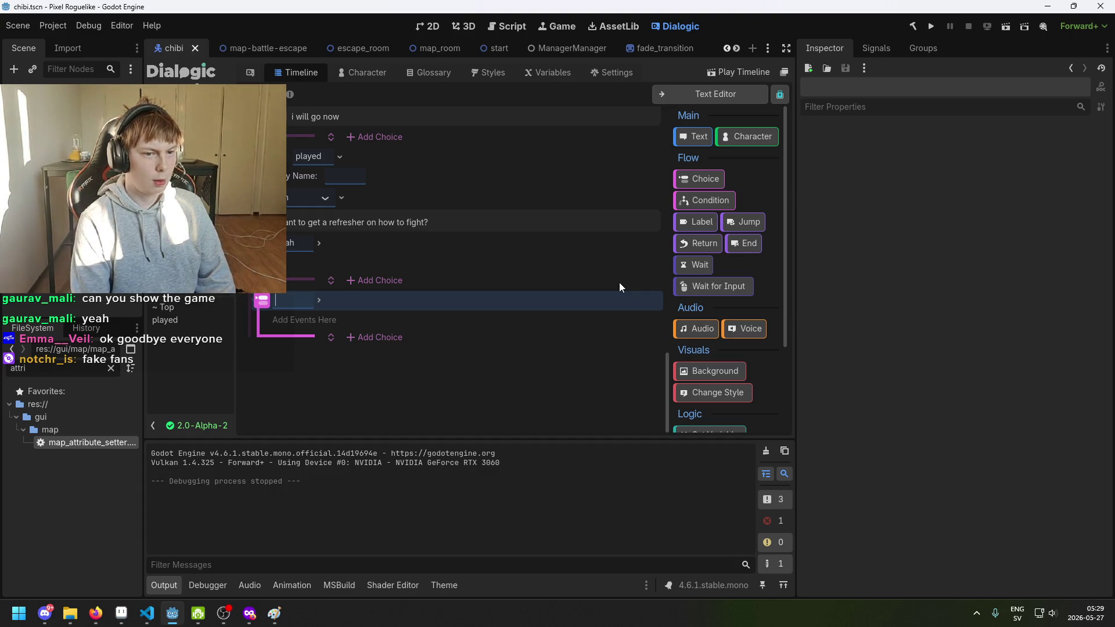
text(No)
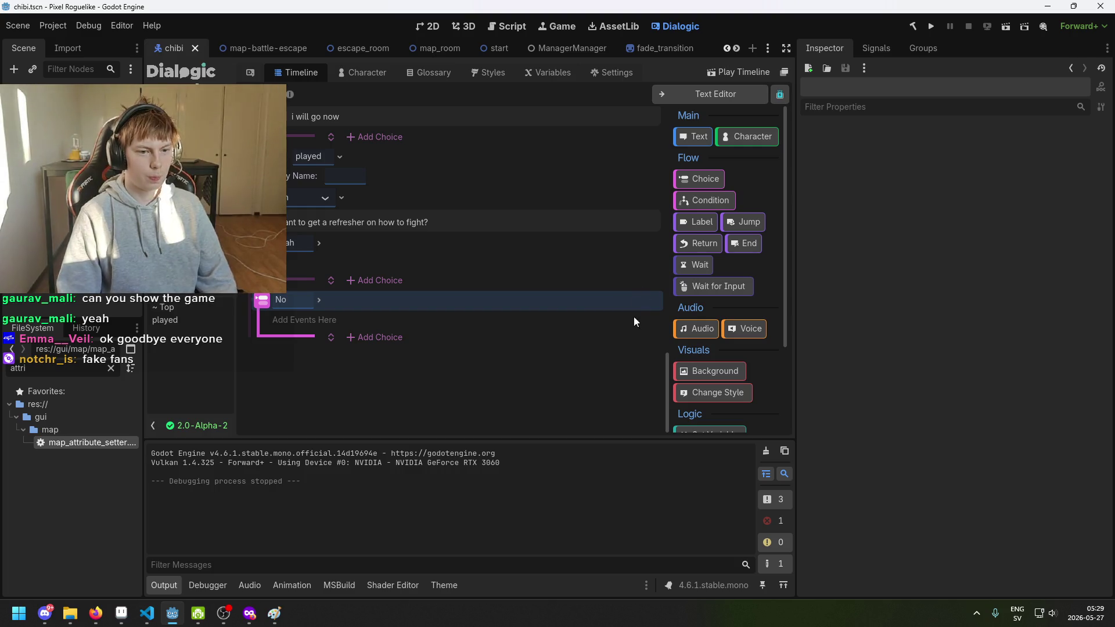
Add a text event under the No answer with kid saying 'no'.
drag(692, 134, 436, 317)
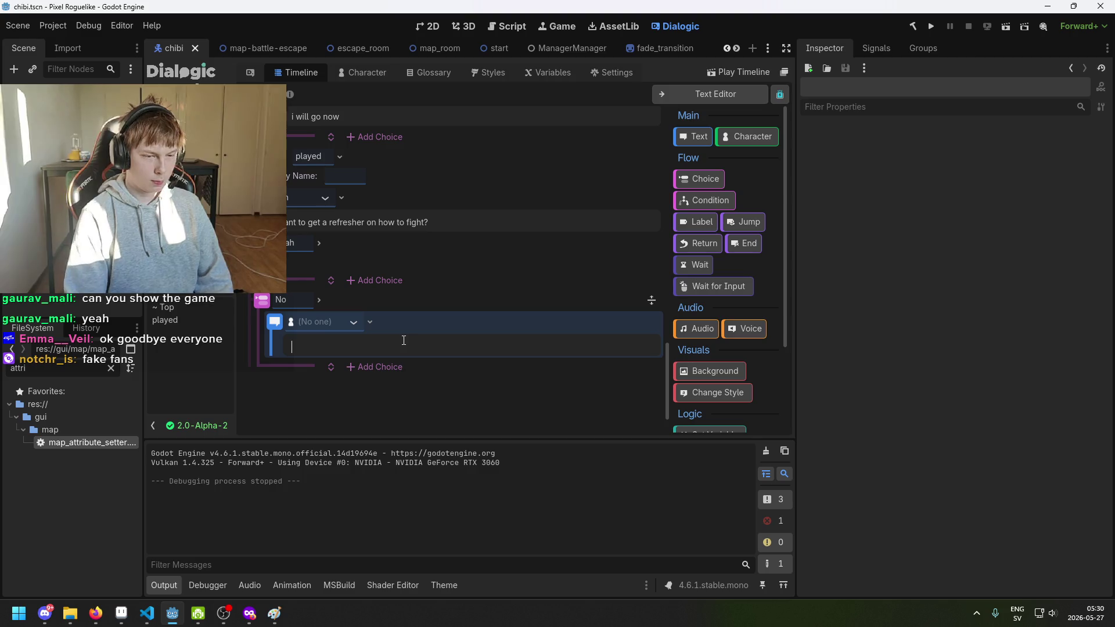
click(362, 319)
click(343, 359)
click(378, 345)
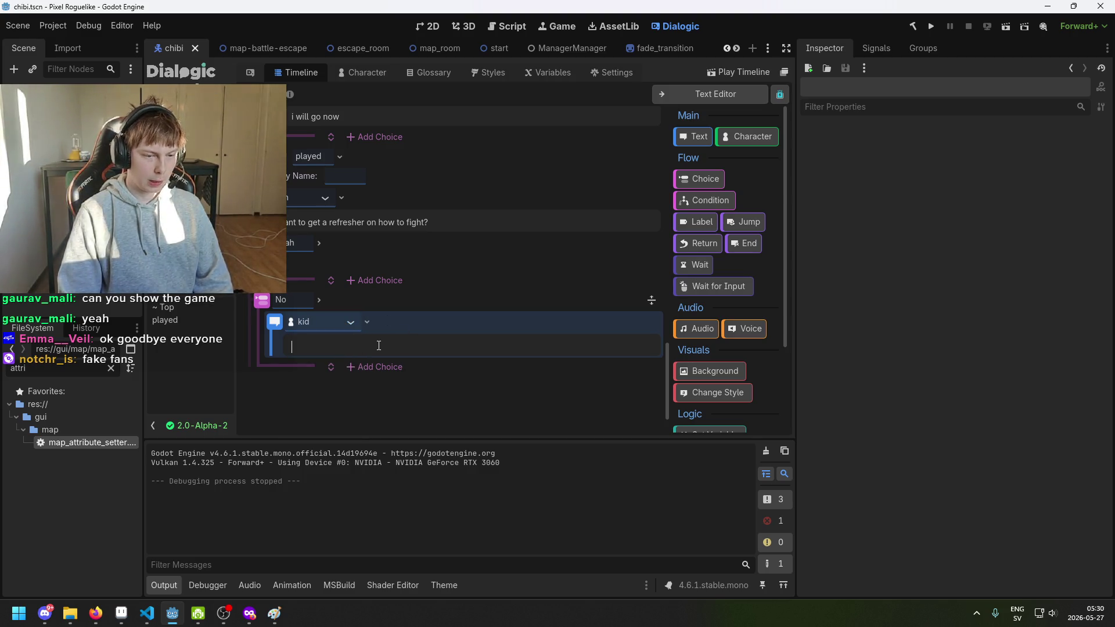
text(no.)
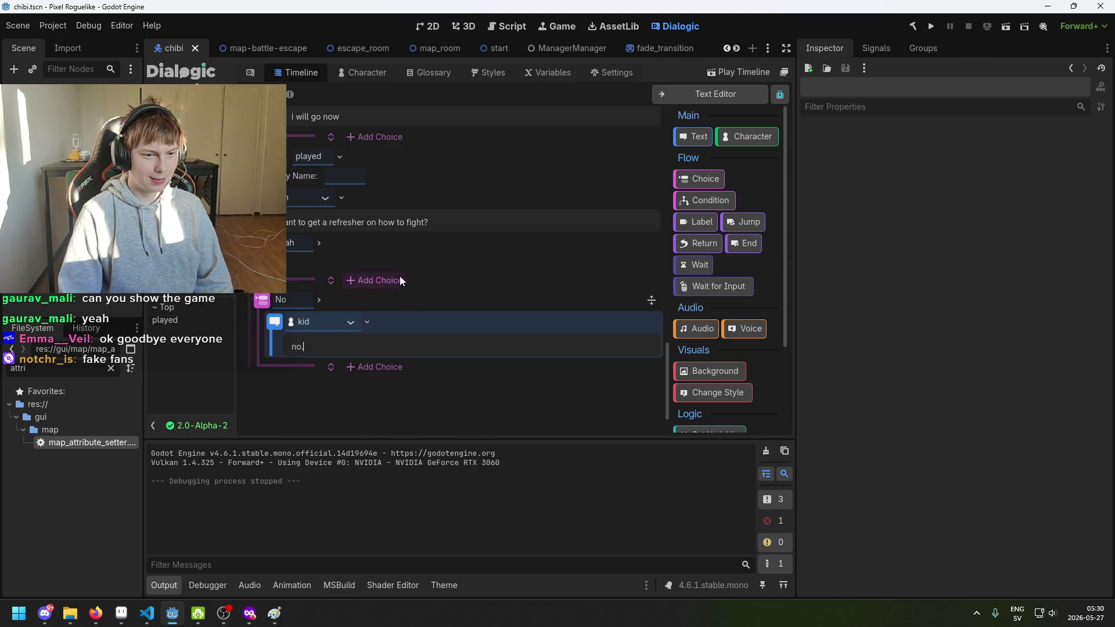
Add a text event under the Yeah answer with kid saying 'yes'.
click(428, 267)
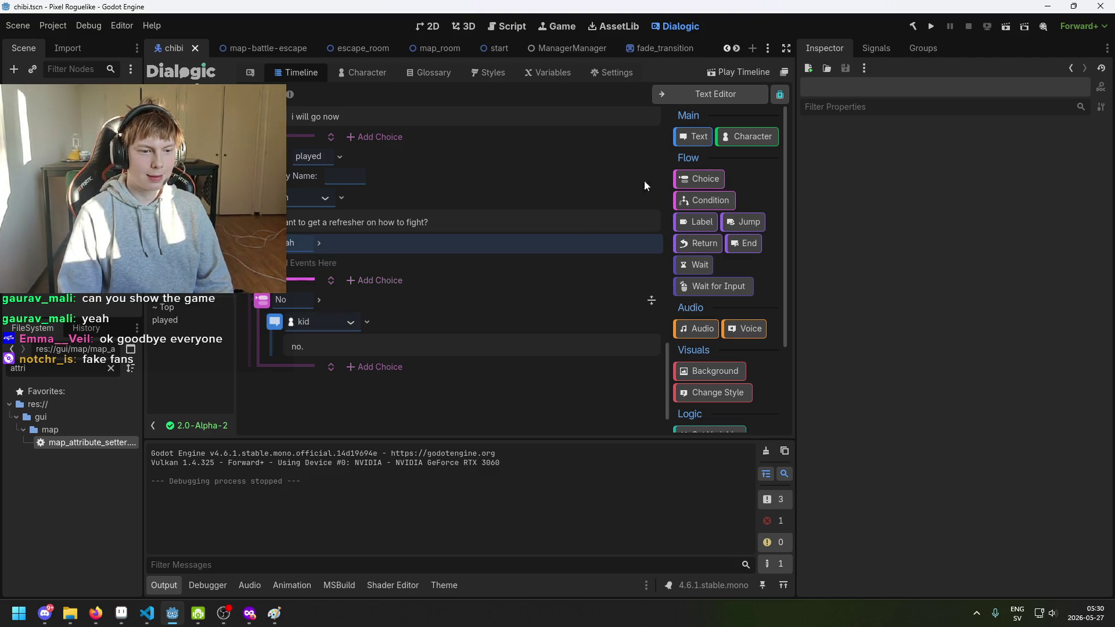
mouse_move(689, 128)
mouse_down()
mouse_move(427, 295)
mouse_move(425, 266)
mouse_up()
click(326, 265)
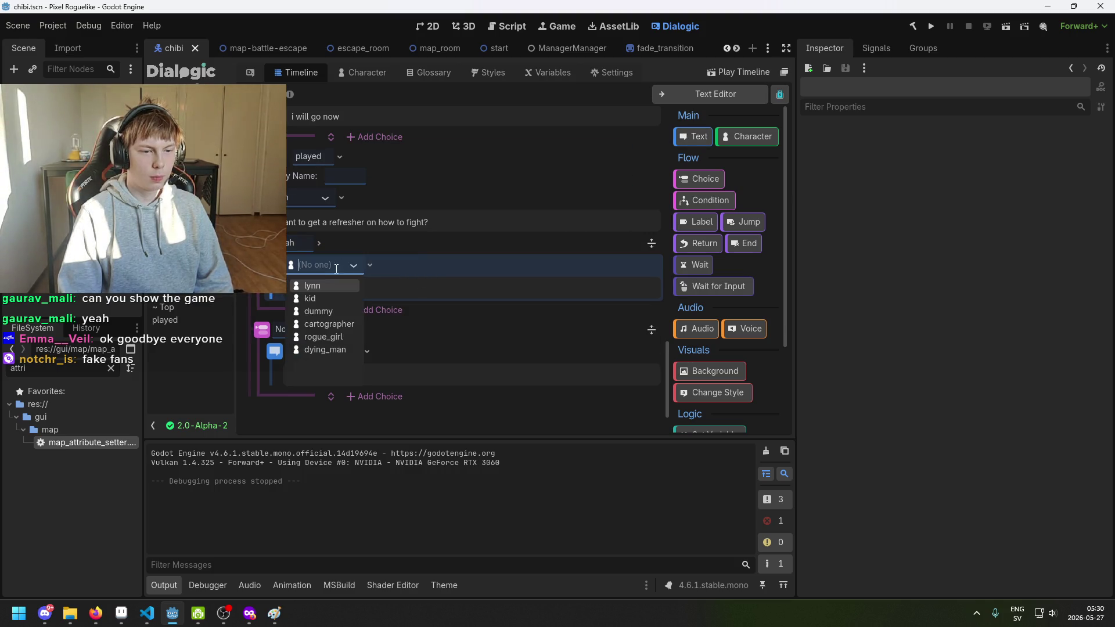
click(354, 298)
click(369, 289)
text(yes)
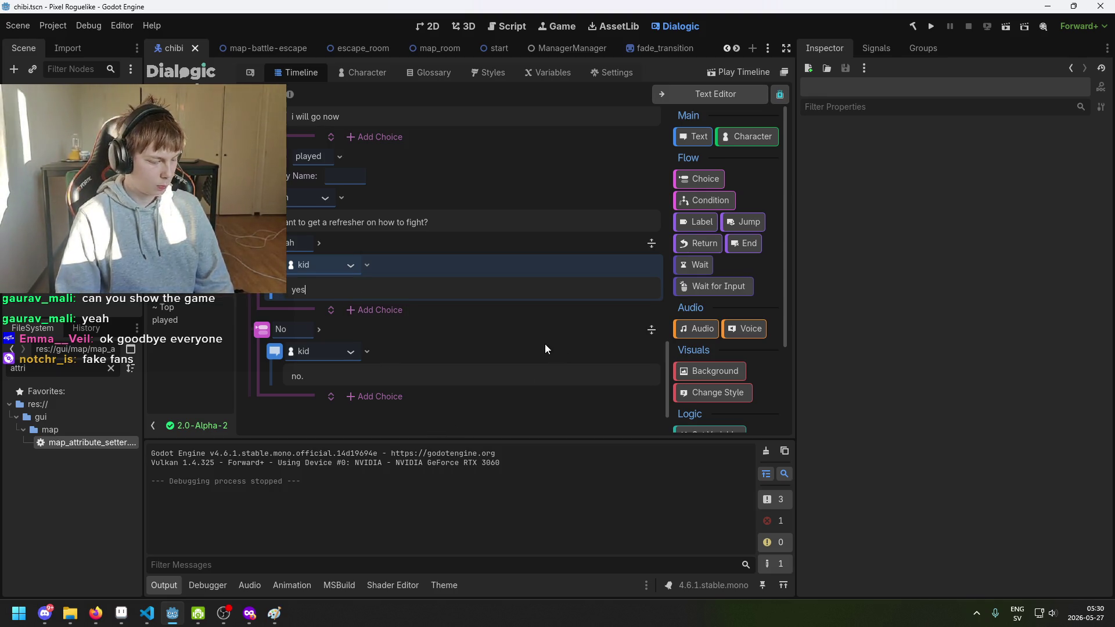
click(521, 332)
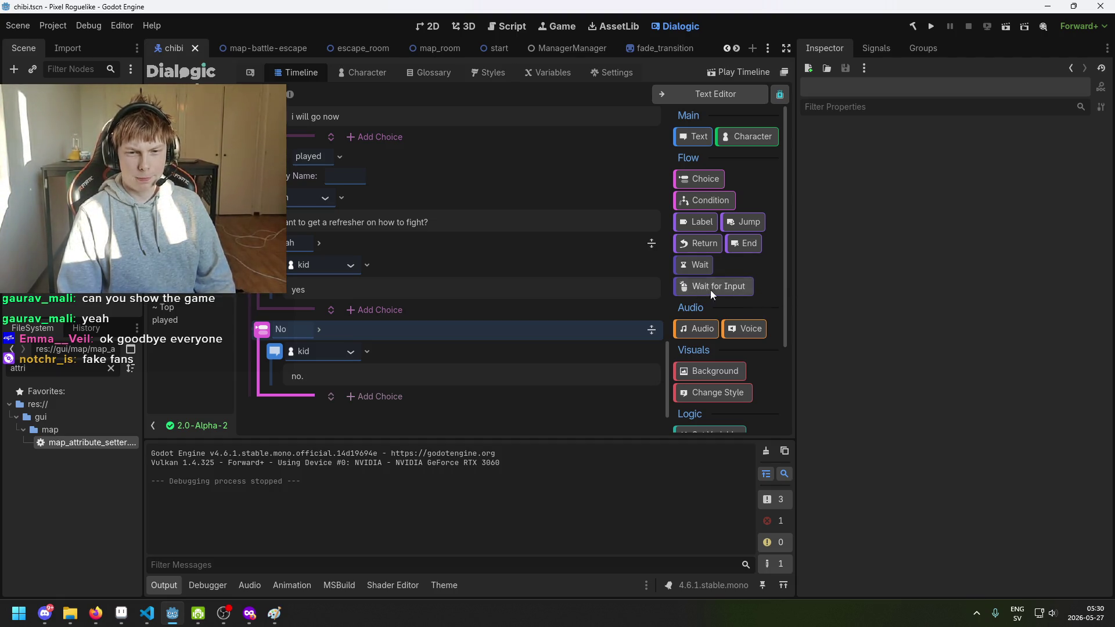
Duplicate the ManagerManager OnStartTutorialBattle call and move the copy under the "yes" choice.
scroll(577, 280, up, 5)
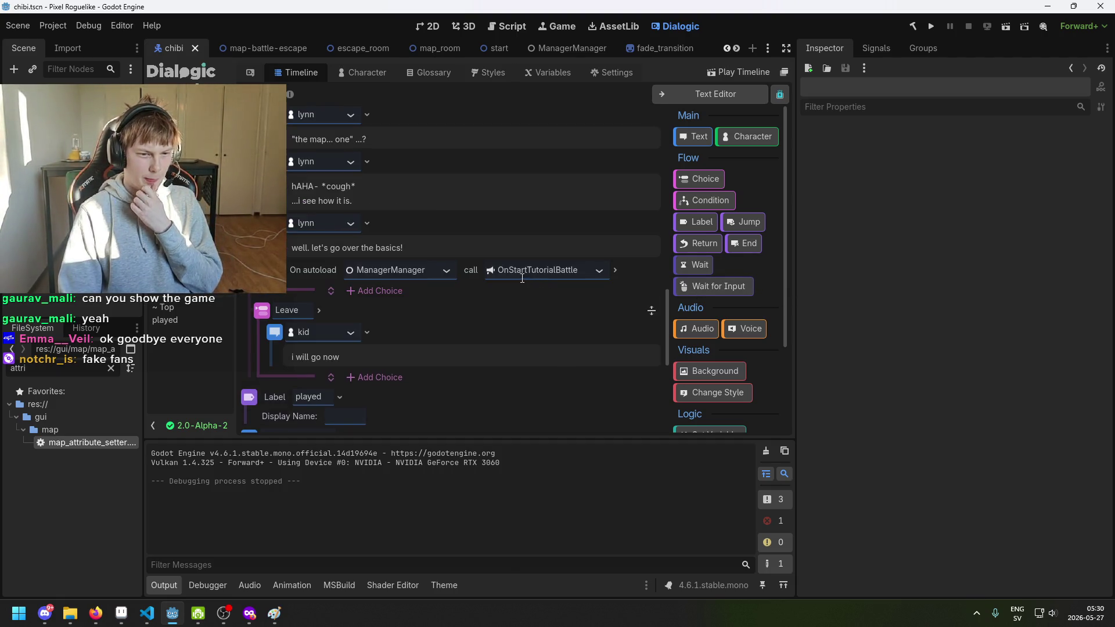
scroll(511, 277, up, 2)
click(339, 358)
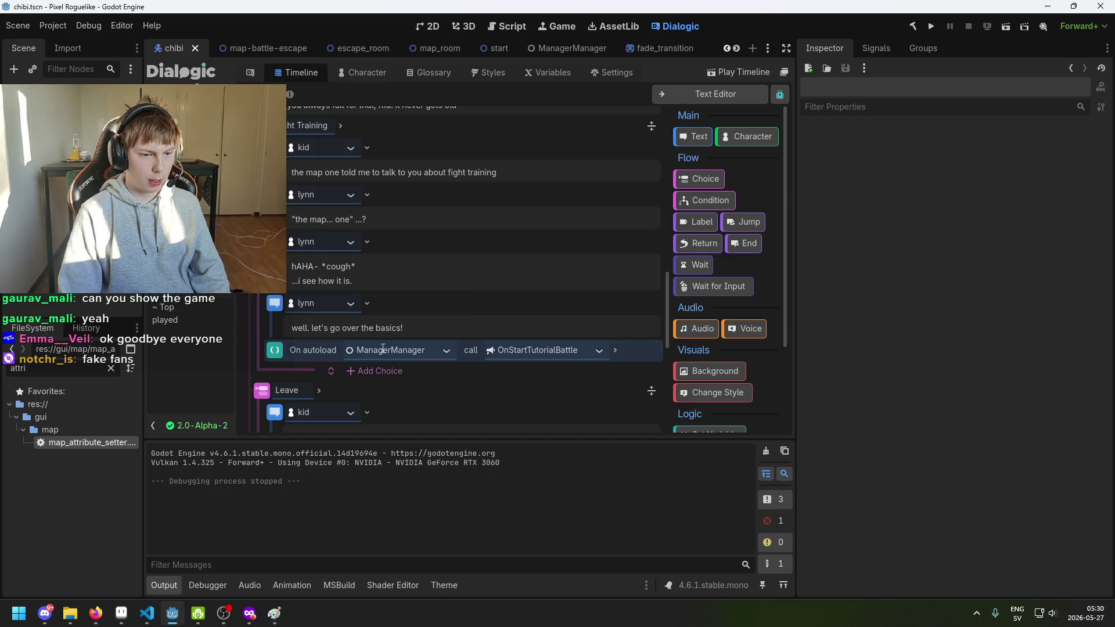
scroll(441, 329, down, 5)
scroll(439, 320, up, 1)
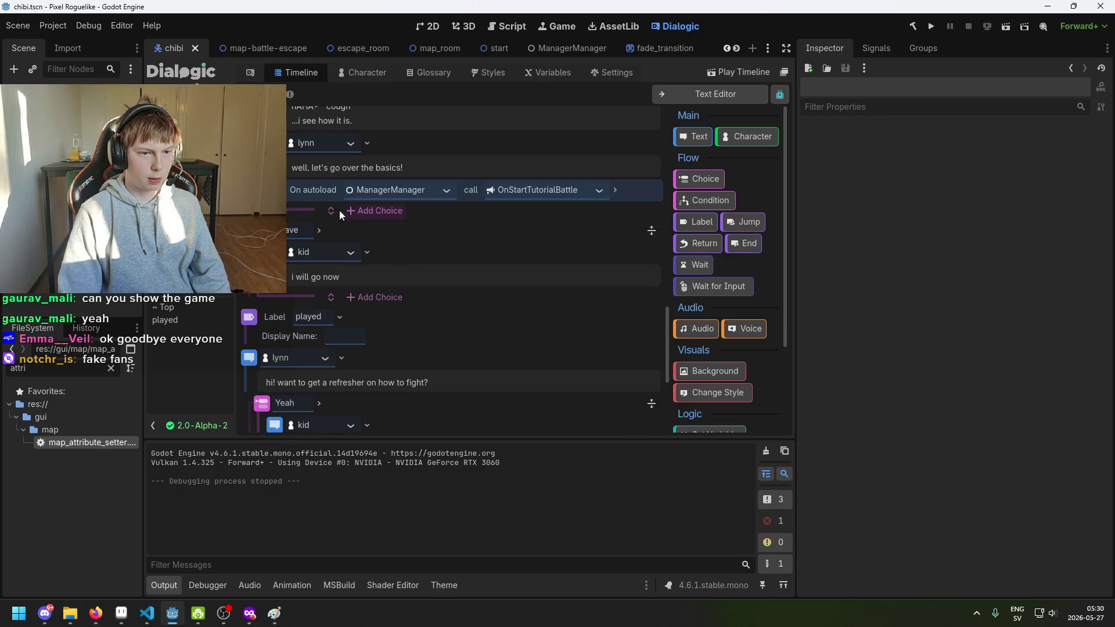
key(ctrl+d)
mouse_move(308, 212)
mouse_down()
mouse_move(332, 429)
mouse_move(339, 406)
mouse_up()
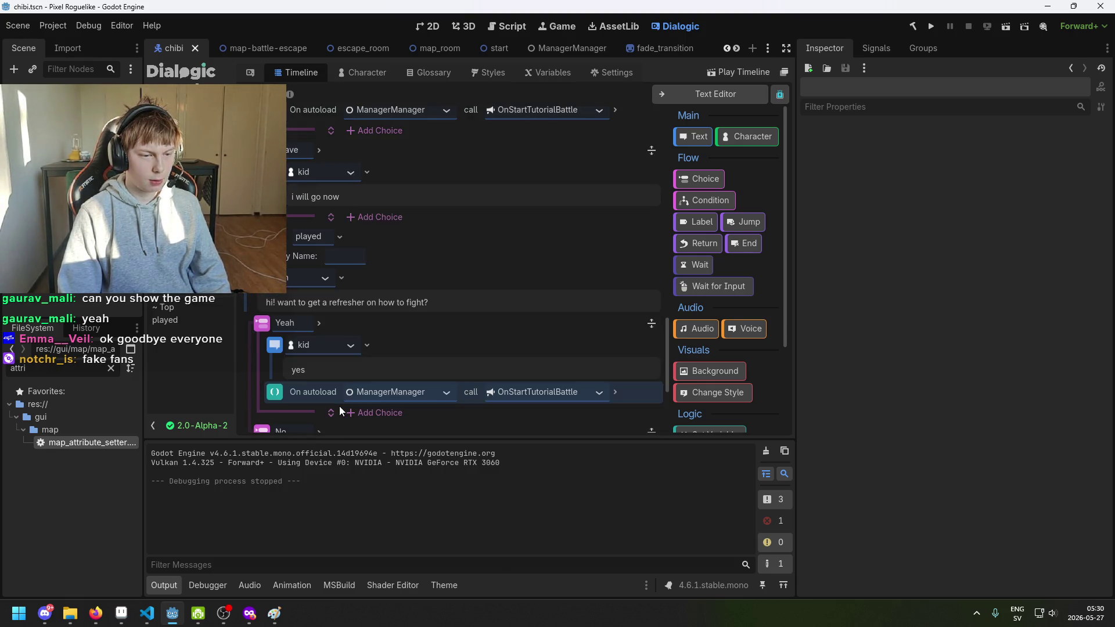
scroll(348, 398, down, 3)
Add a lynn Text line "you got it!" right before that call.
mouse_move(693, 136)
mouse_down()
mouse_move(556, 253)
mouse_move(430, 302)
mouse_up()
click(356, 346)
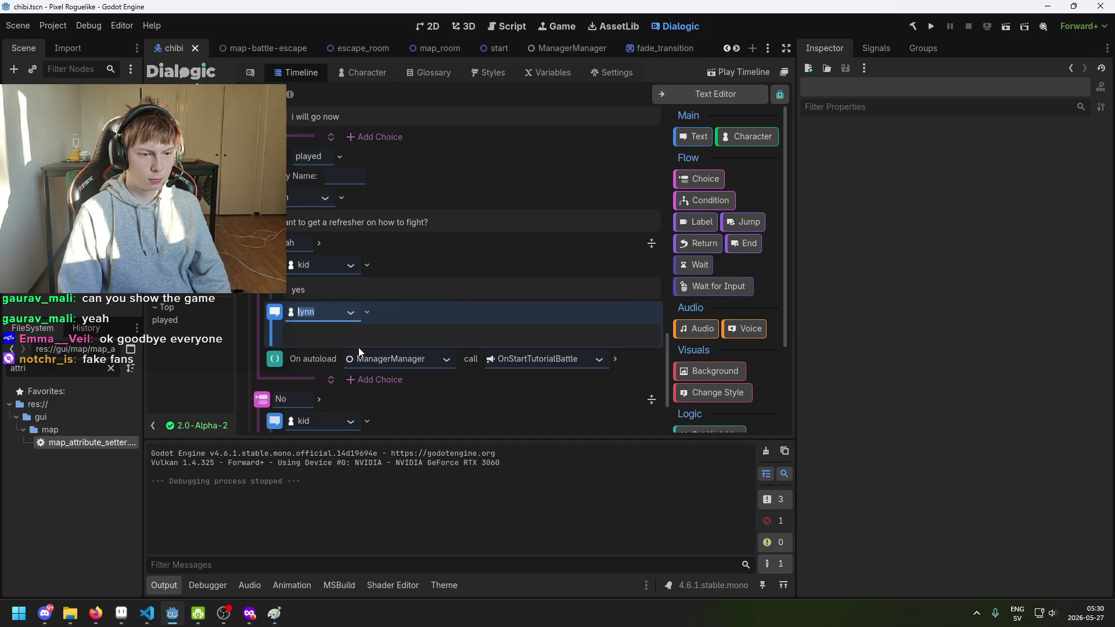
click(387, 334)
text(yo ugo)
key(BackSpace)
key(BackSpace)
key(BackSpace)
text(u got it!)
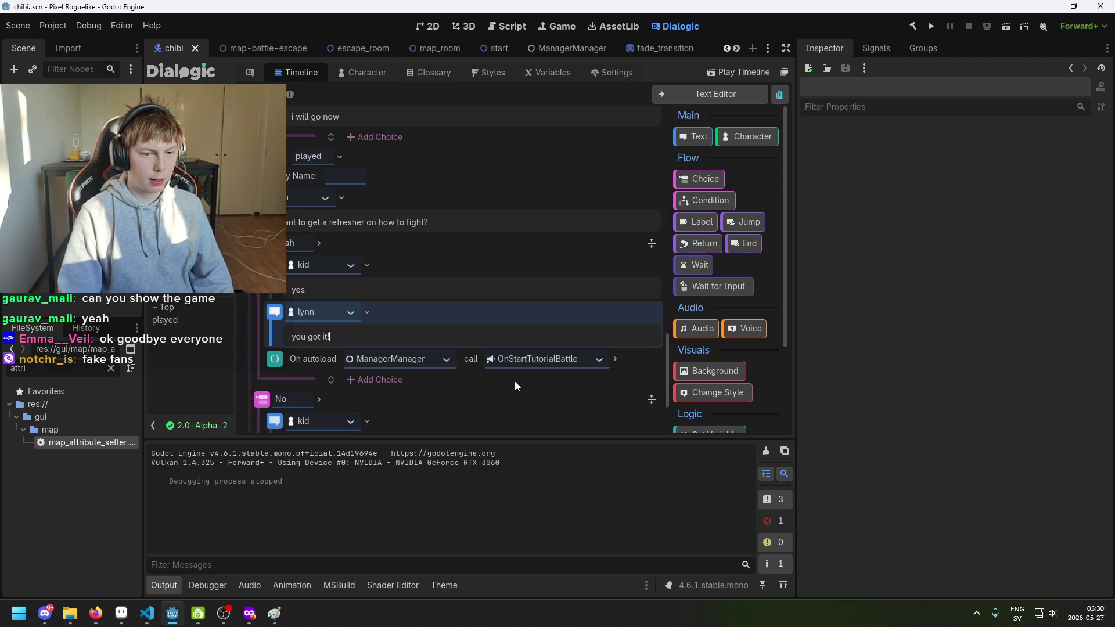
click(634, 355)
scroll(409, 399, down, 3)
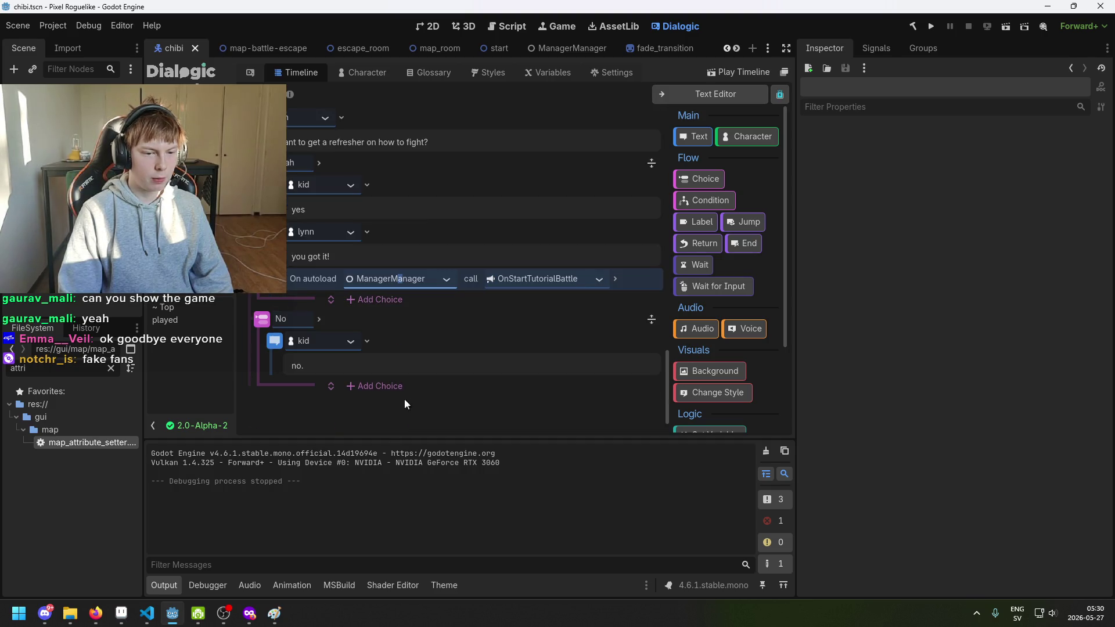
click(533, 317)
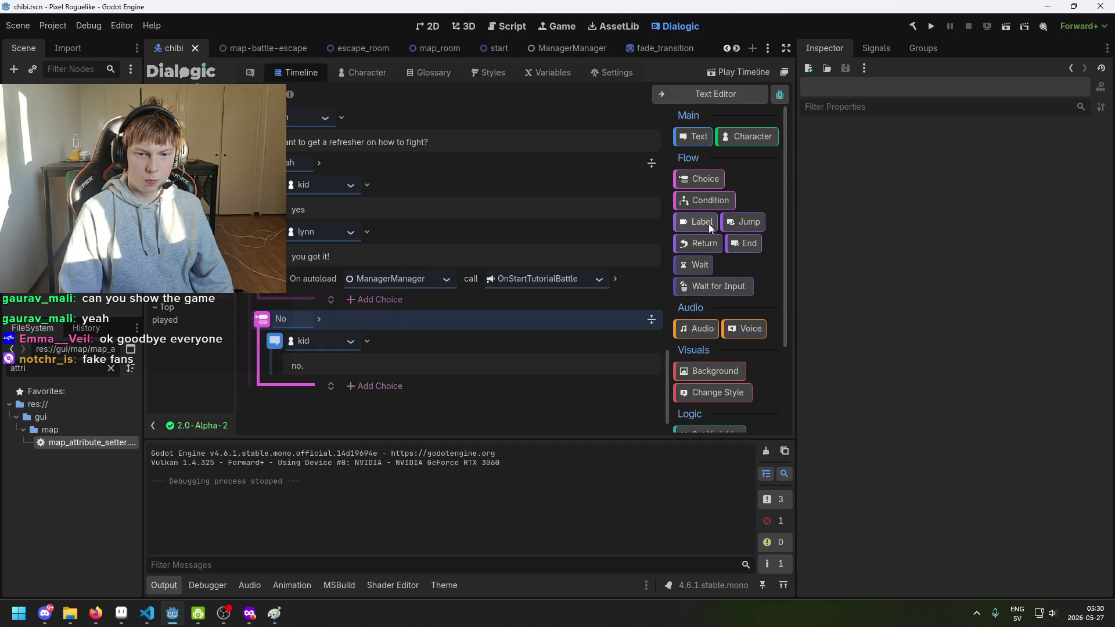
Append a lynn line "sure thing Kid. just let me know if you need anything!" to the No branch.
drag(702, 144, 456, 378)
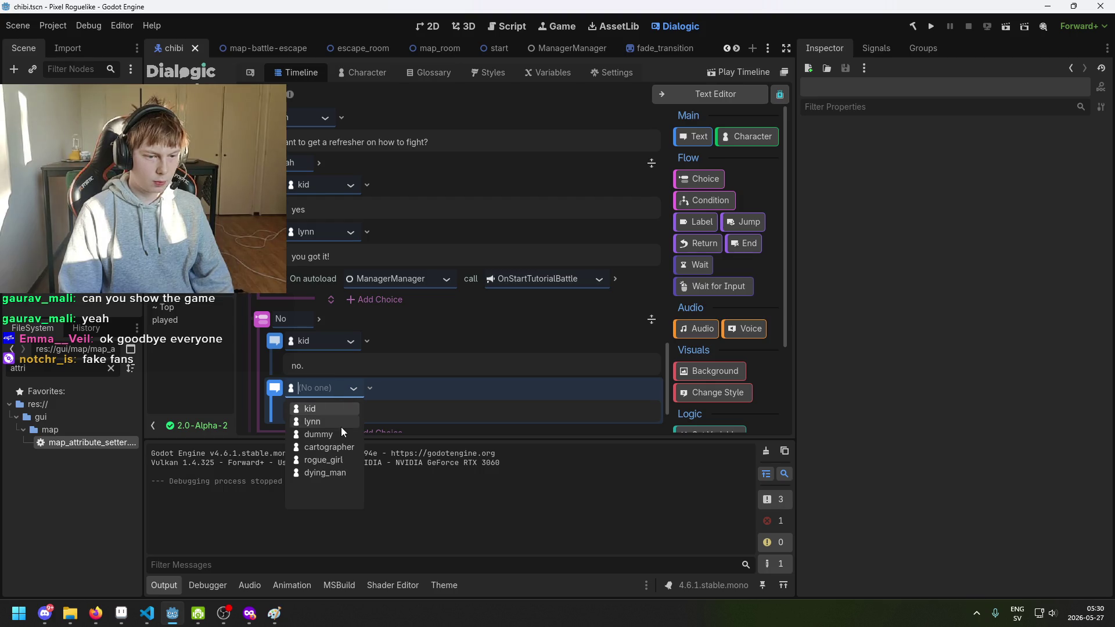
click(344, 427)
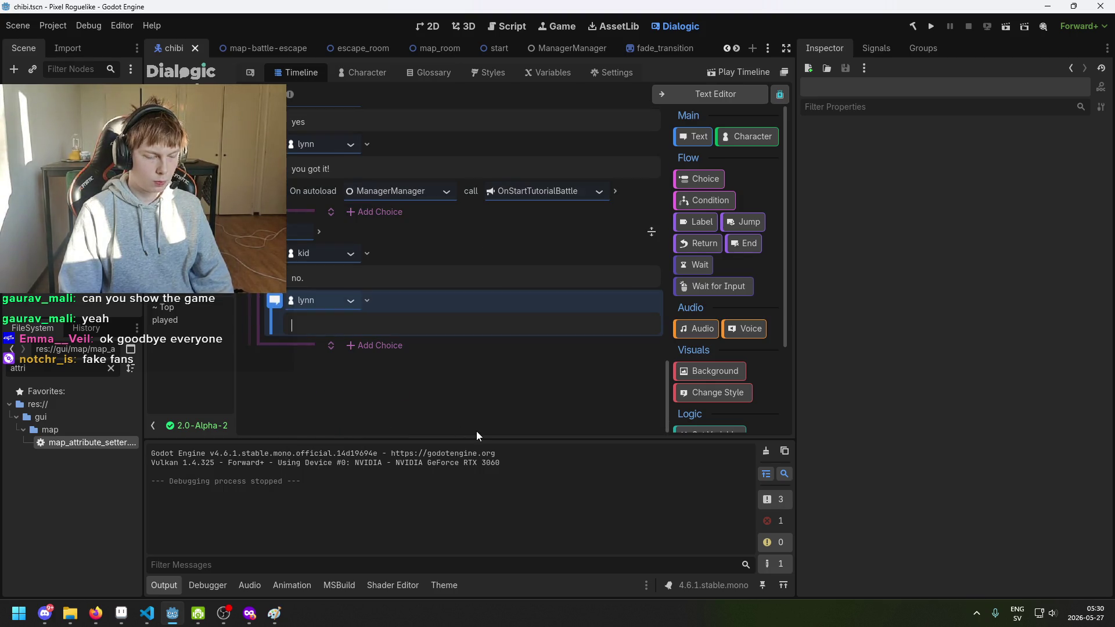
scroll(477, 431, down, 3)
text(sure thing)
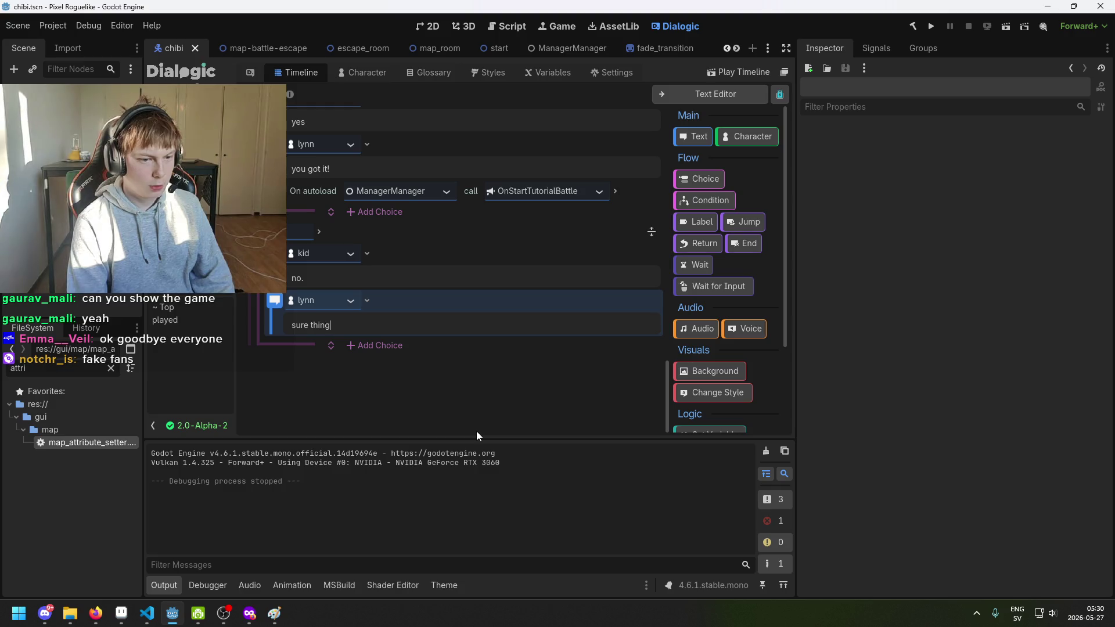
text( Kid. )
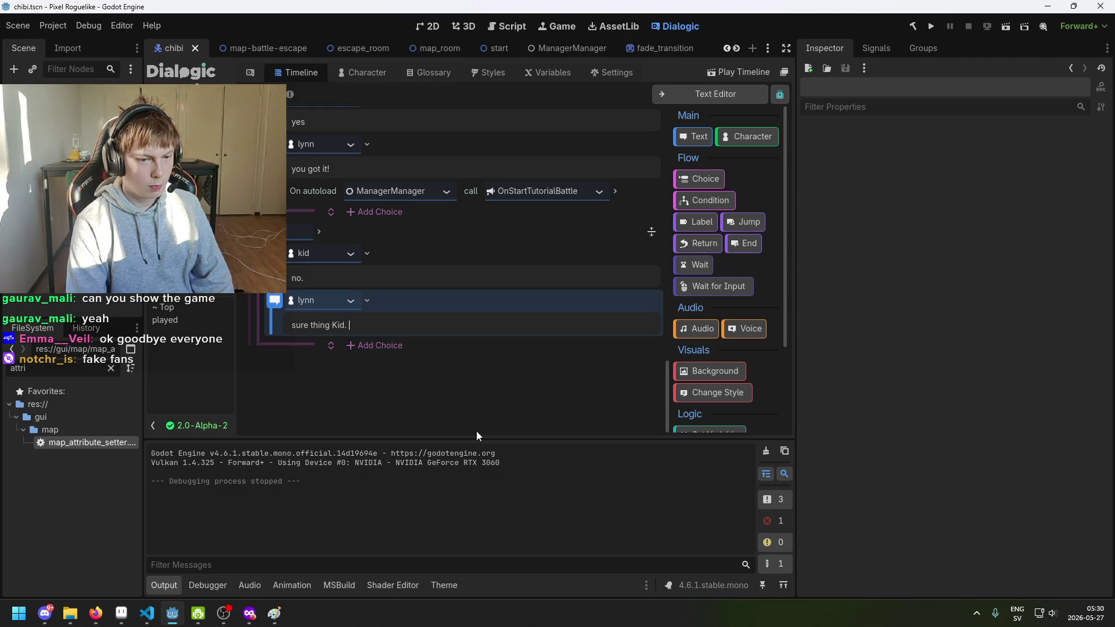
text(jsut)
key(BackSpace)
key(BackSpace)
key(BackSpace)
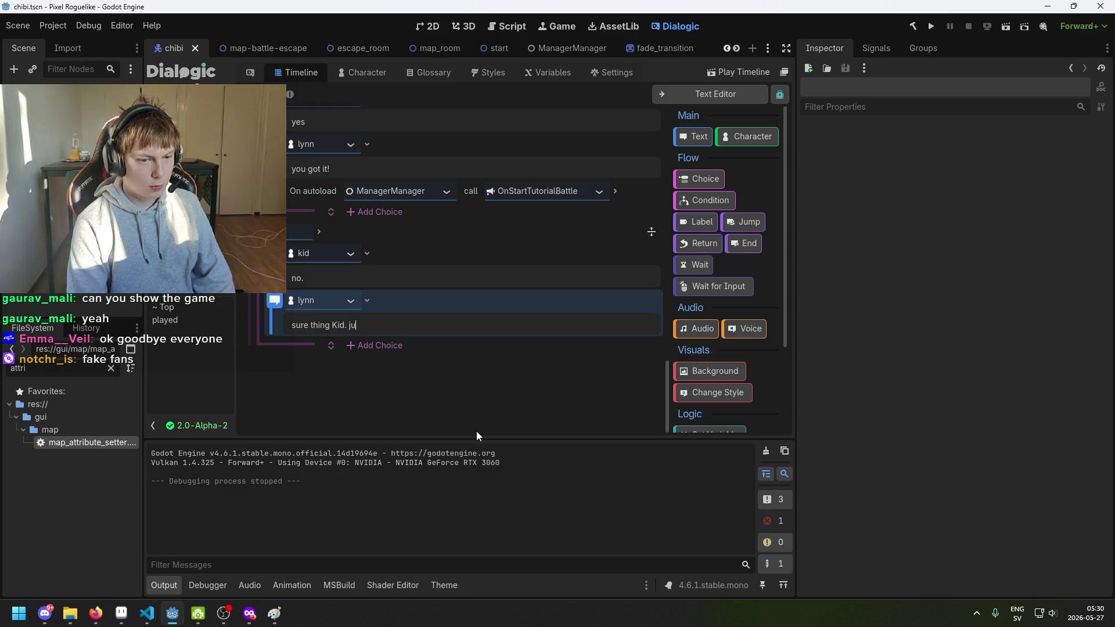
text(just let me know if you nee)
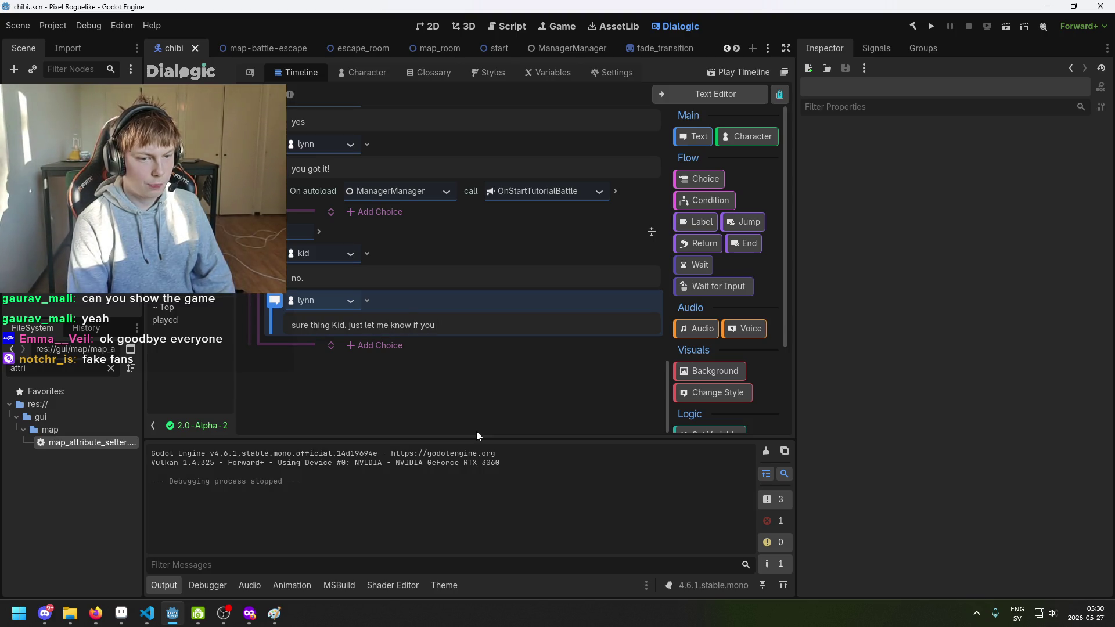
key(BackSpace)
text(d anythign)
key(BackSpace)
key(BackSpace)
key(BackSpace)
text(ing!)
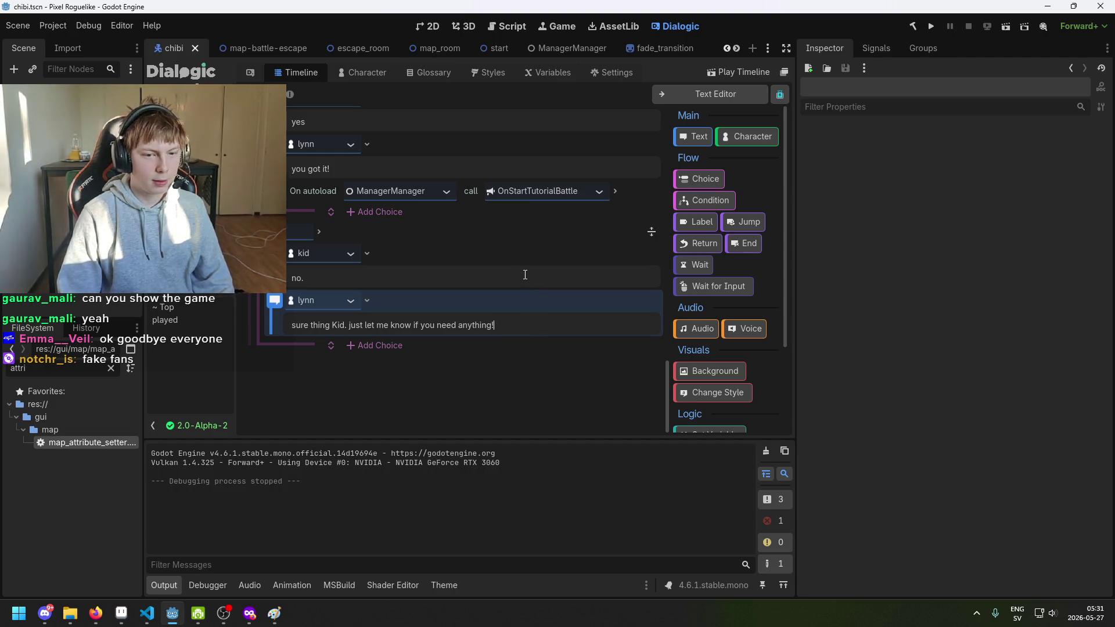
scroll(558, 267, up, 8)
Scroll to the dummy.played Jump event and open its '(this timeline)' target dropdown.
scroll(543, 265, up, 10)
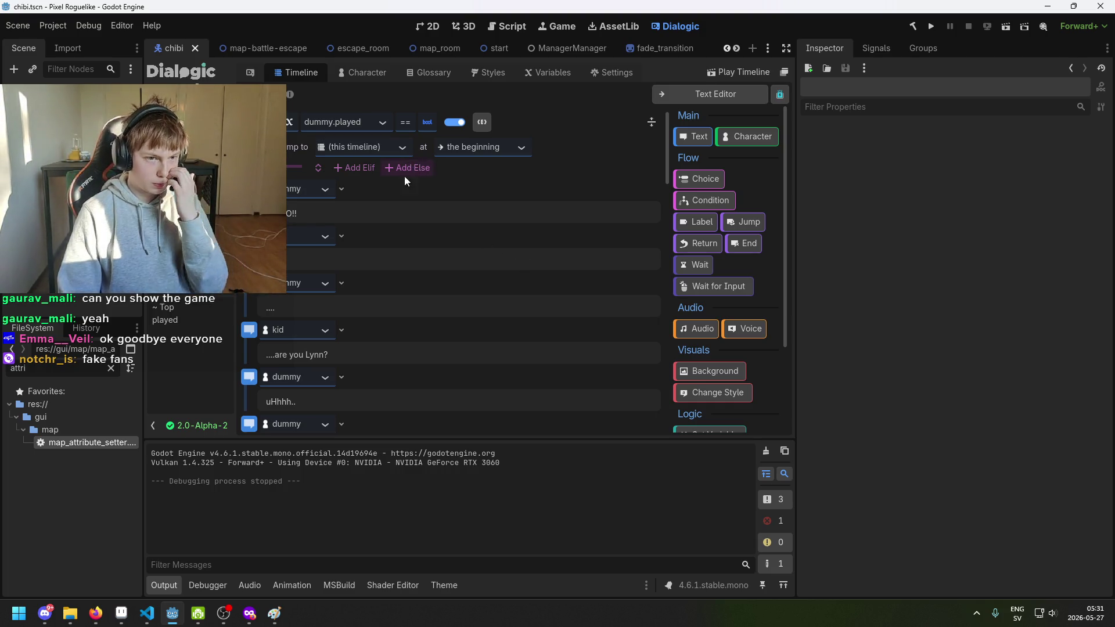
scroll(407, 176, down, 4)
scroll(360, 203, down, 5)
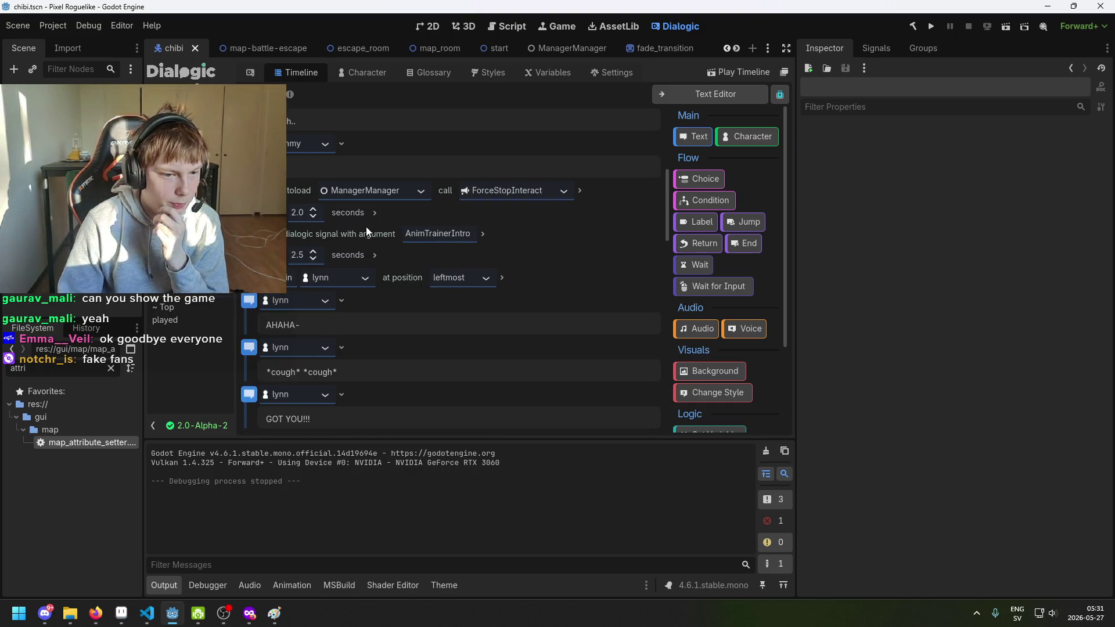
scroll(349, 256, down, 6)
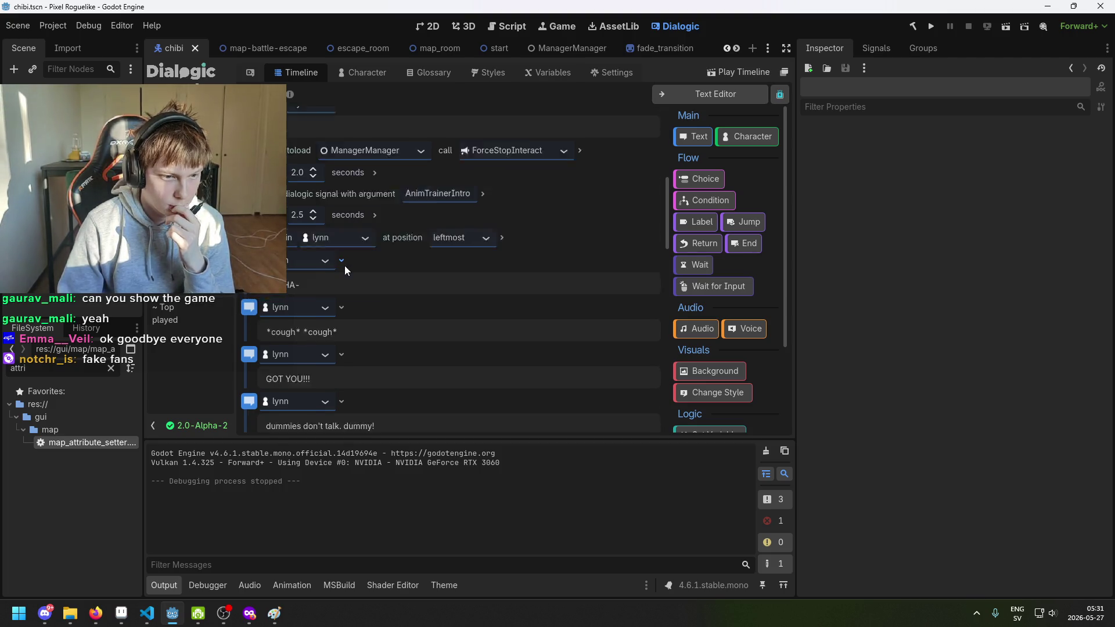
scroll(347, 256, down, 4)
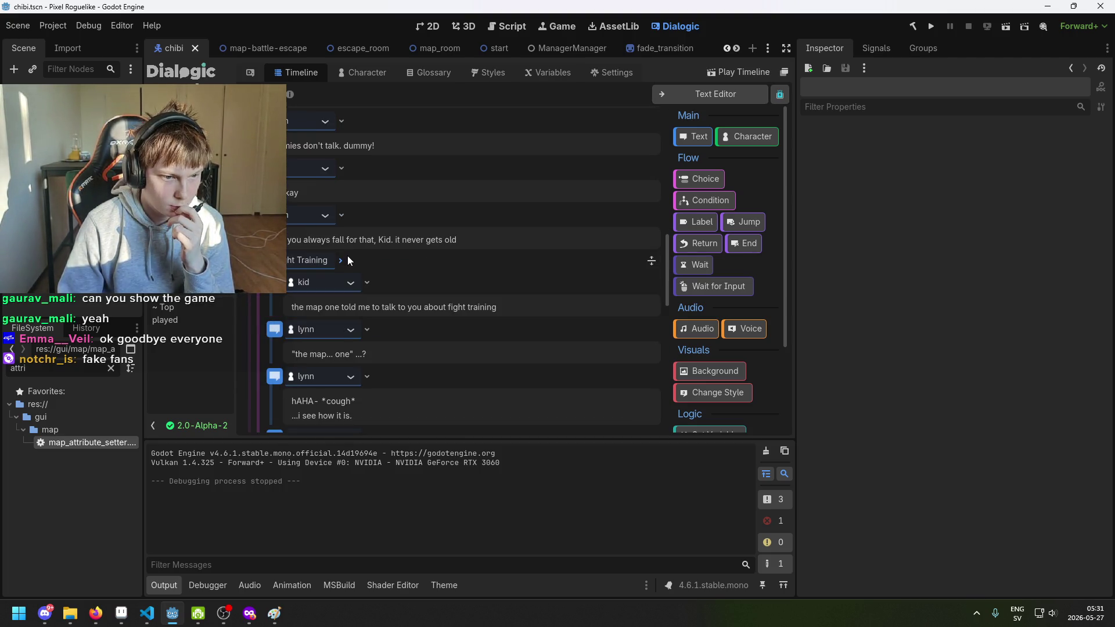
scroll(346, 256, down, 4)
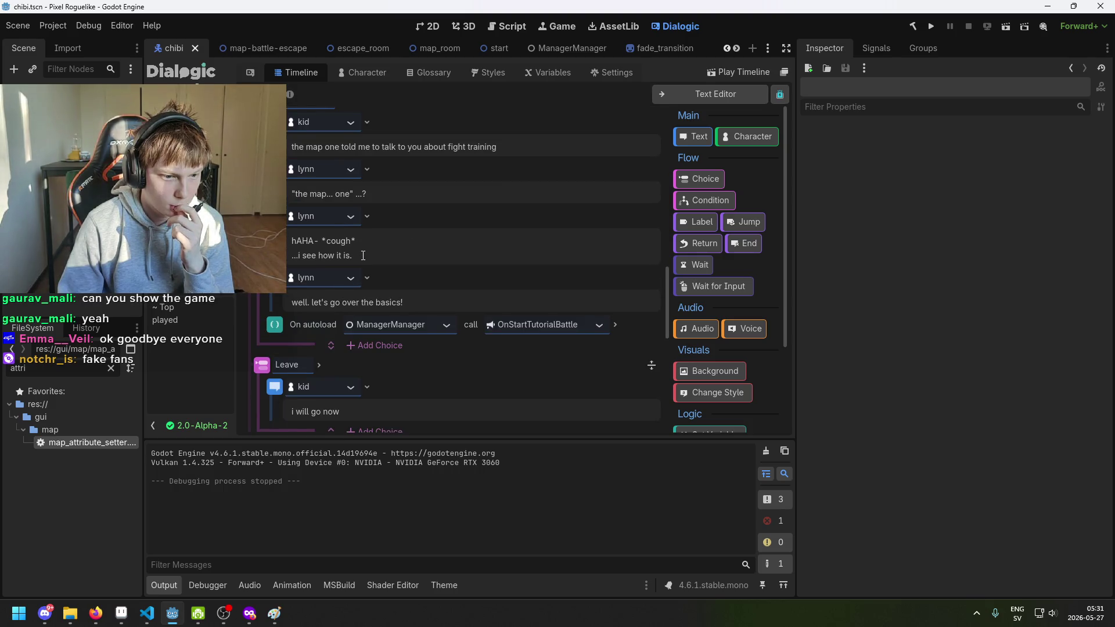
scroll(363, 255, down, 3)
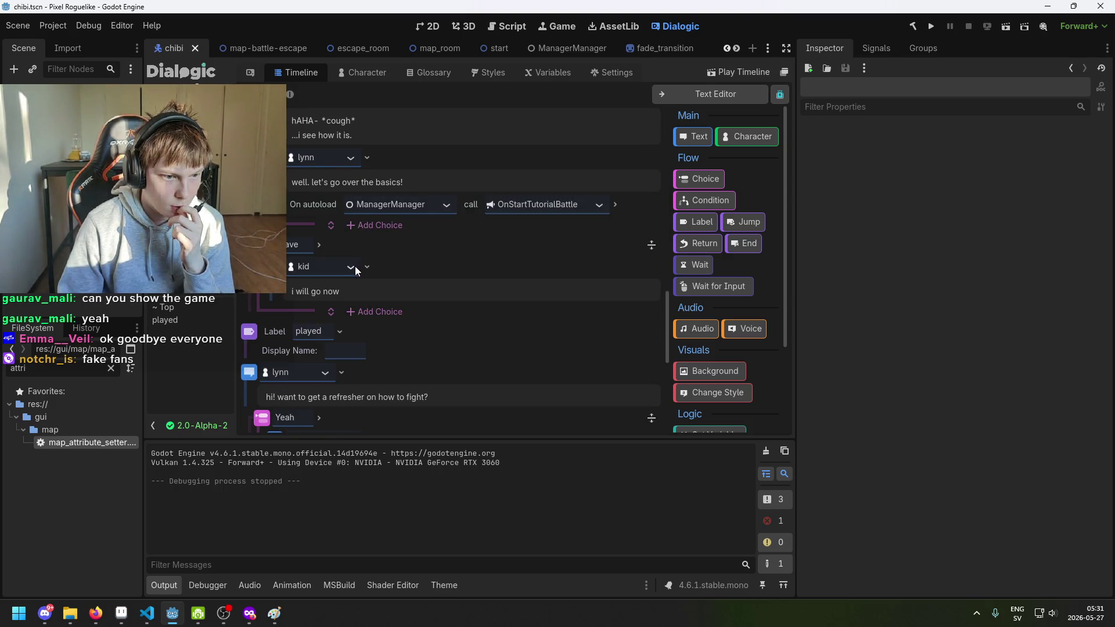
scroll(356, 269, down, 4)
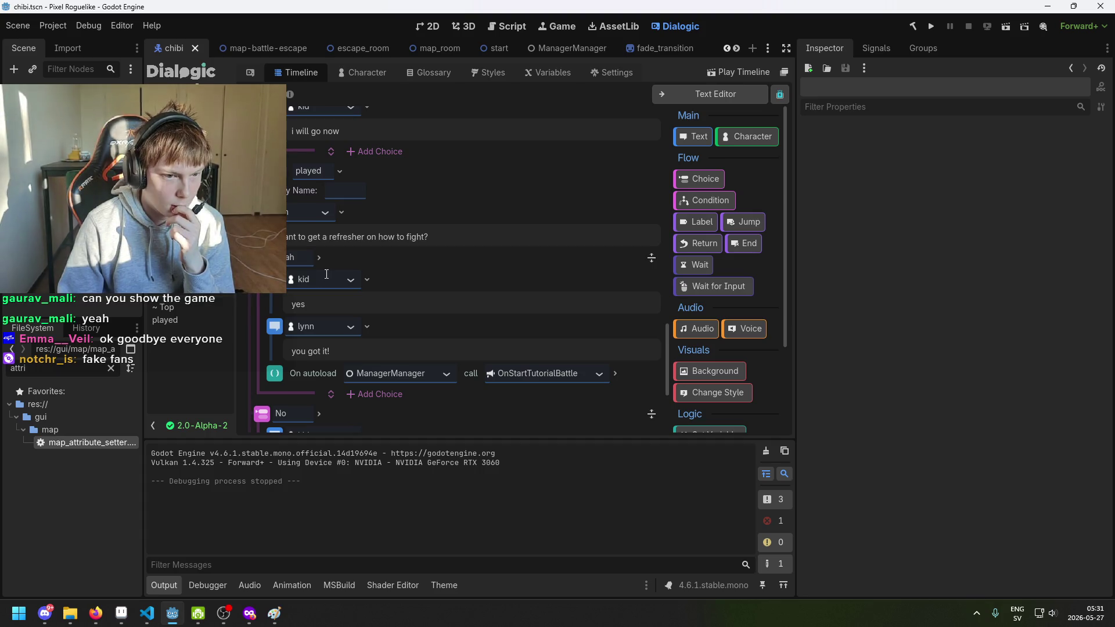
scroll(326, 275, down, 3)
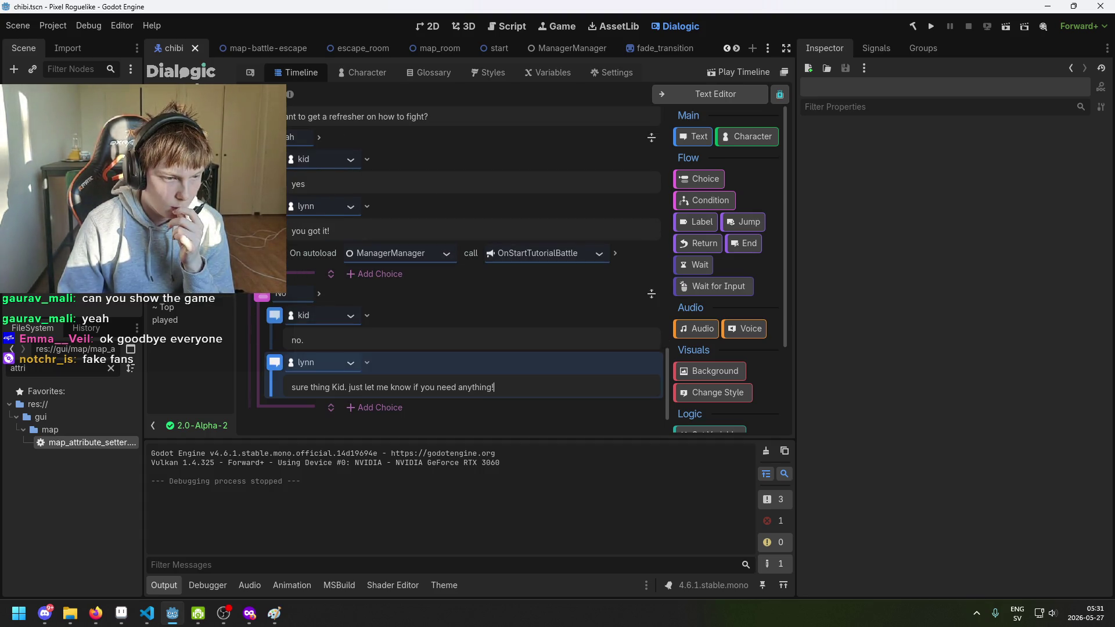
scroll(459, 267, down, 1)
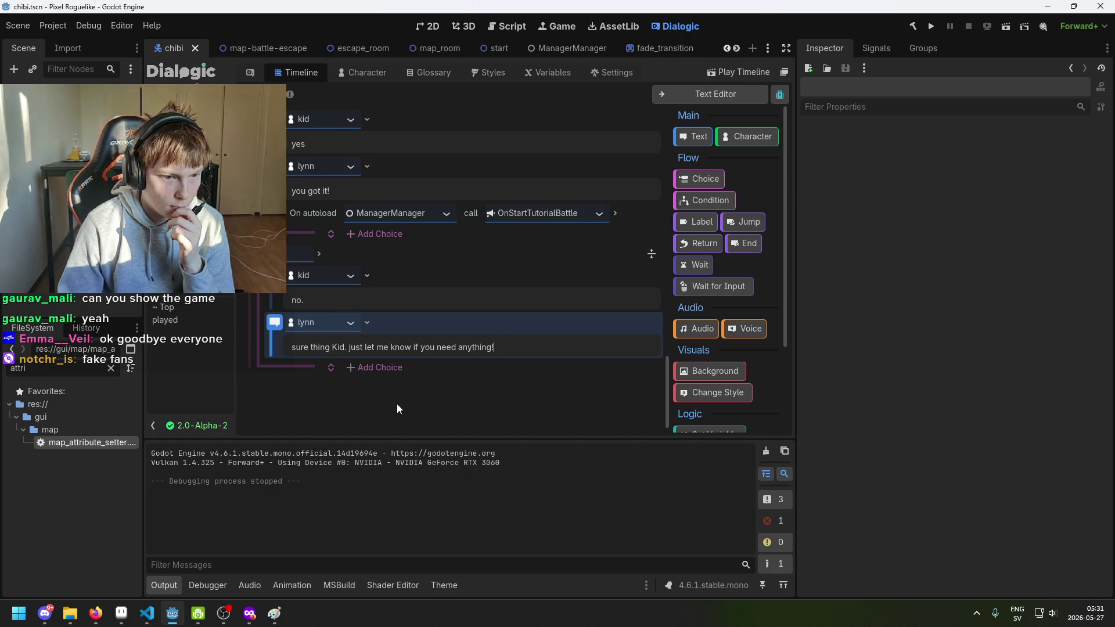
scroll(337, 319, up, 6)
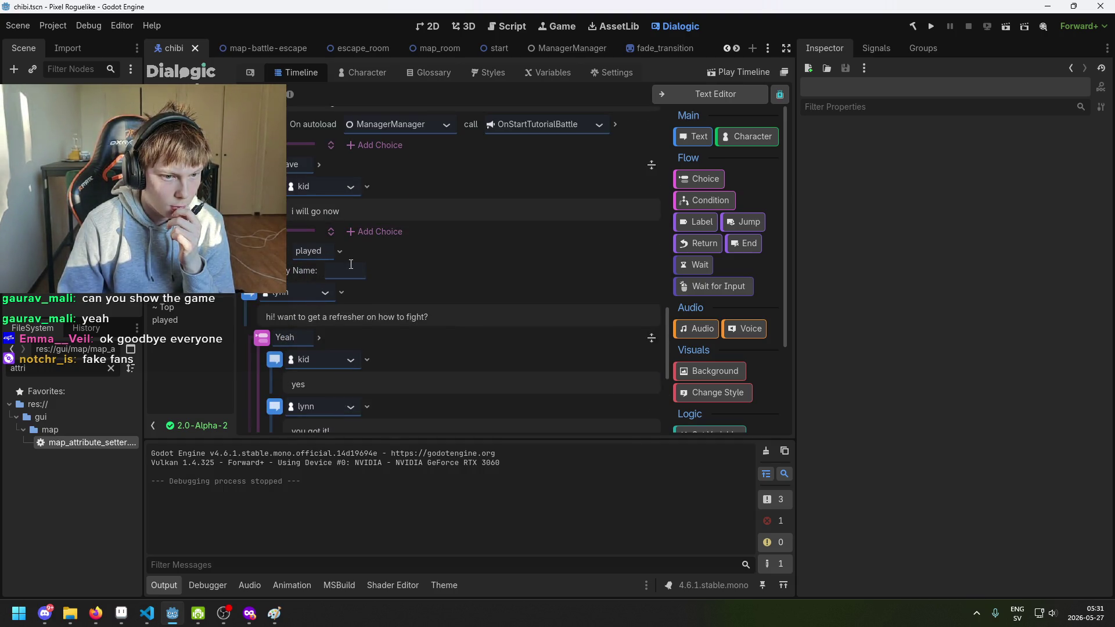
scroll(354, 266, up, 6)
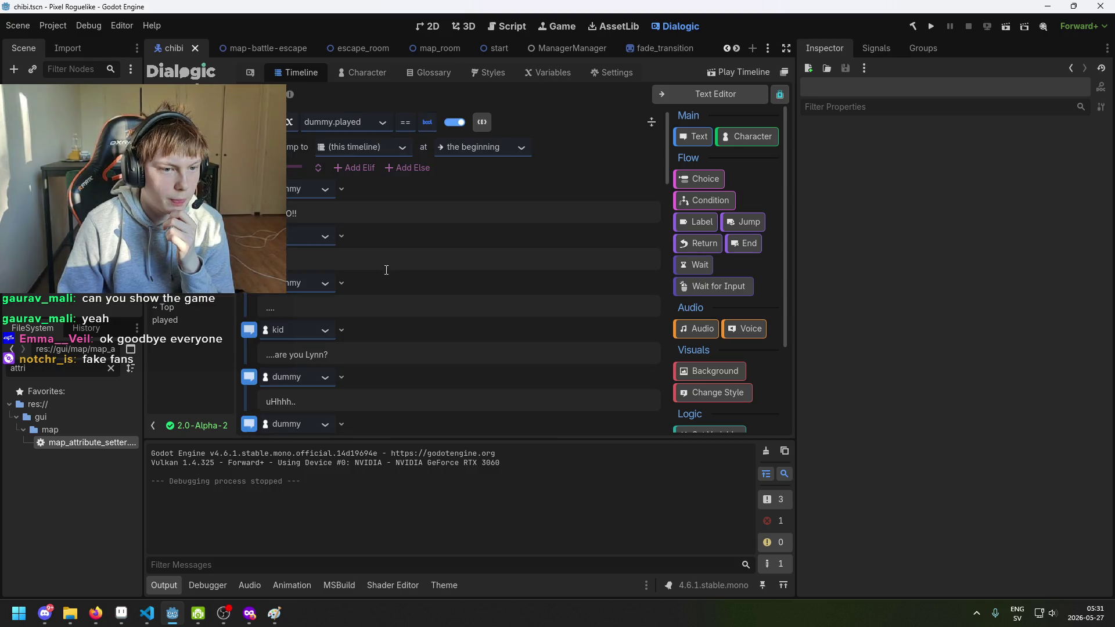
click(401, 148)
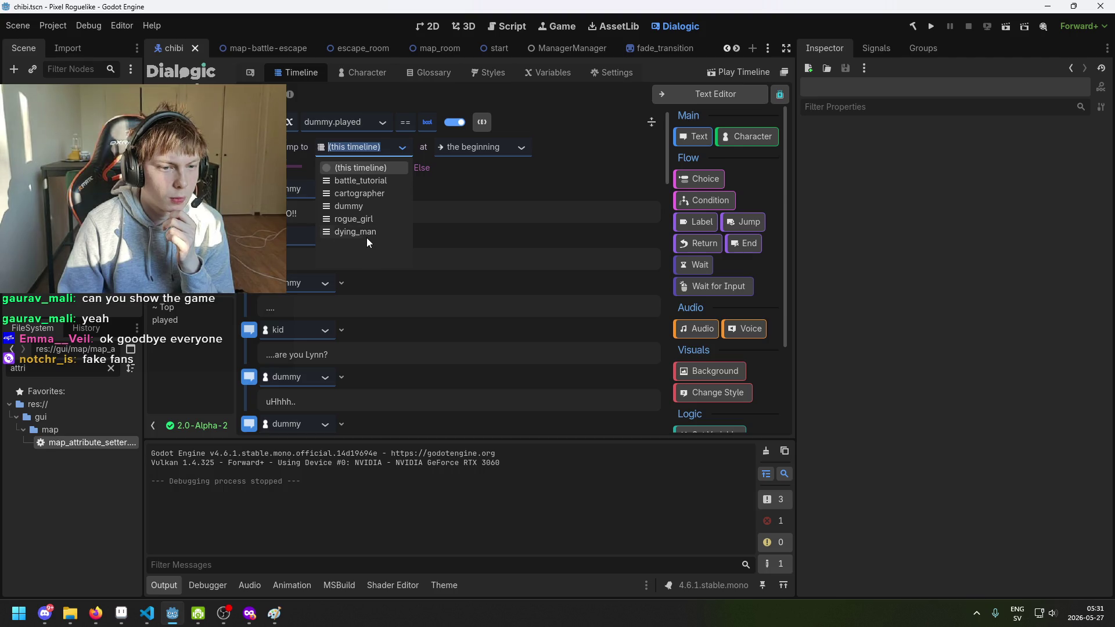
Point the Jump at the played label, save, and open the cartographer timeline.
click(479, 147)
click(523, 147)
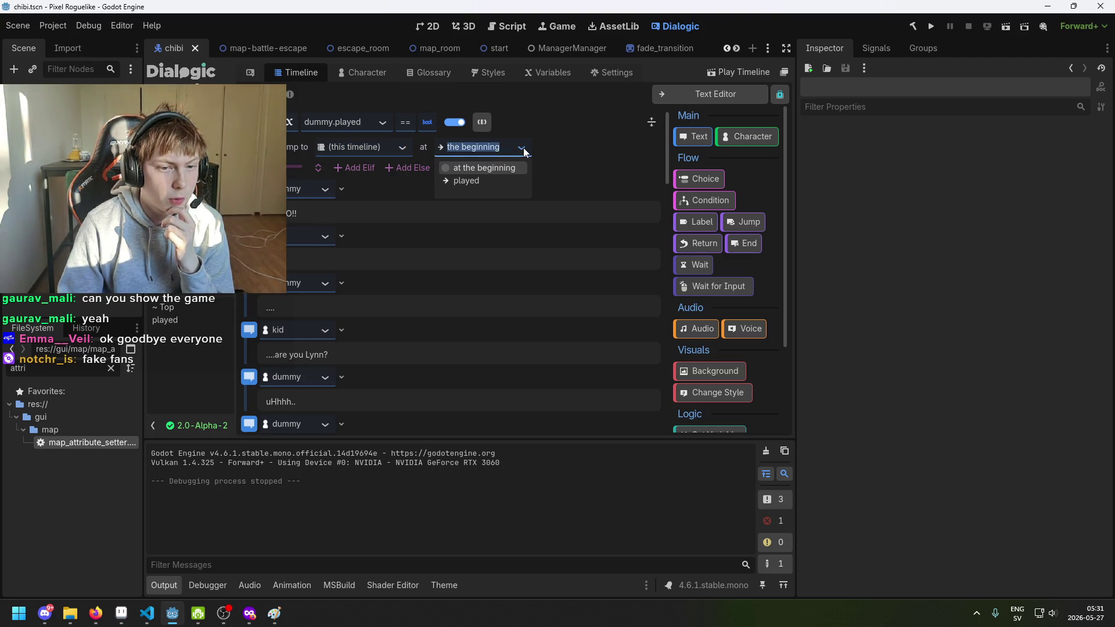
click(488, 182)
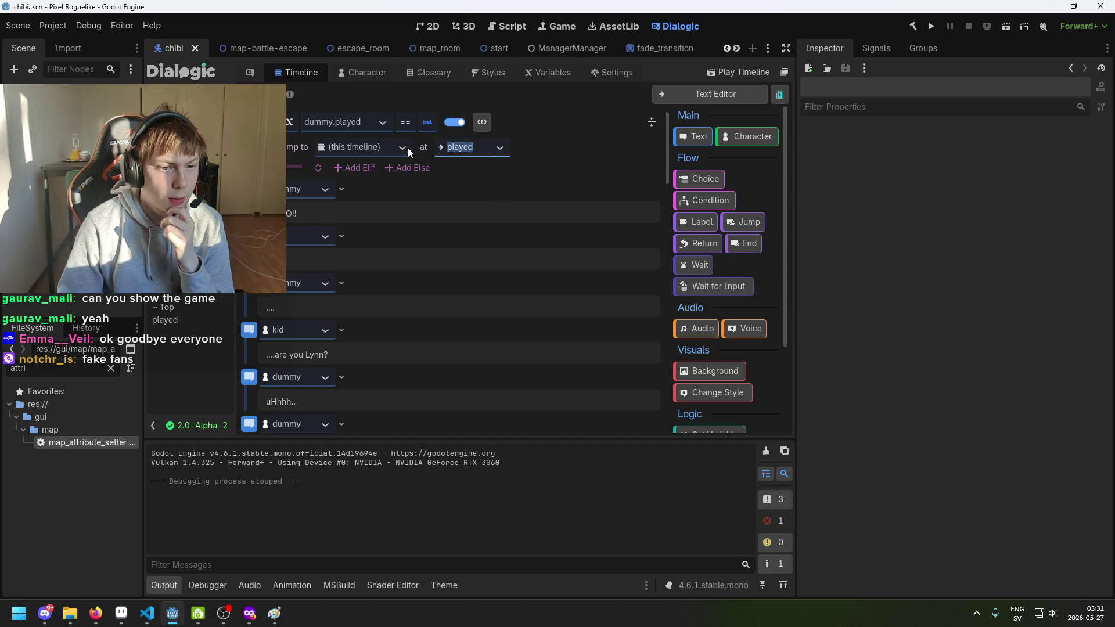
click(522, 153)
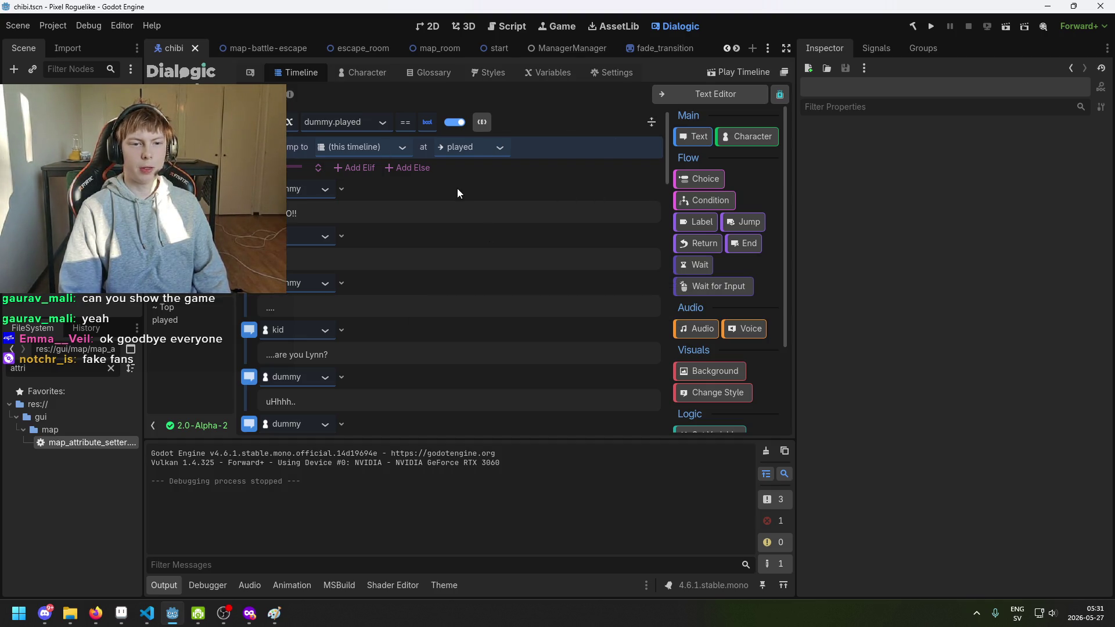
key(ctrl+s)
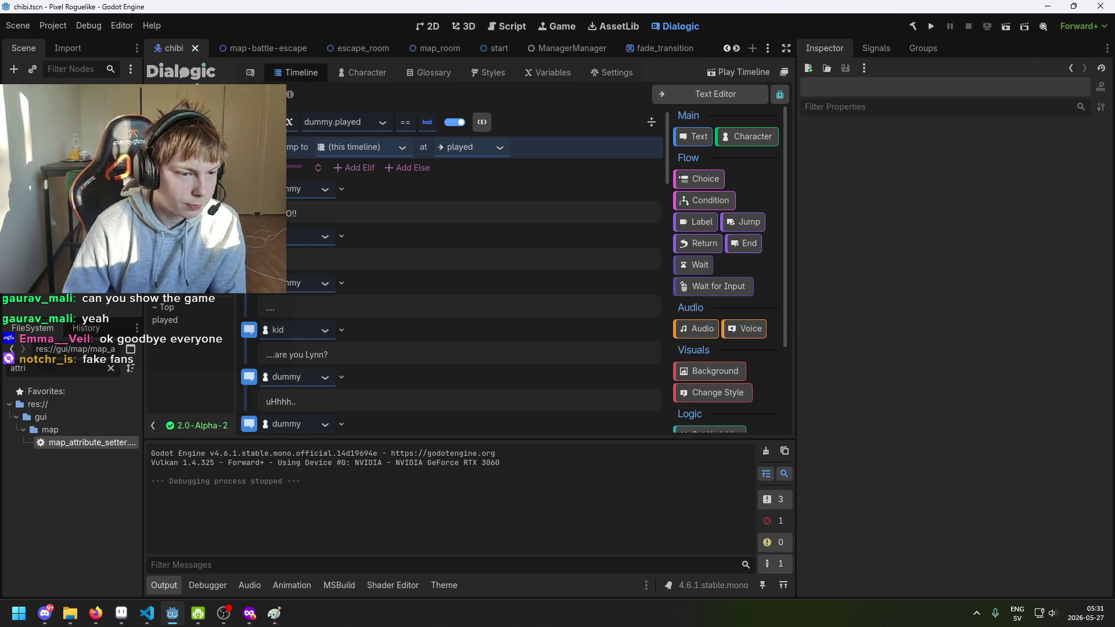
click(186, 255)
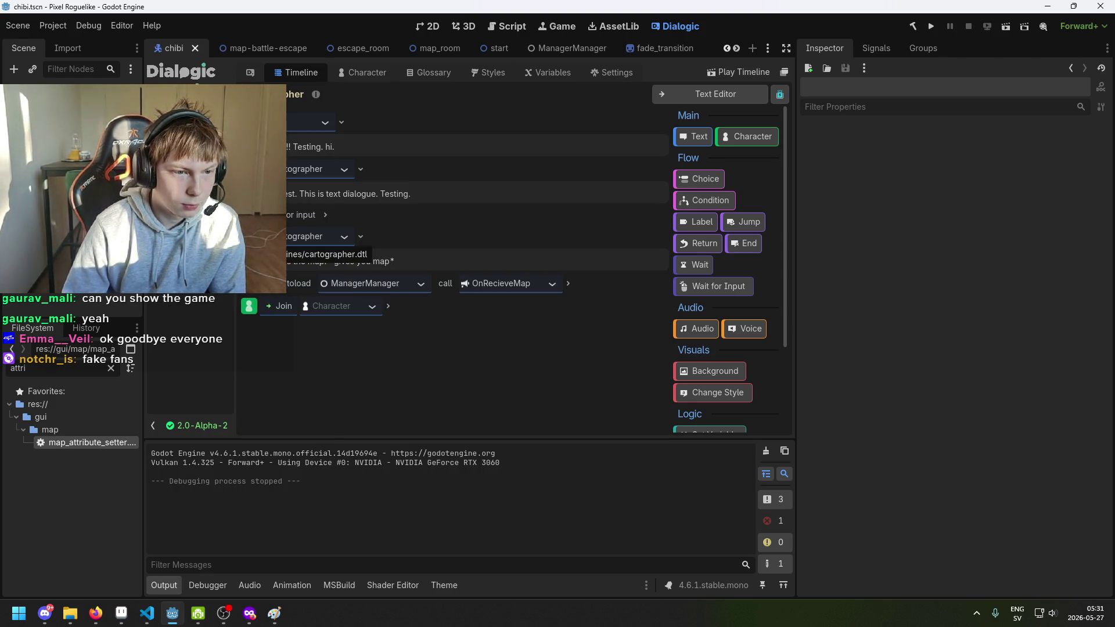
Browse the dummy and dying_man timelines, then switch to the rogue_girl timeline.
click(273, 258)
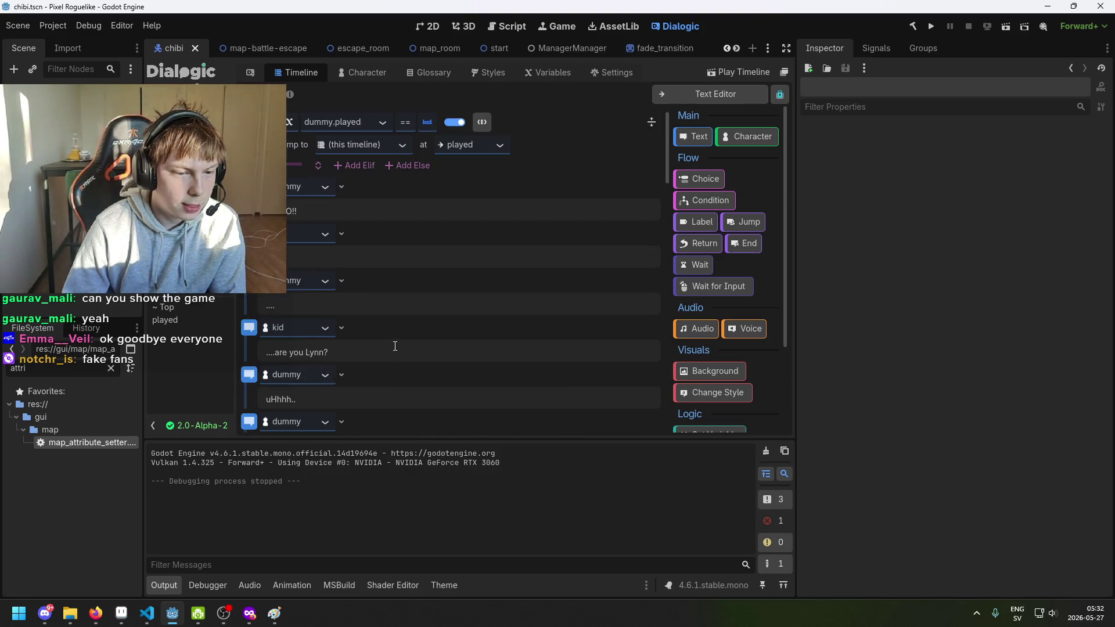
scroll(393, 344, down, 2)
scroll(348, 349, down, 2)
scroll(349, 350, up, 2)
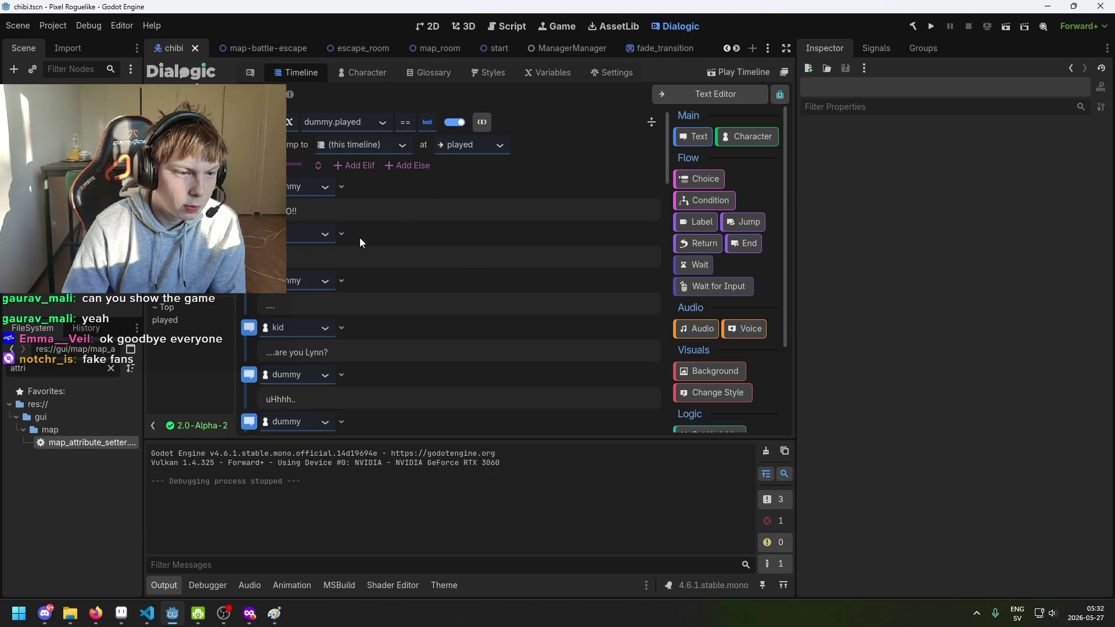
click(192, 232)
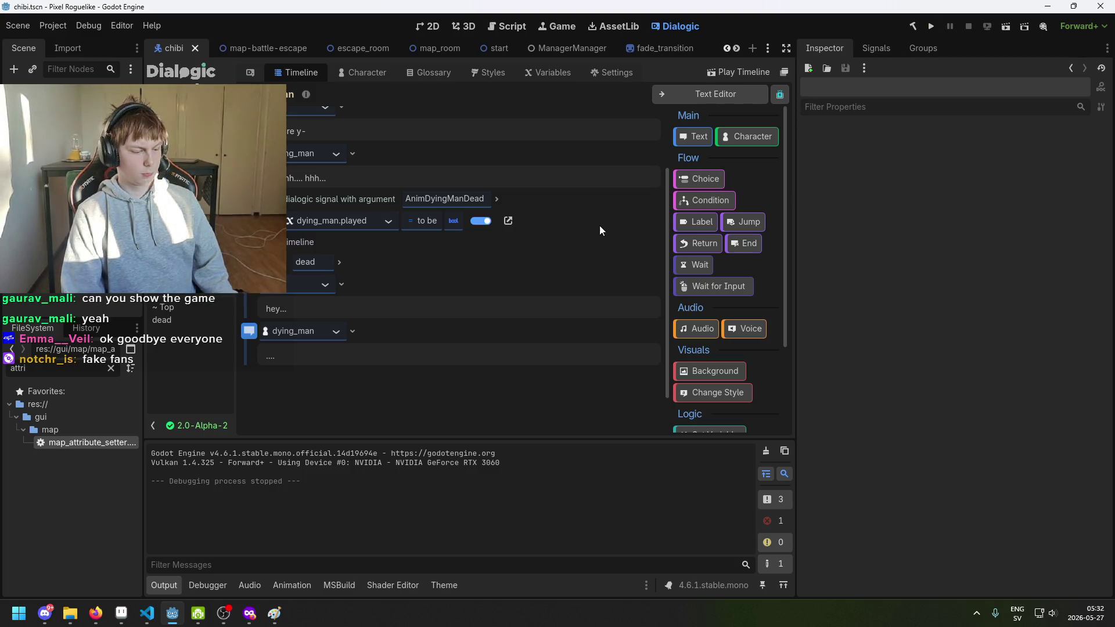
click(206, 262)
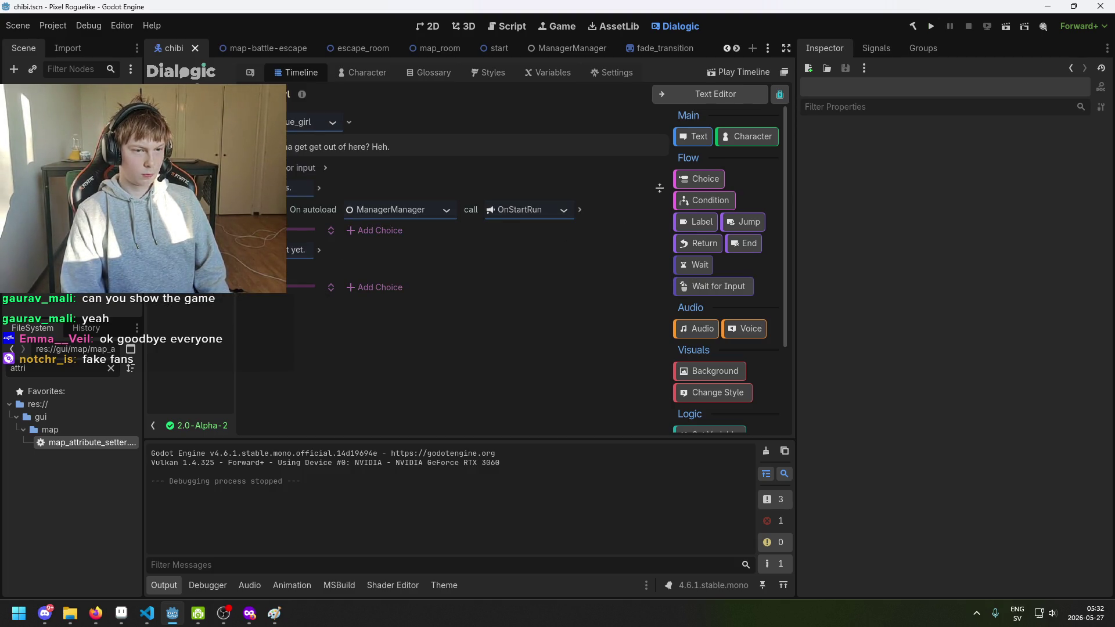
Insert a rogue_girl line "Let's go." directly above the ManagerManager OnStartRun call.
click(215, 279)
click(215, 295)
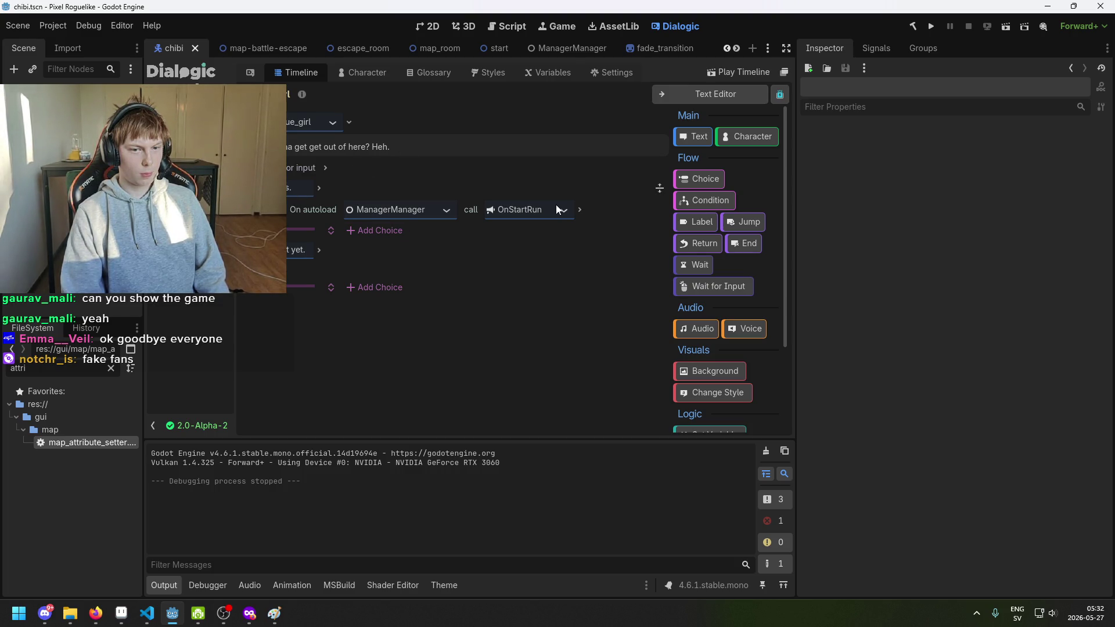
click(307, 280)
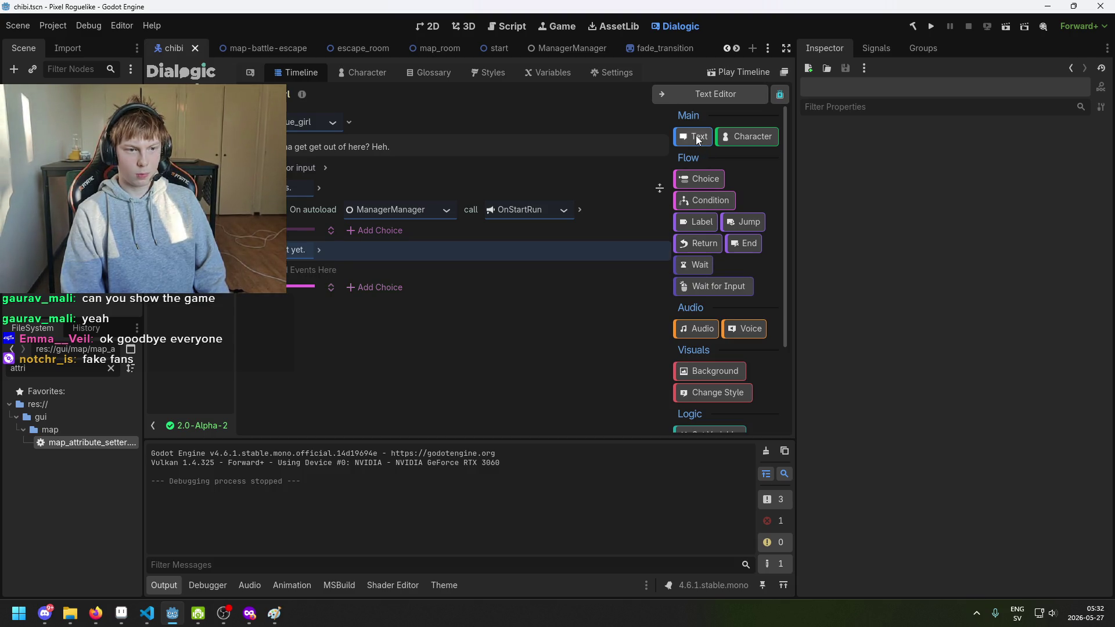
mouse_move(699, 139)
mouse_down()
mouse_move(668, 168)
mouse_move(407, 215)
mouse_move(339, 210)
mouse_up()
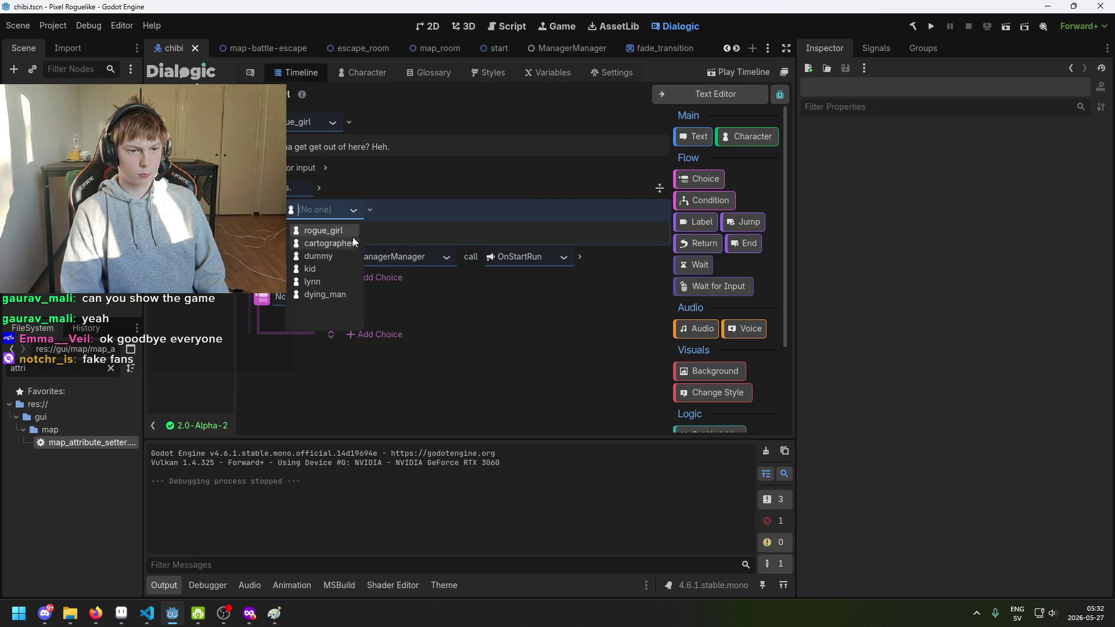
click(348, 232)
text(Lets go.)
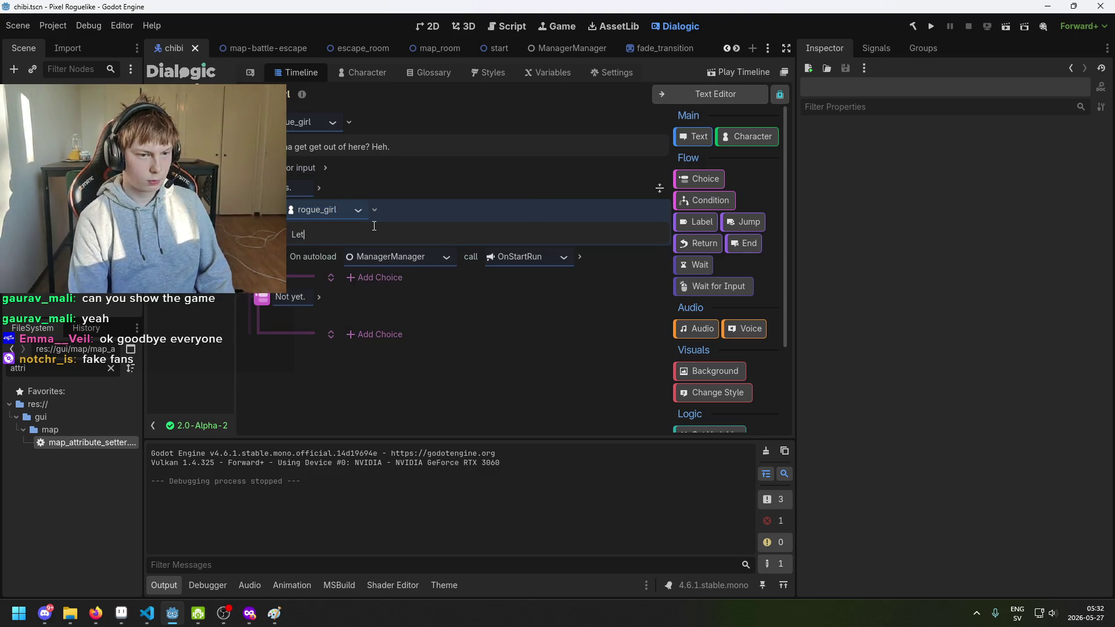
key(ctrl+Right)
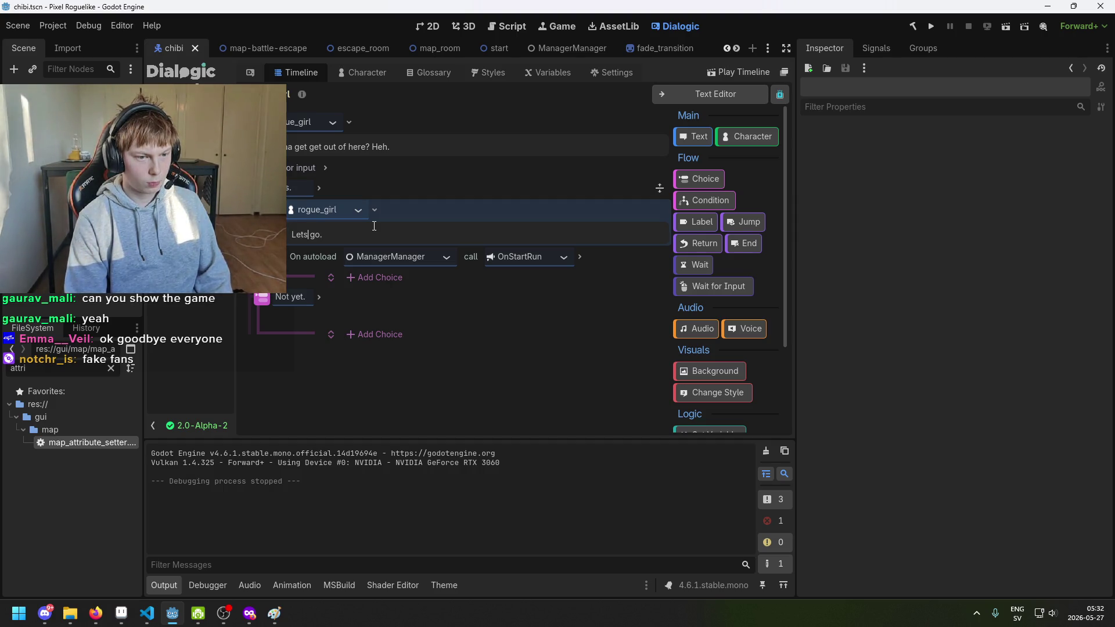
key(Left)
text(')
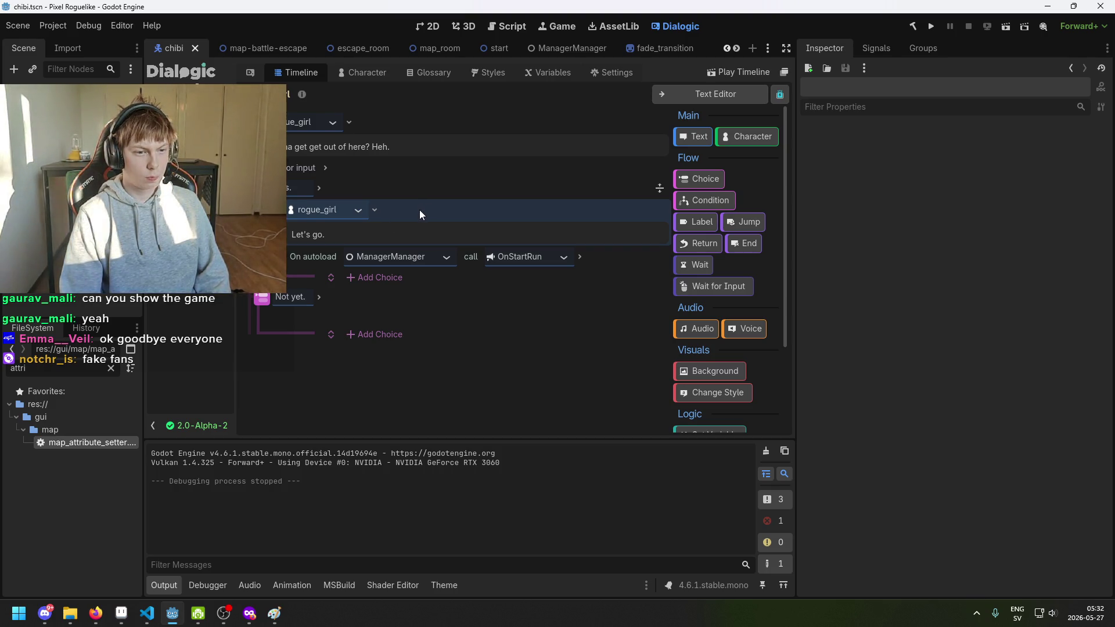
key(ctrl+d)
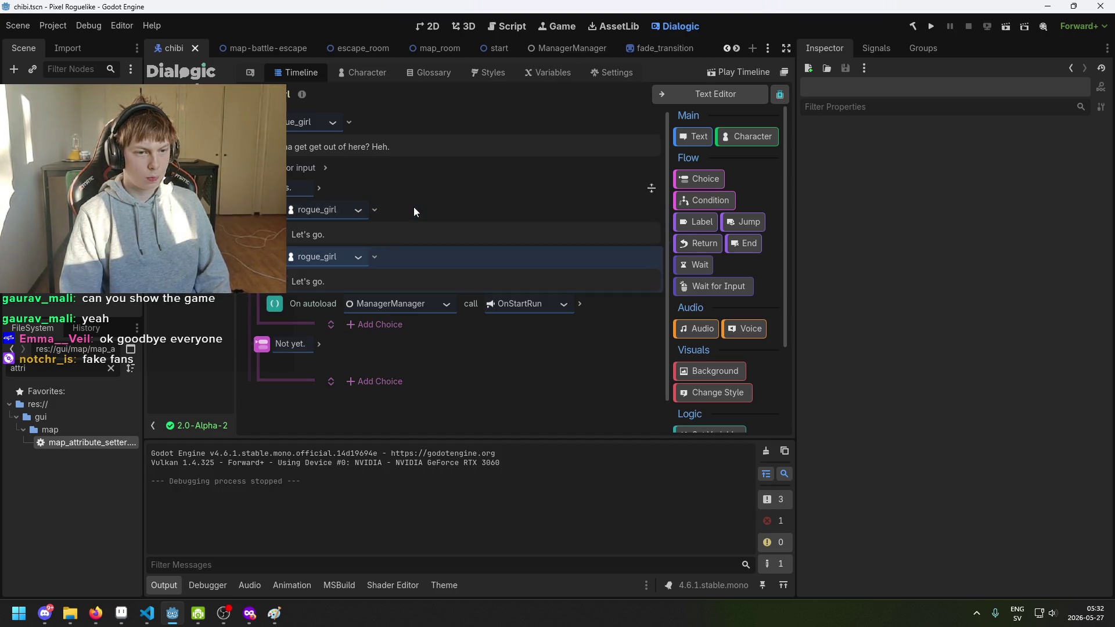
Move the copied line under Not yet. and change it to "Talk to me when you're ready.".
drag(391, 257, 407, 360)
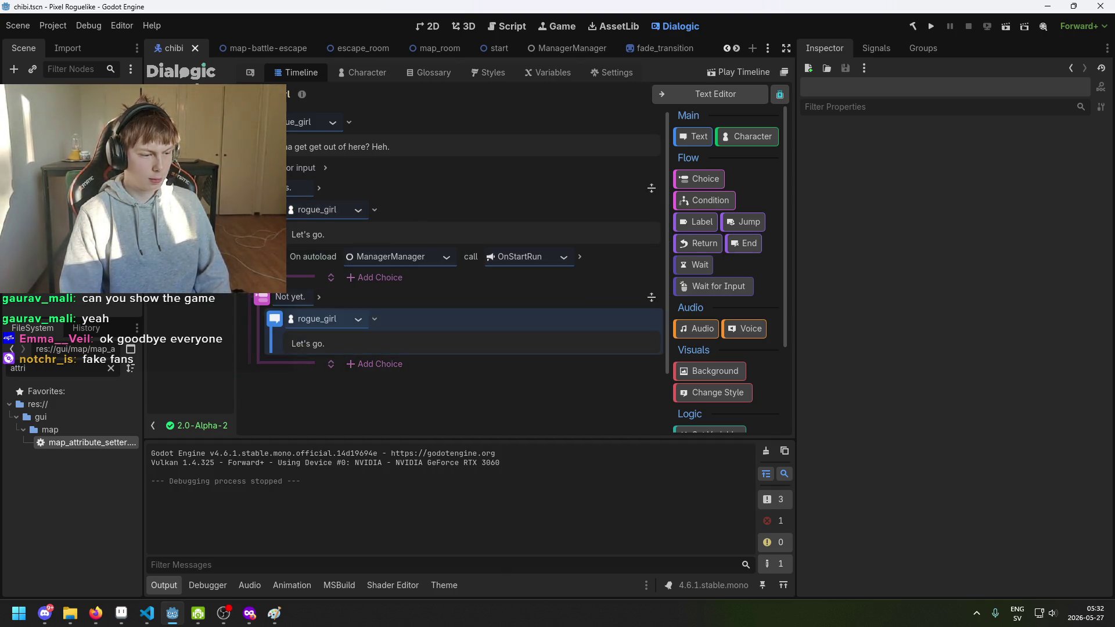
triple_click(362, 336)
key(BackSpace)
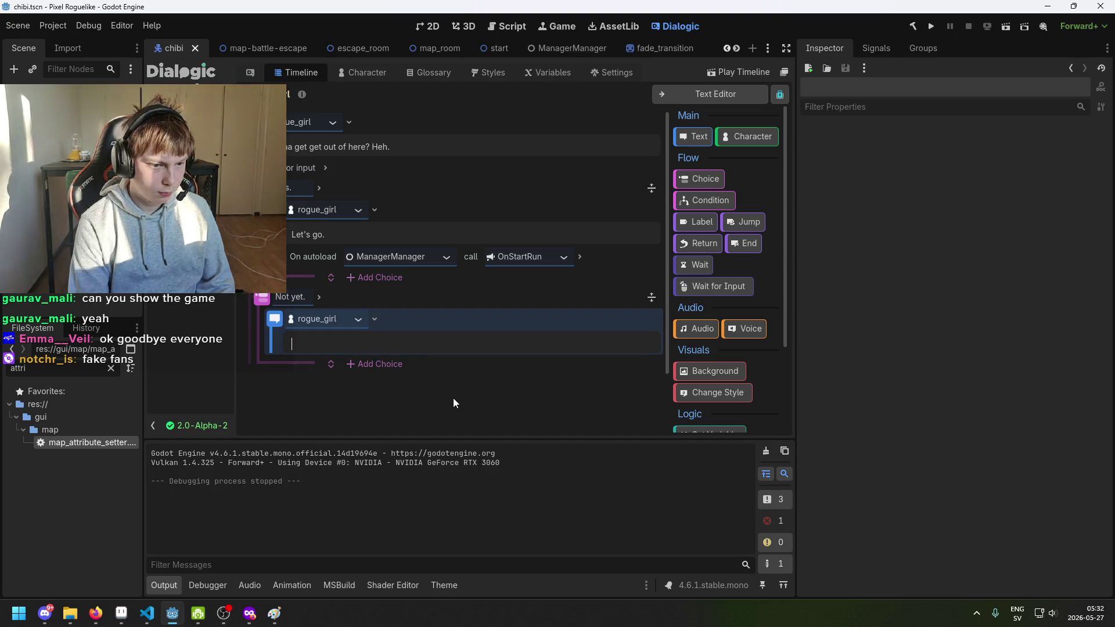
text(Well)
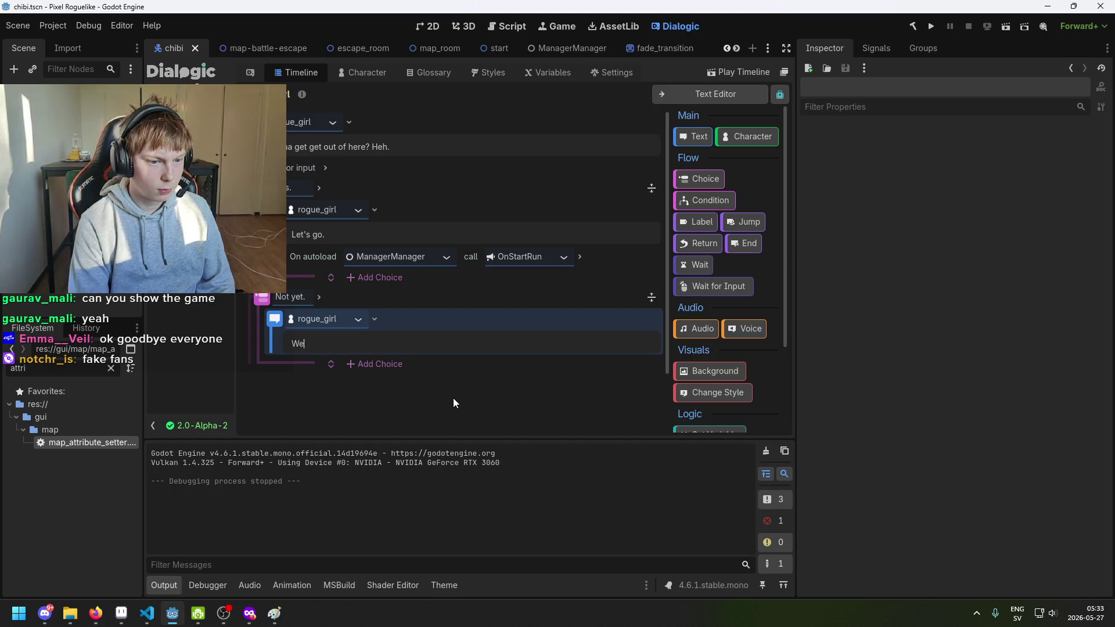
key(BackSpace)
key(BackSpace)
key(BackSpace)
text(Well)
key(BackSpace)
key(BackSpace)
key(BackSpace)
text(Tel)
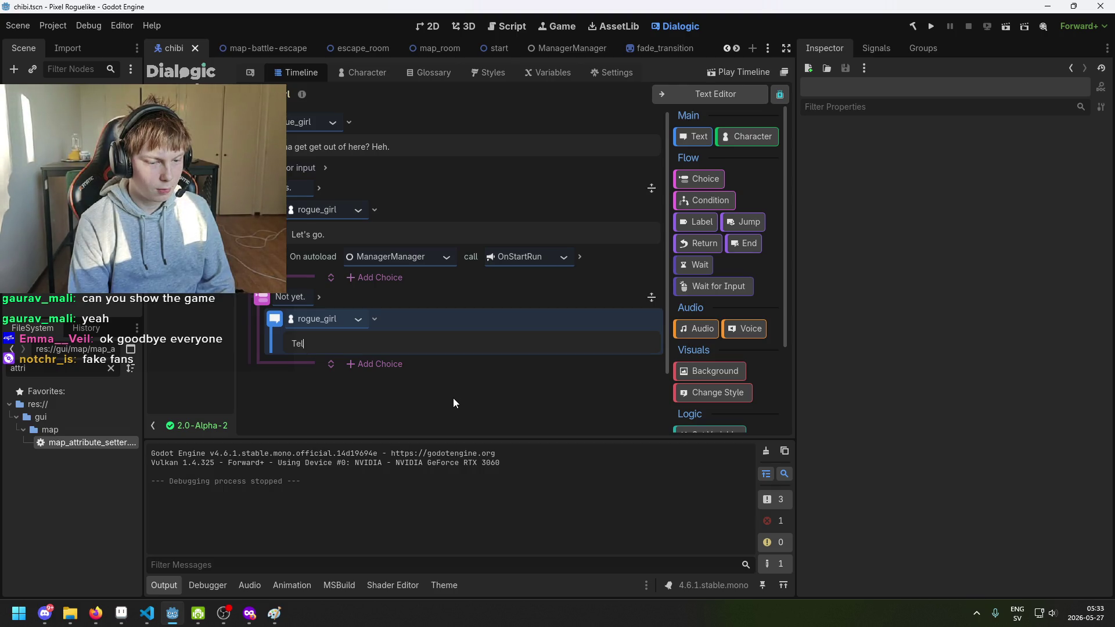
key(BackSpace)
key(BackSpace)
text(alk to y)
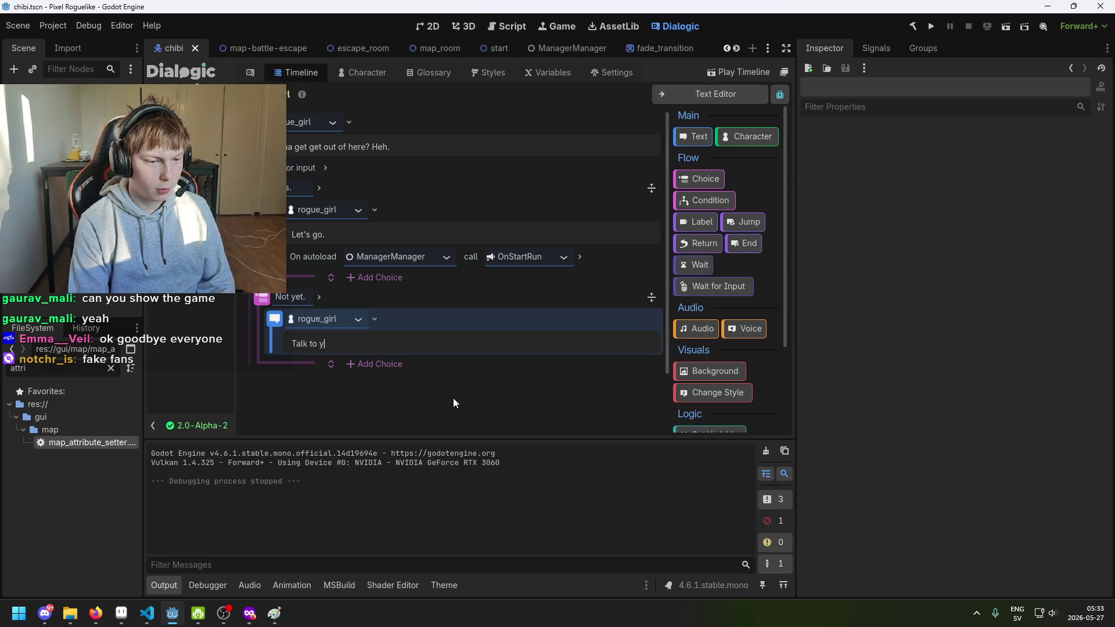
key(BackSpace)
text(to)
key(BackSpace)
key(BackSpace)
text(me when you're ready.)
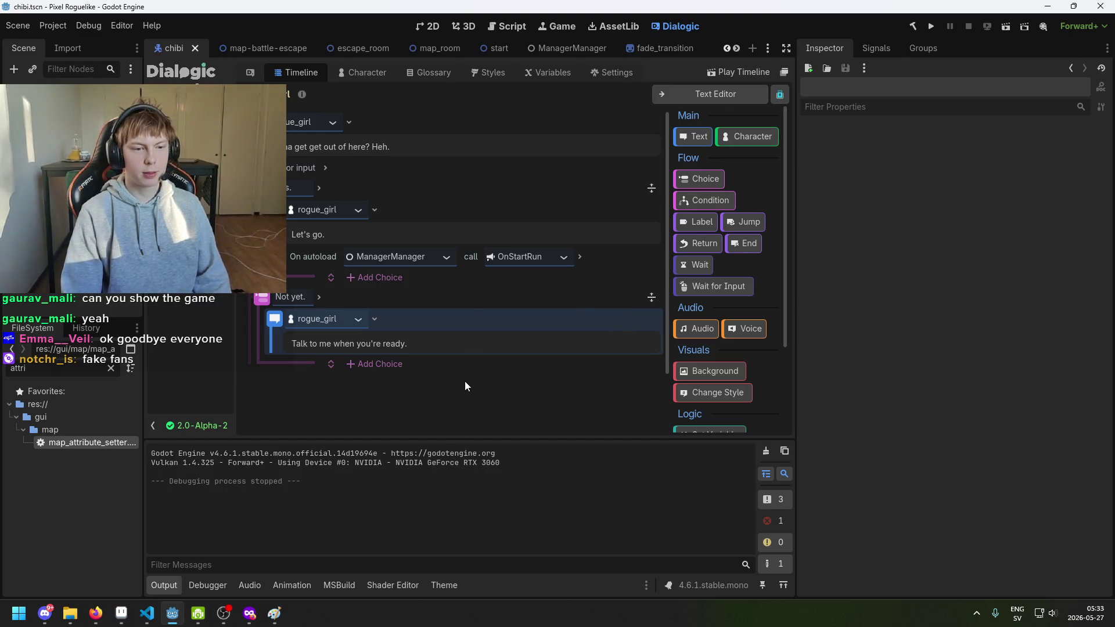
Delete the accidental empty text event and save the scene.
click(468, 297)
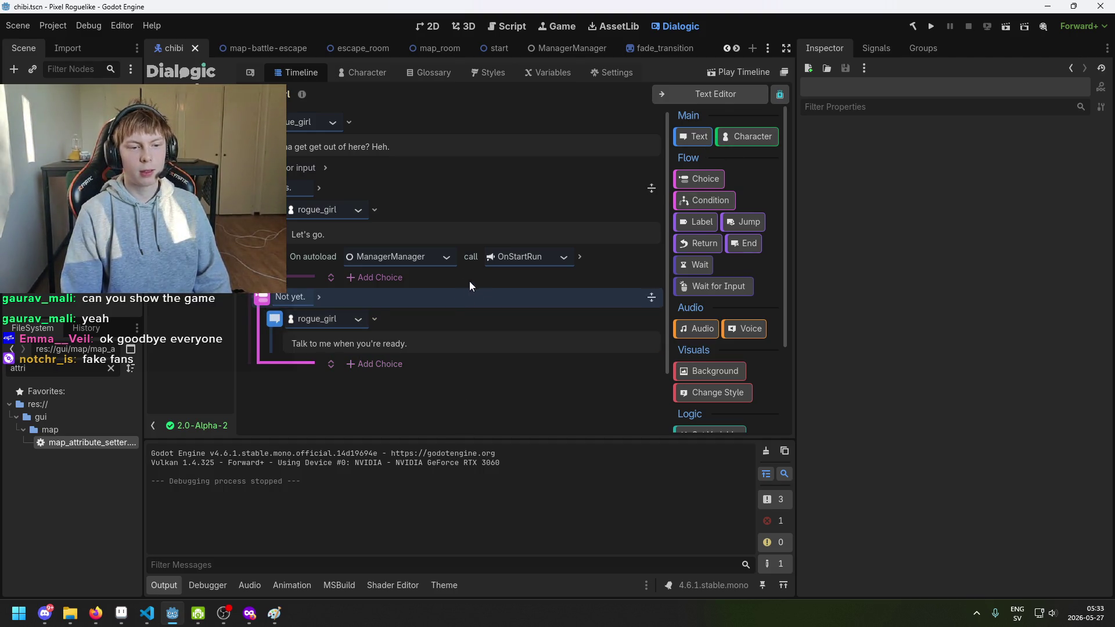
click(700, 138)
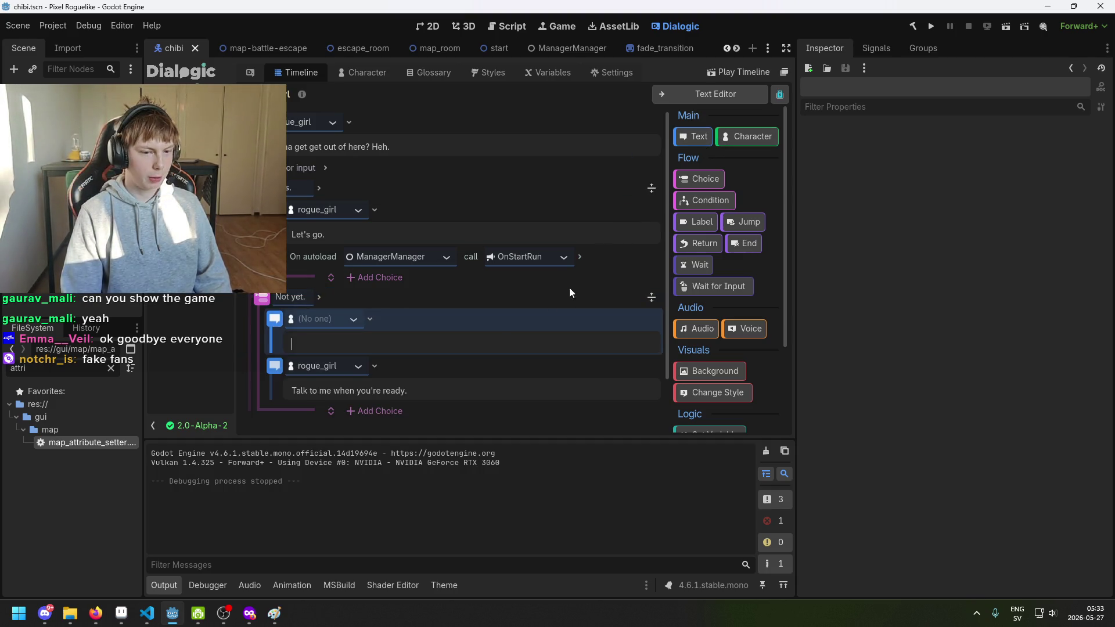
key(Delete)
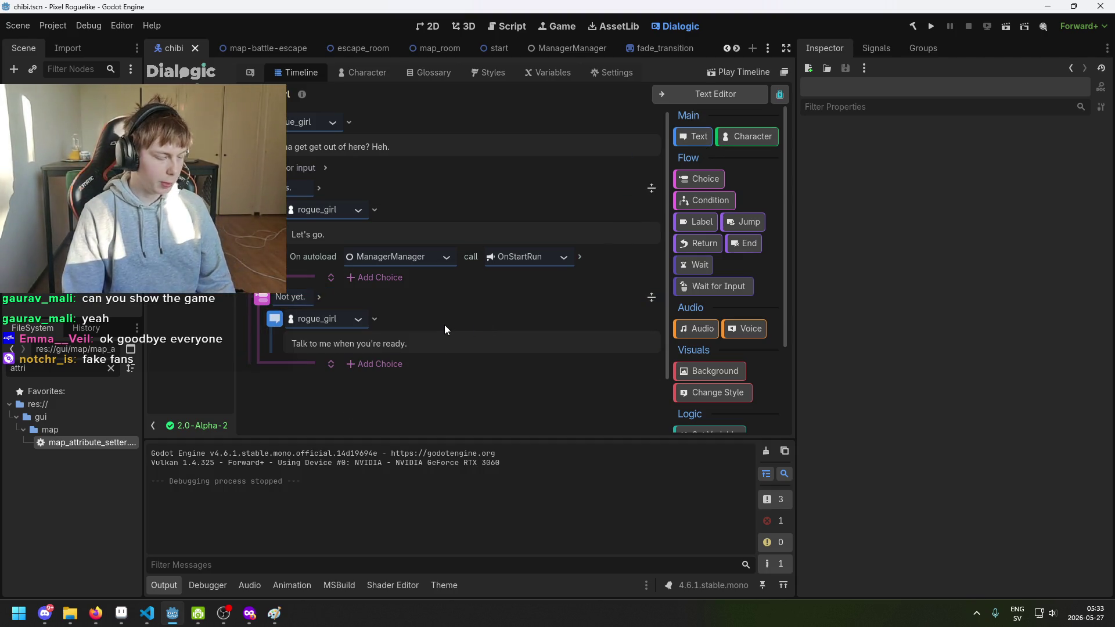
key(ctrl+s)
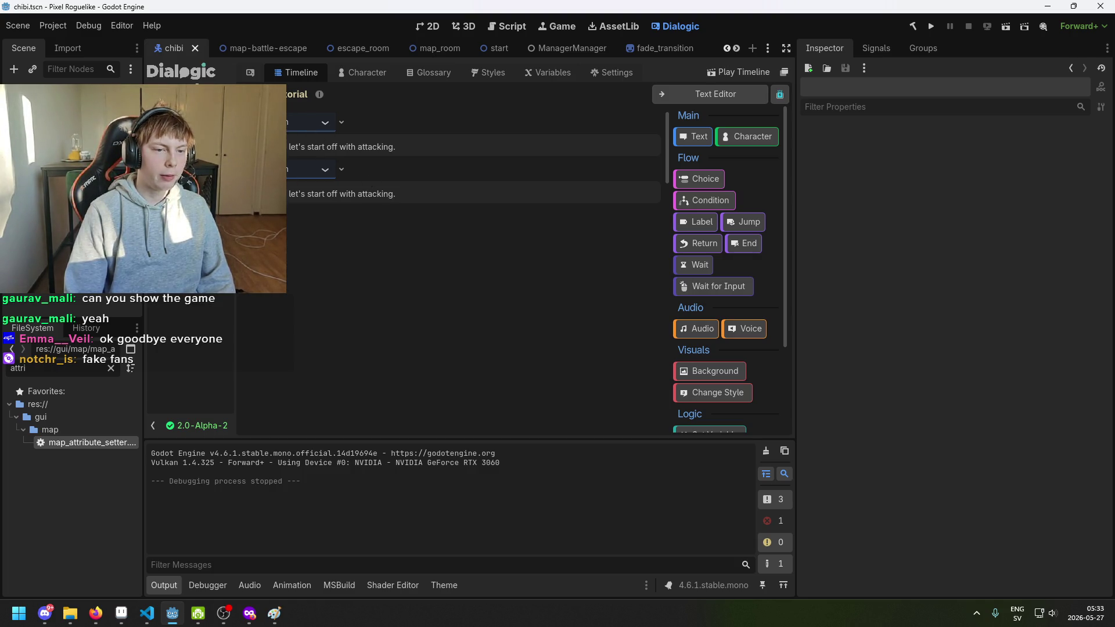
Save the chibi scene, then open beaver.aseprite from the Downloads folder in Aseprite.
click(362, 72)
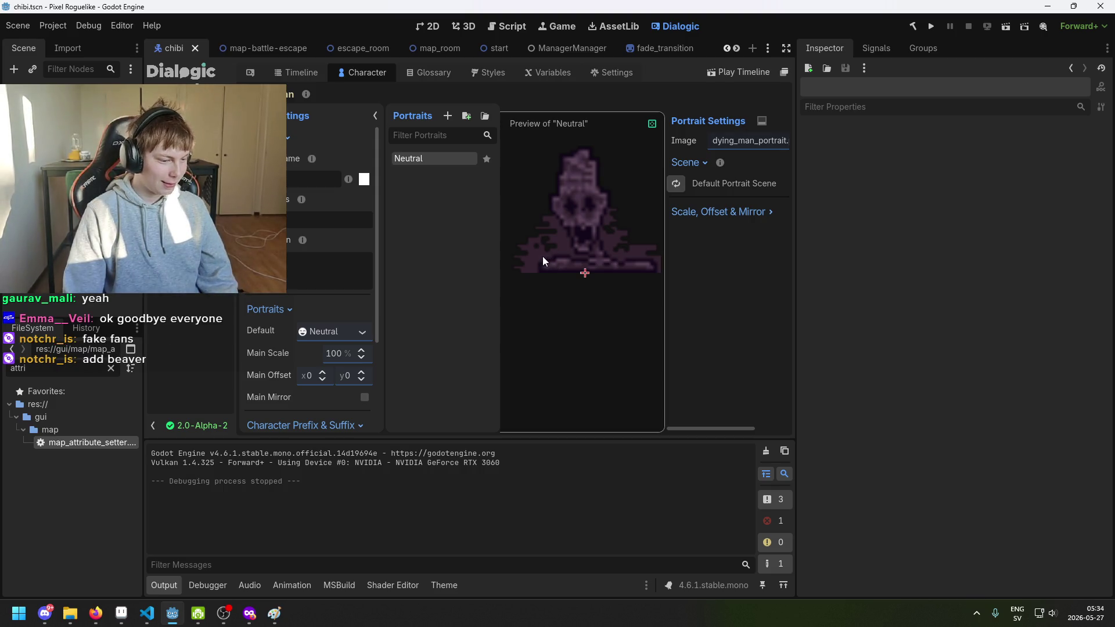
key(ctrl+s)
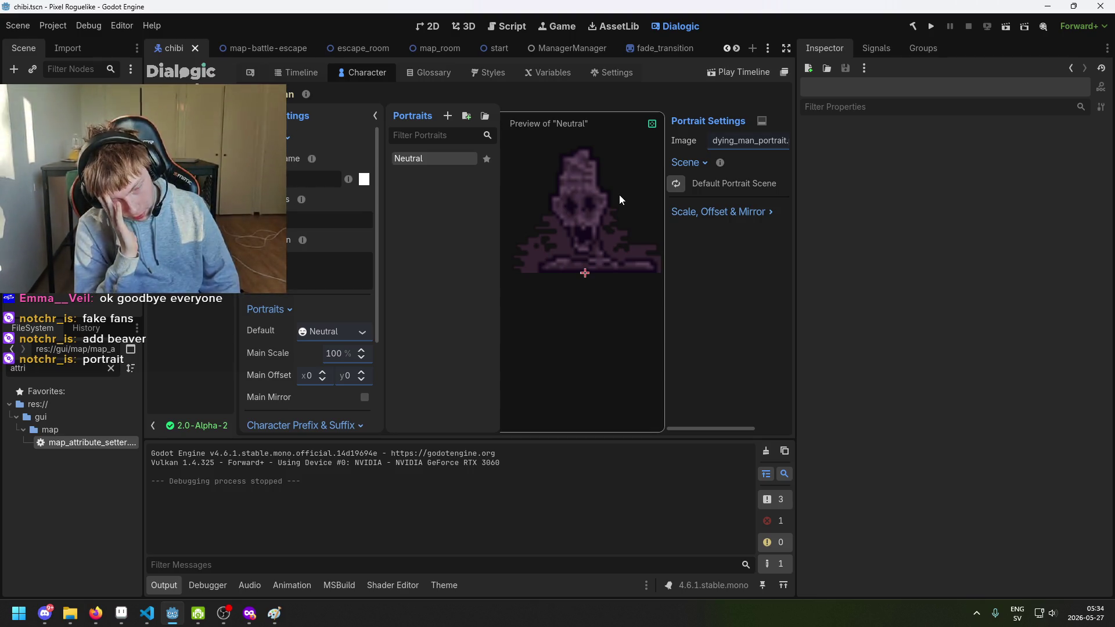
key(alt+Tab)
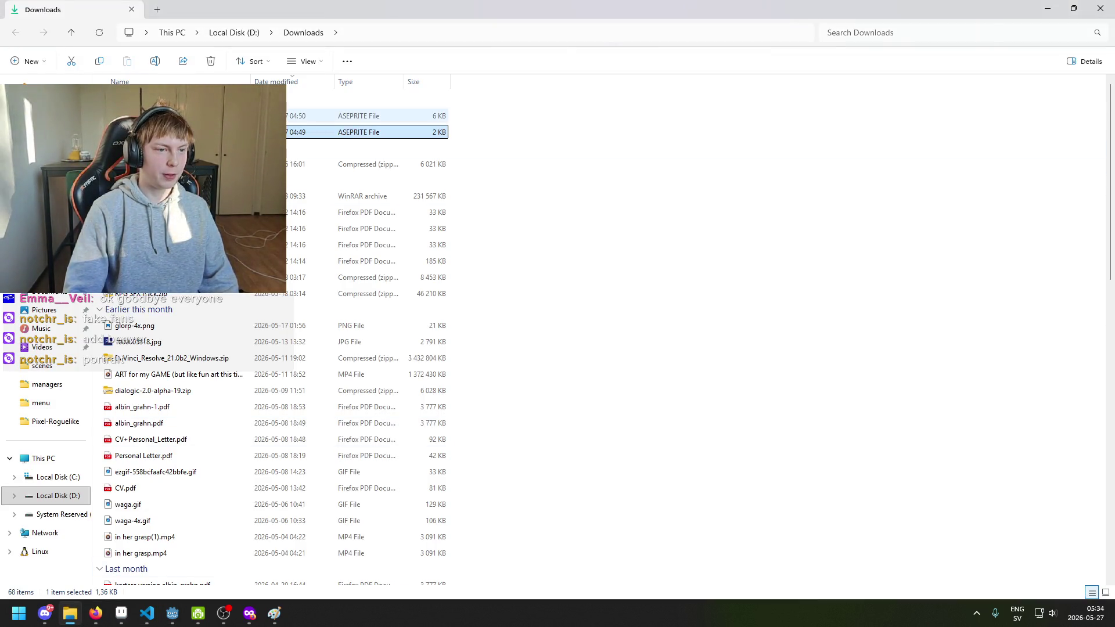
key(Return)
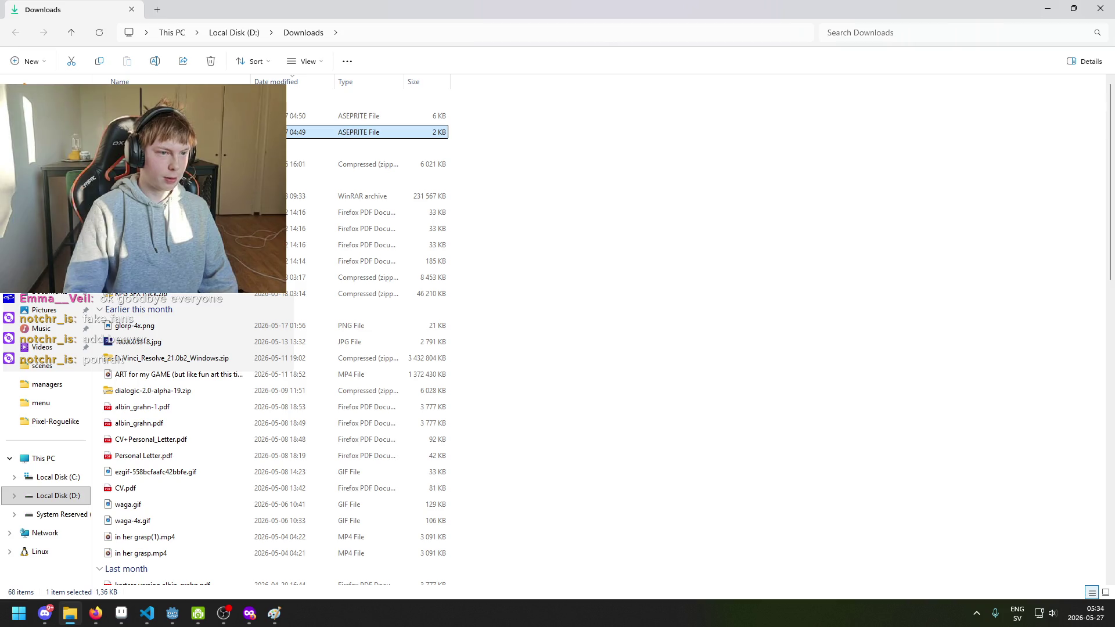
scroll(612, 244, up, 2)
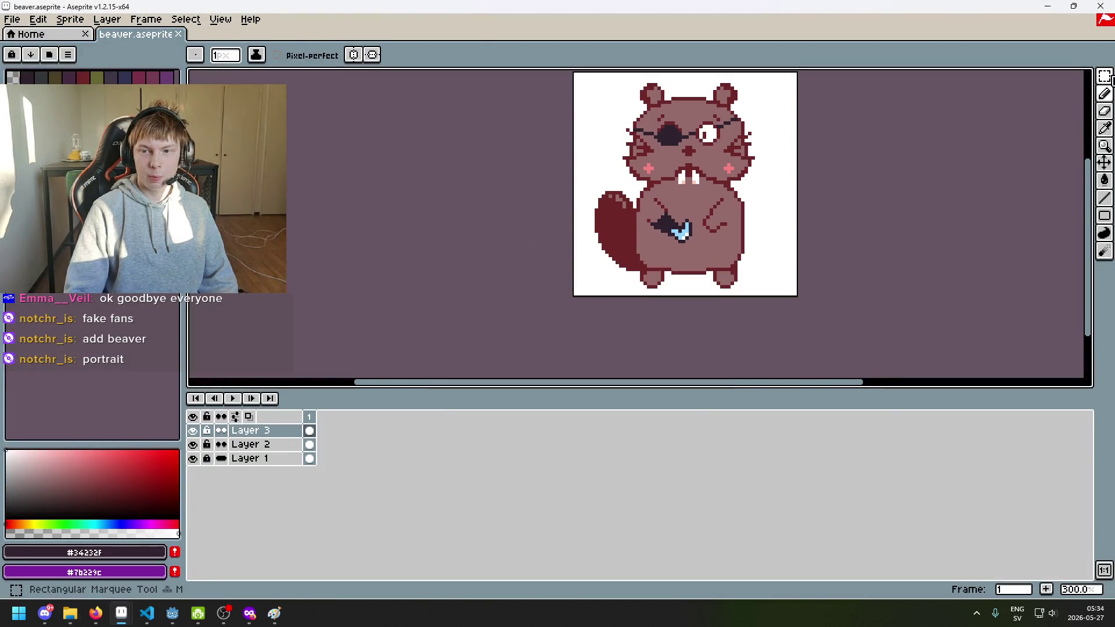
key(m)
drag(882, 191, 745, 267)
scroll(526, 172, up, 2)
mouse_move(433, 144)
mouse_down()
mouse_move(608, 258)
mouse_move(709, 368)
mouse_move(709, 349)
mouse_up()
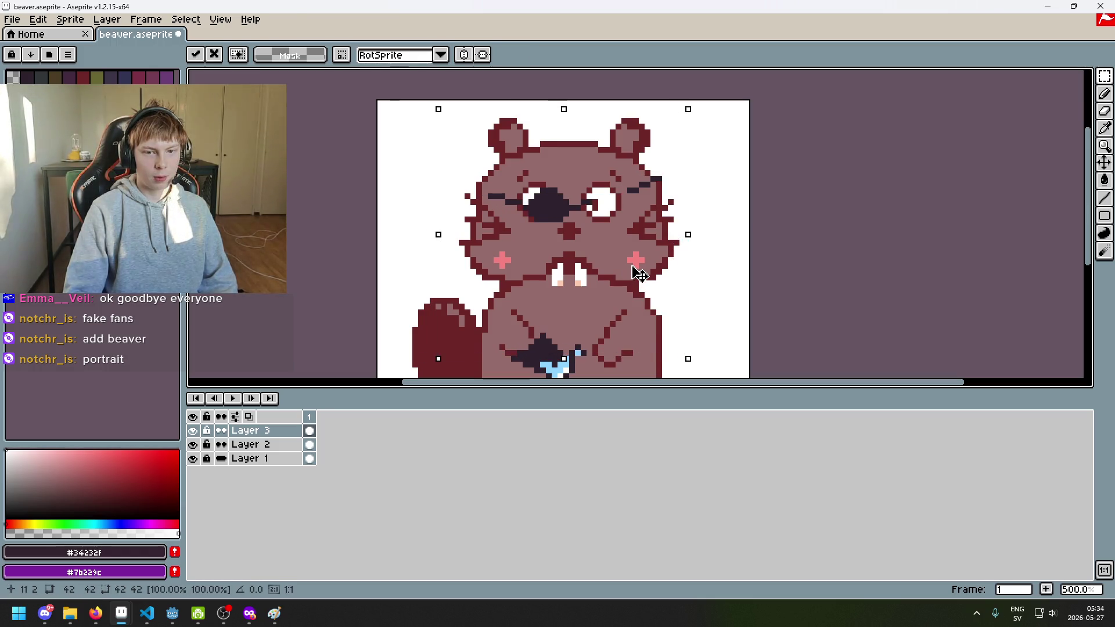
click(897, 138)
scroll(548, 214, down, 2)
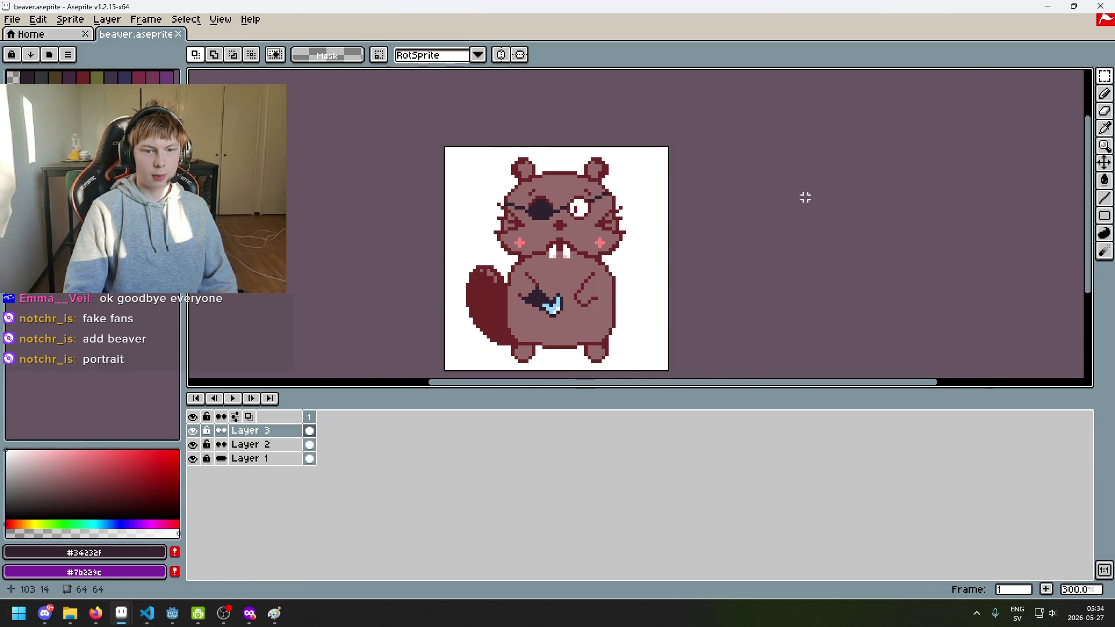
click(1107, 216)
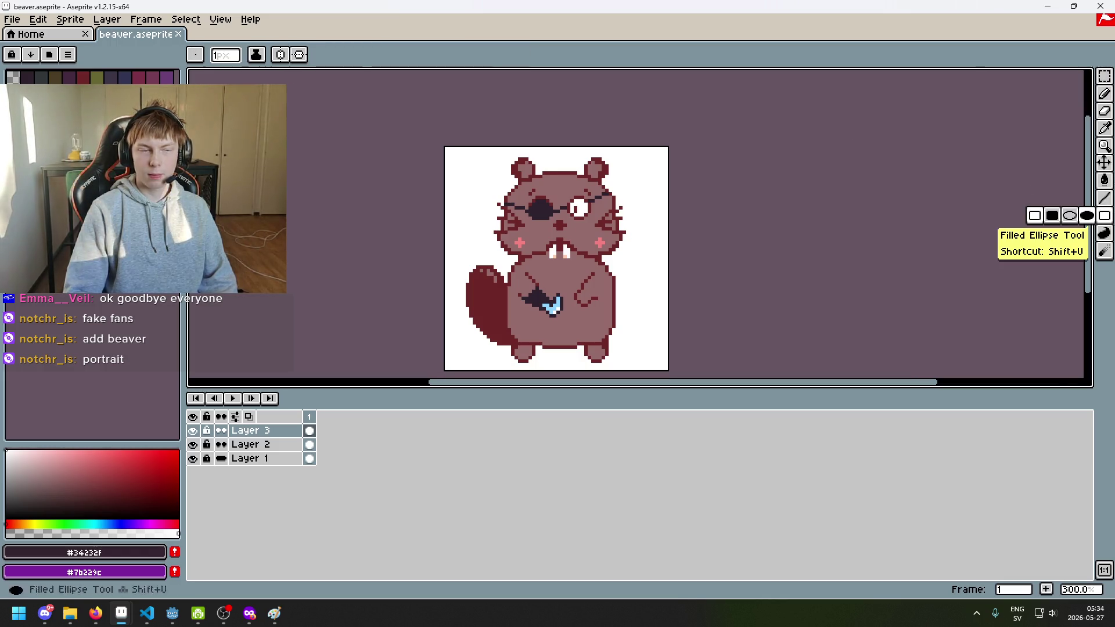
click(14, 19)
click(22, 24)
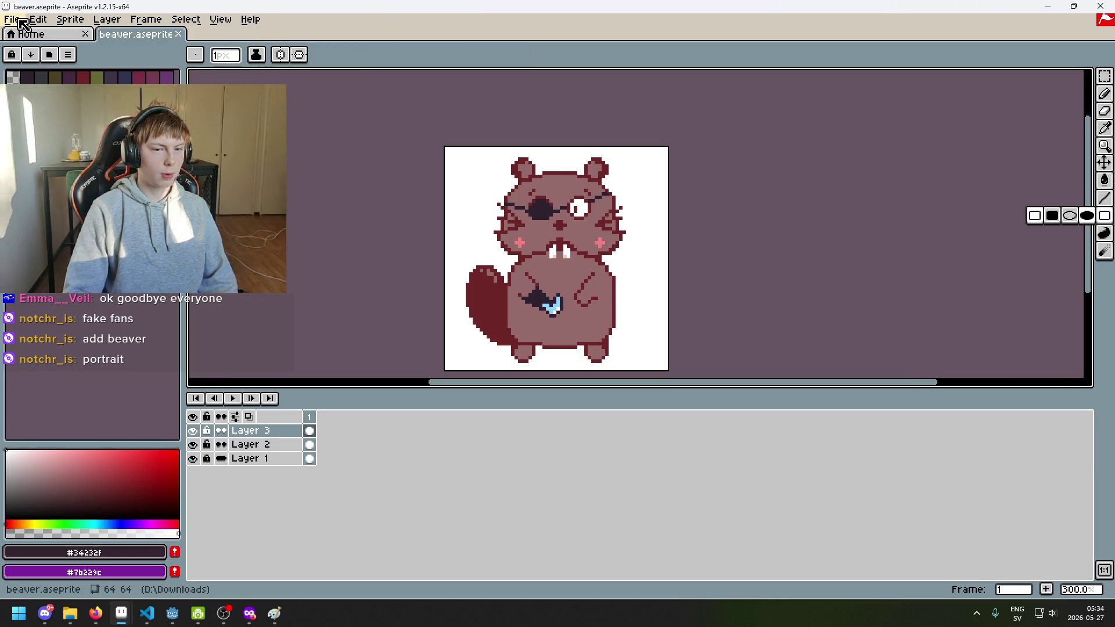
key(m)
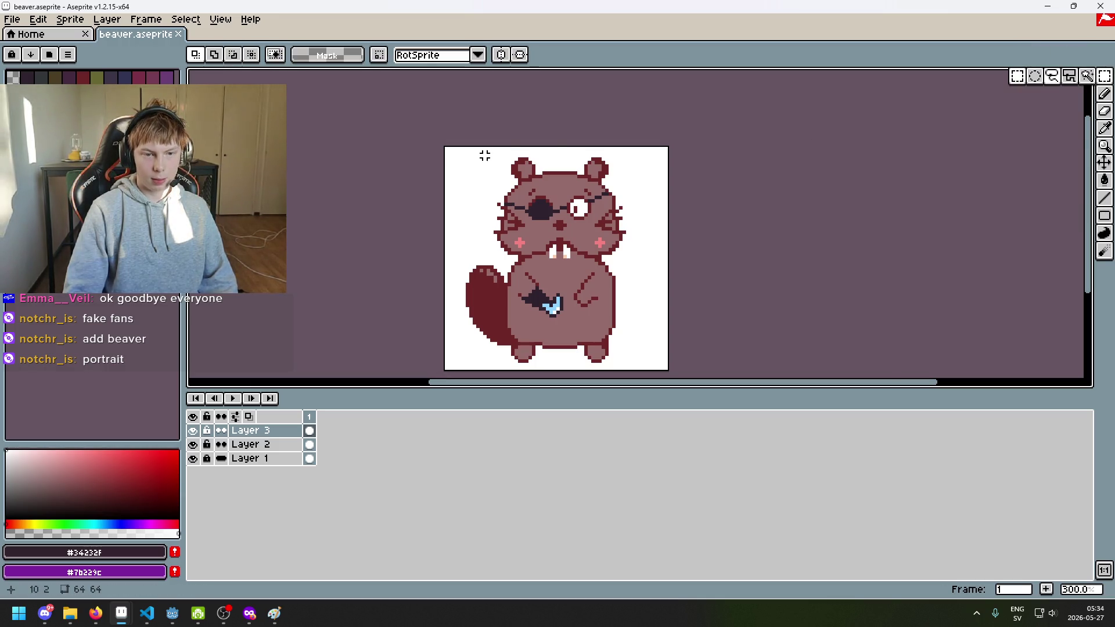
mouse_move(486, 155)
mouse_down()
mouse_move(567, 234)
mouse_move(488, 157)
mouse_up()
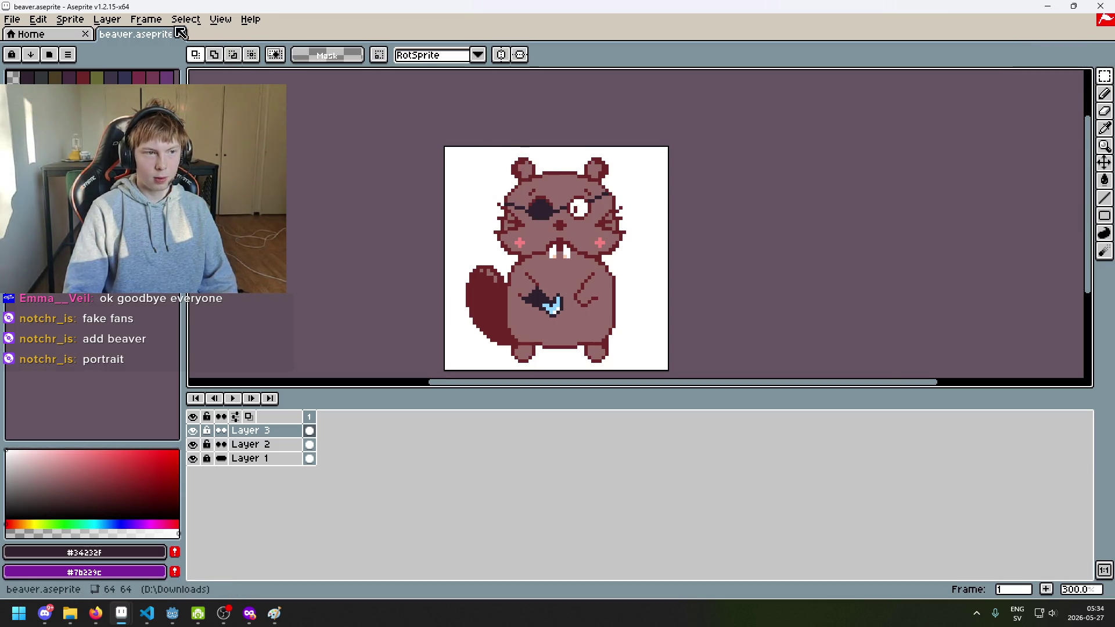
click(70, 19)
Preview a 42×42 canvas crop positioned over the beaver's head, then cancel, keeping 64×64.
click(75, 80)
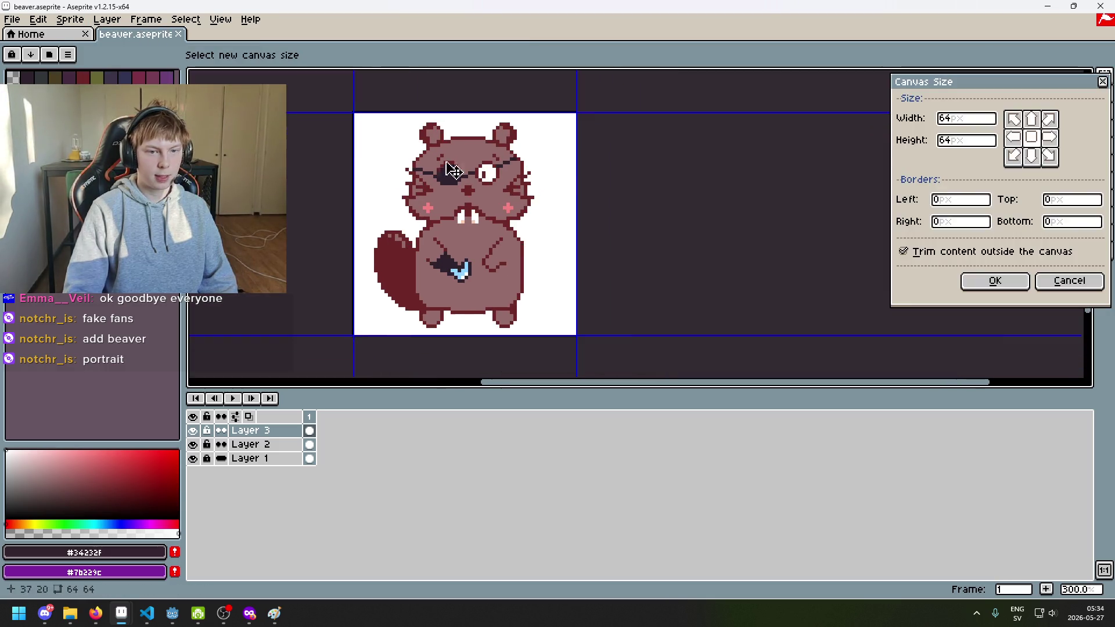
double_click(953, 118)
text(42)
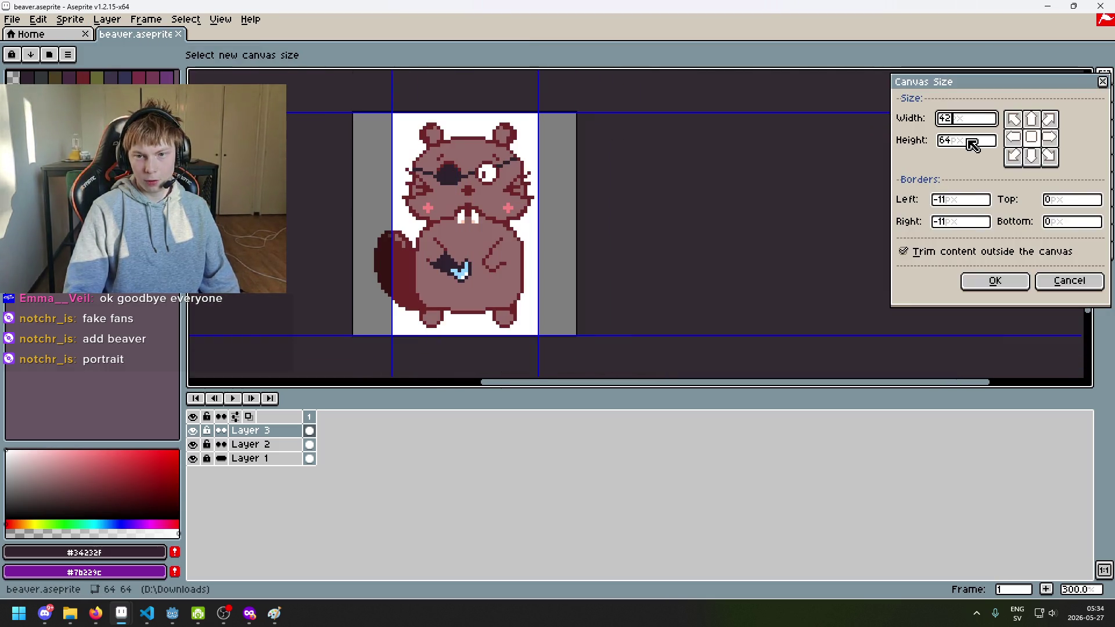
double_click(972, 143)
text(42)
drag(485, 226, 491, 192)
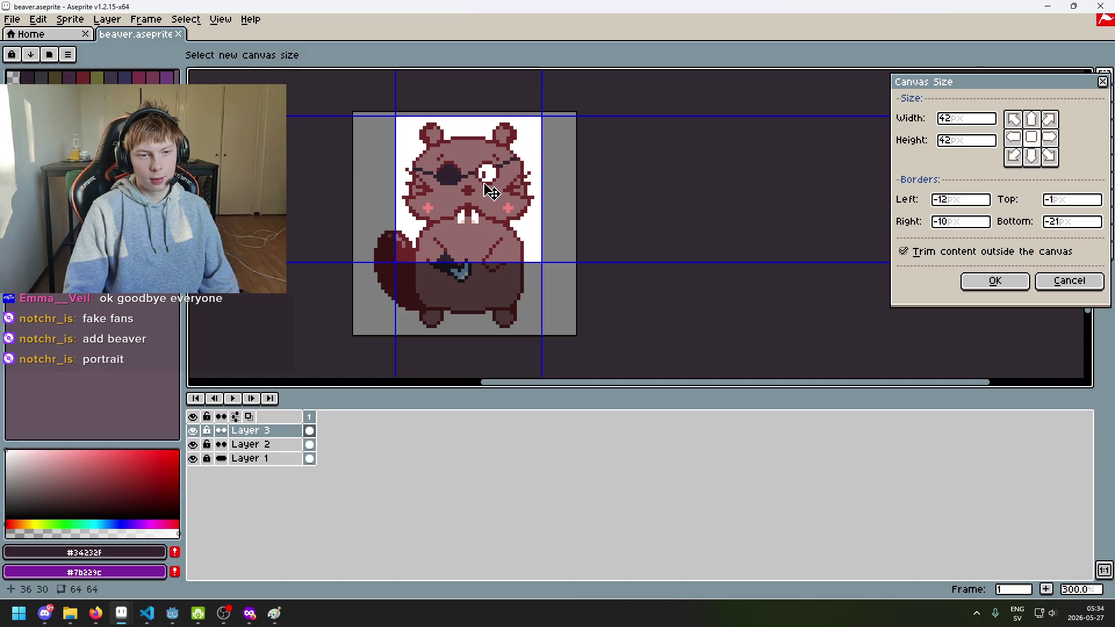
drag(489, 192, 492, 215)
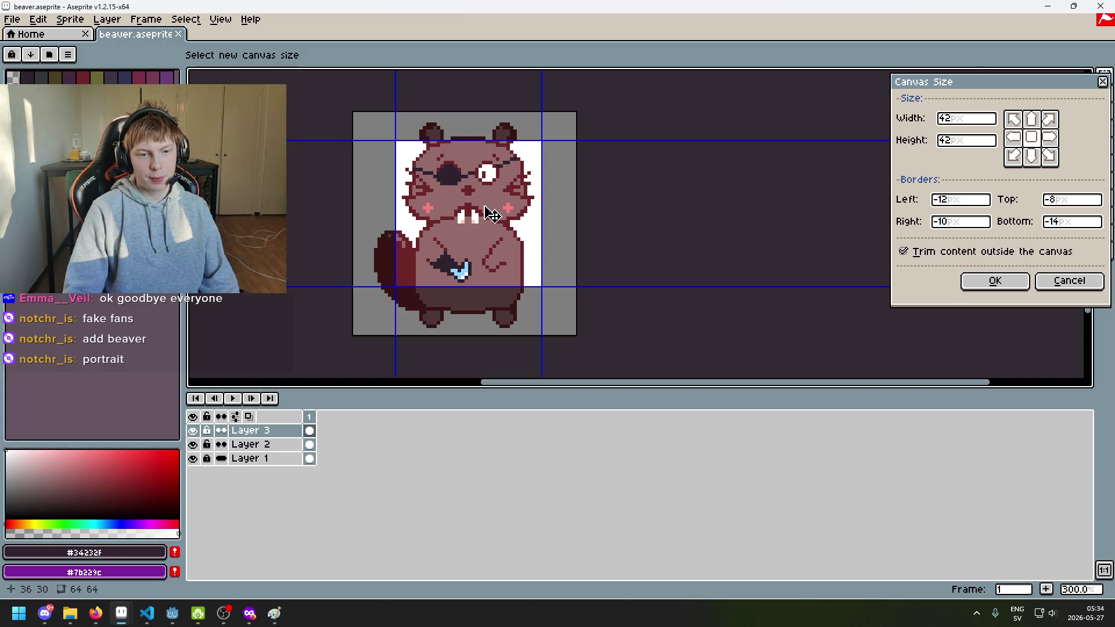
drag(492, 215, 491, 211)
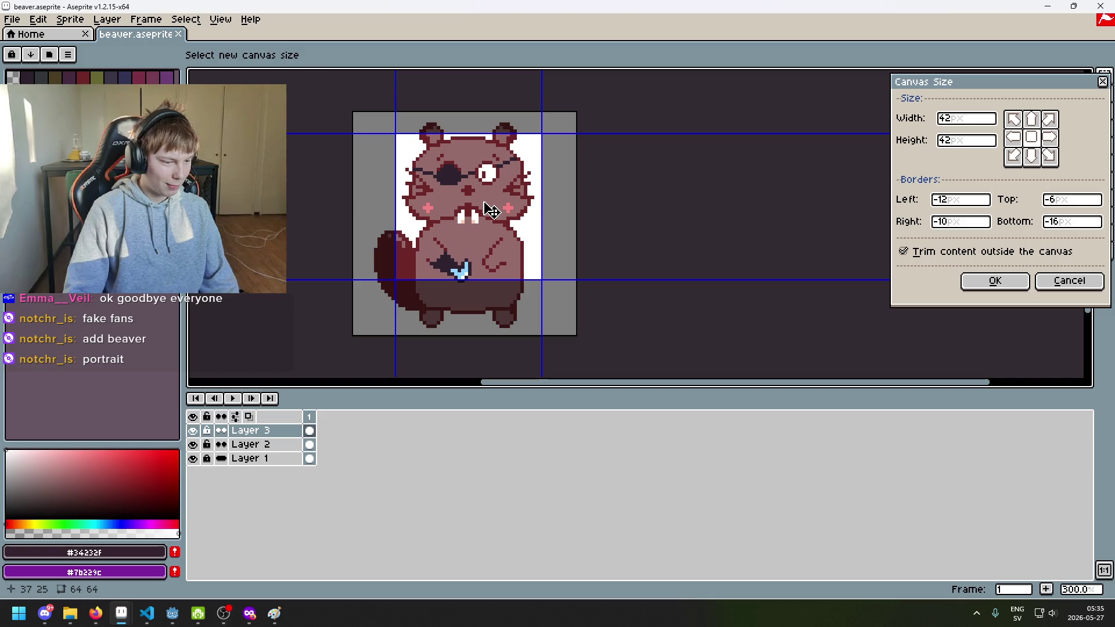
drag(495, 211, 487, 199)
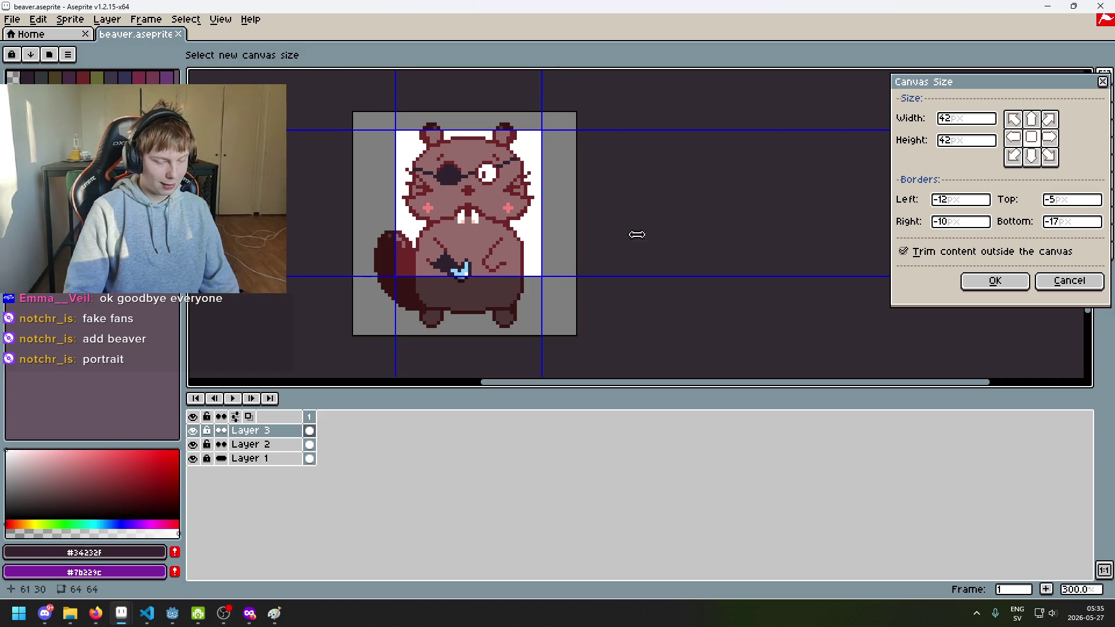
click(1063, 281)
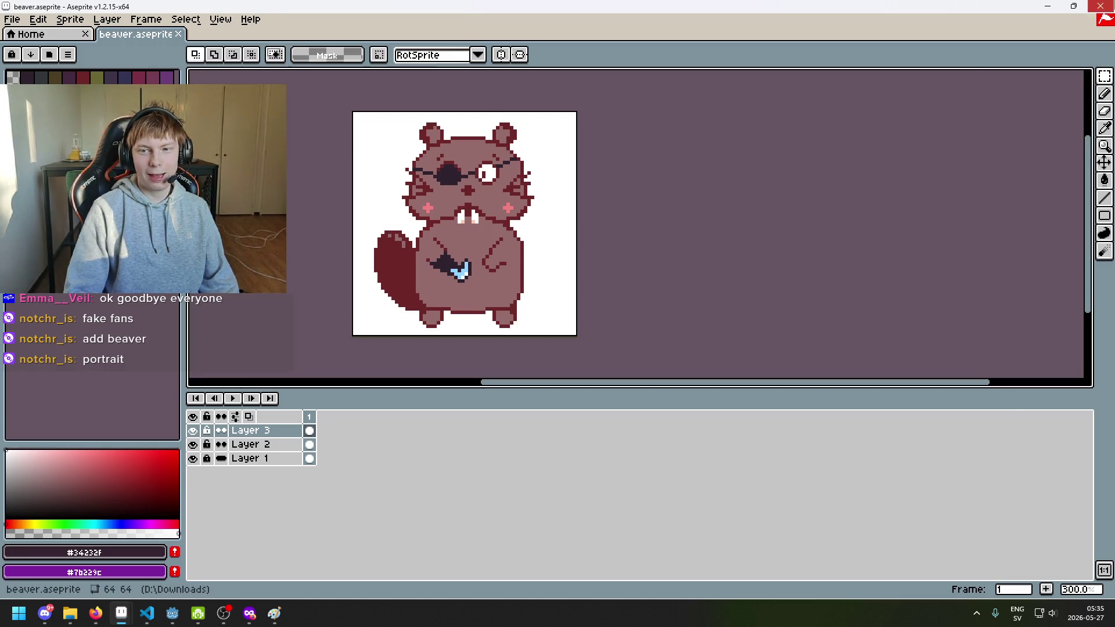
Return to the Godot editor and save the scene.
key(alt+Tab)
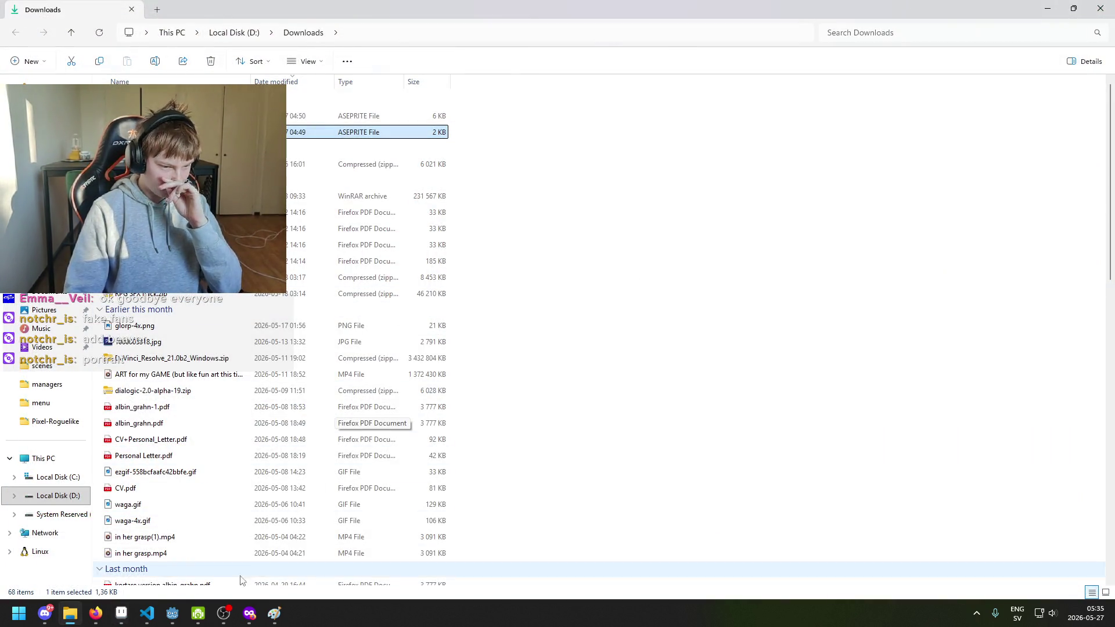
click(173, 614)
key(ctrl+s)
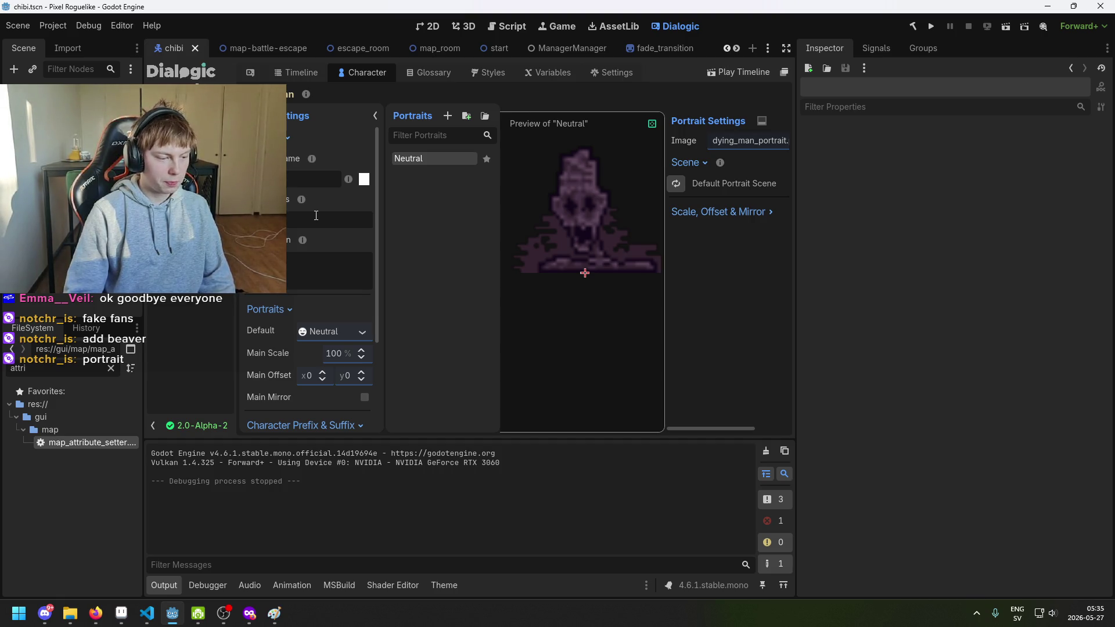
Save the scene twice more and switch Godot to the 2D viewport.
key(ctrl+s)
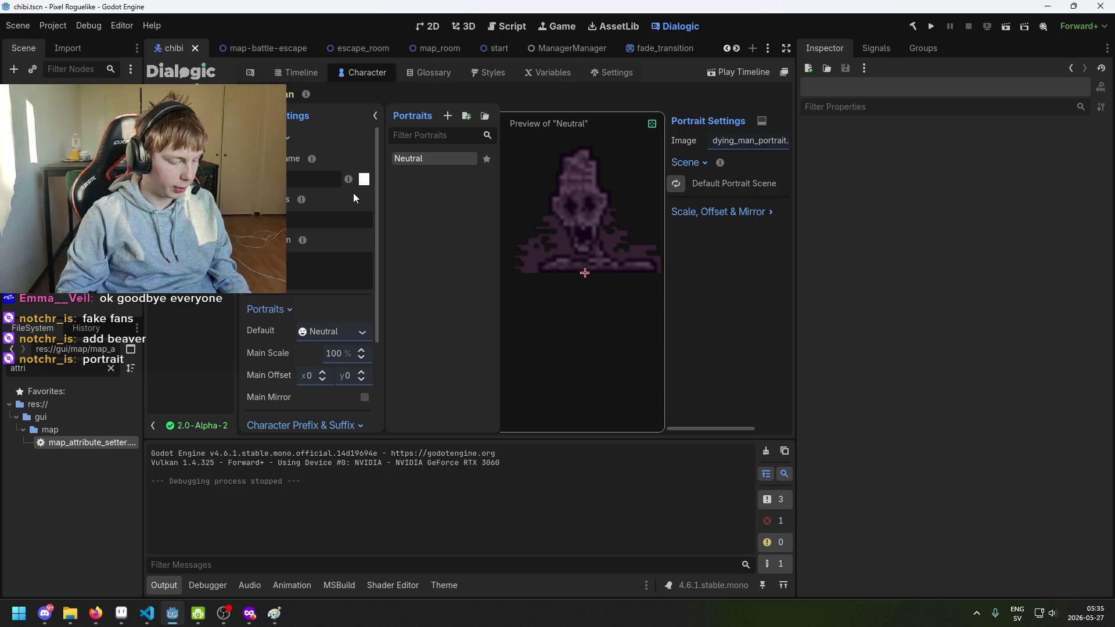
key(ctrl+s)
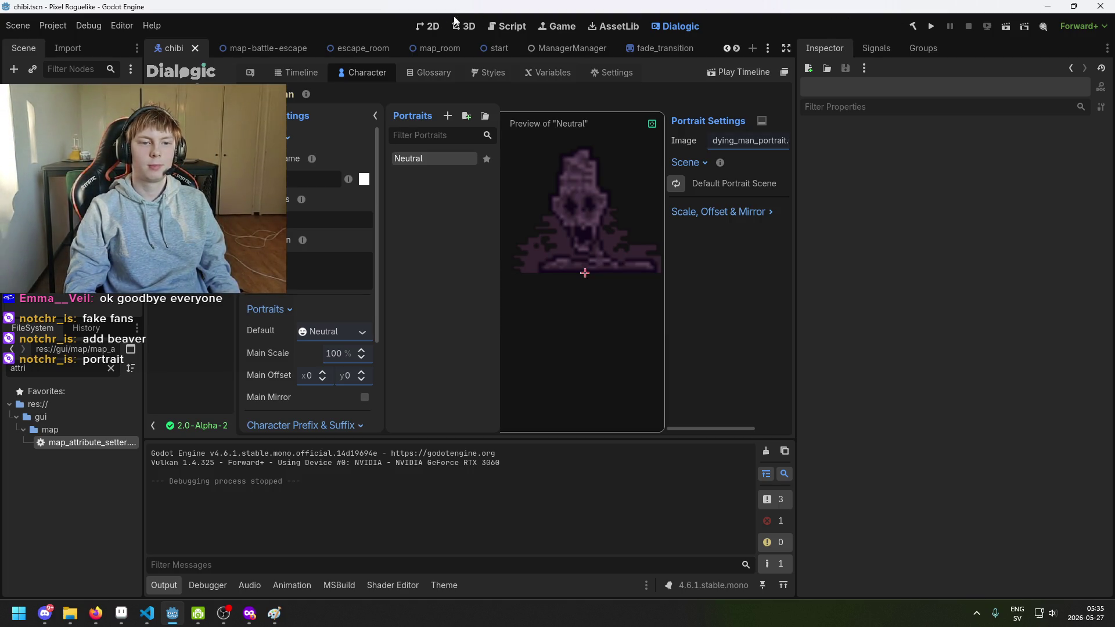
click(430, 26)
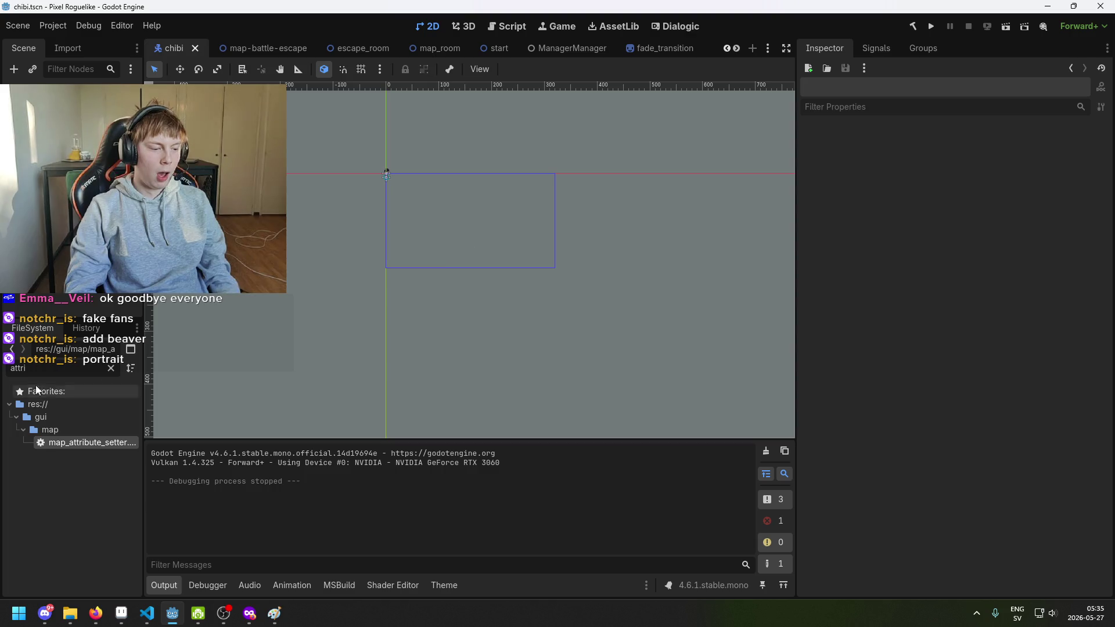
Open the map-battle-escape scene and save it.
click(269, 50)
scroll(468, 173, up, 1)
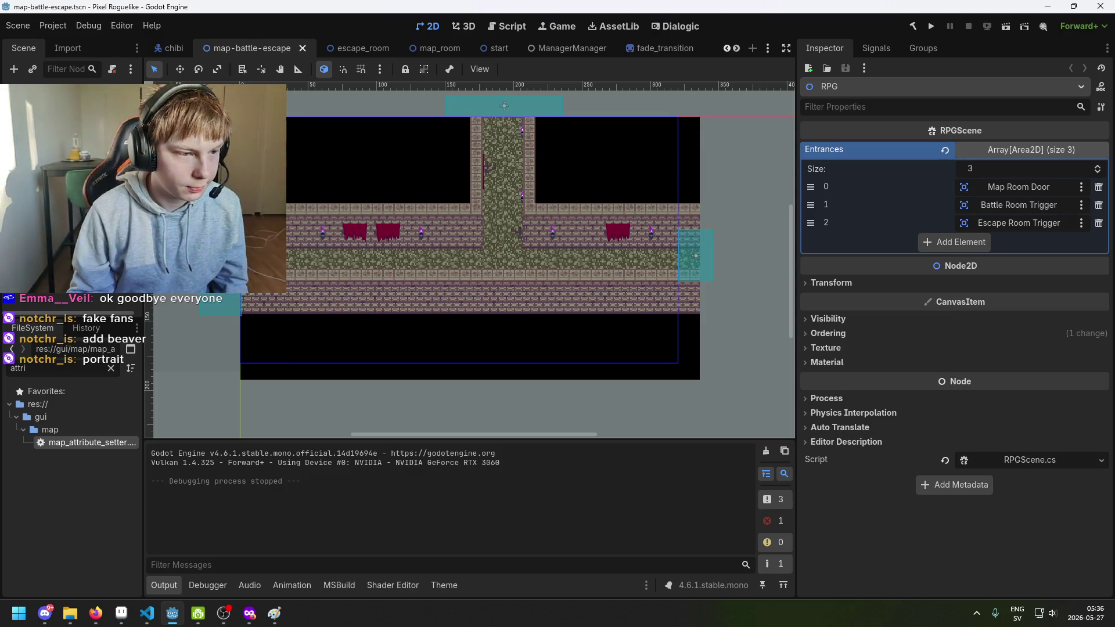
key(ctrl+s)
Pan the level view down, then run the game project.
drag(510, 207, 511, 270)
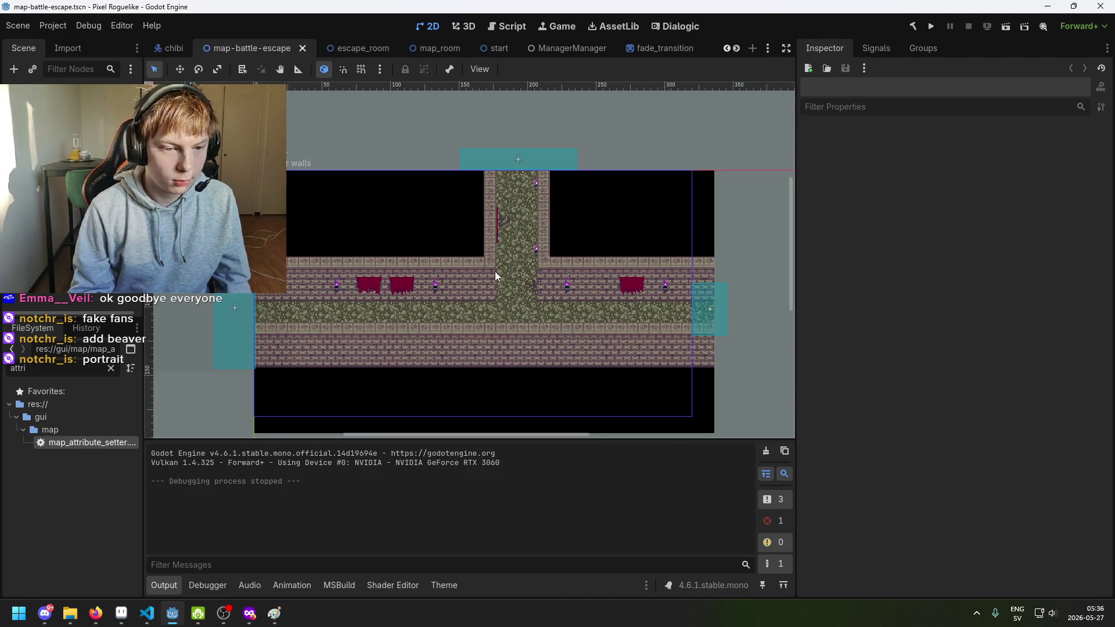
click(931, 26)
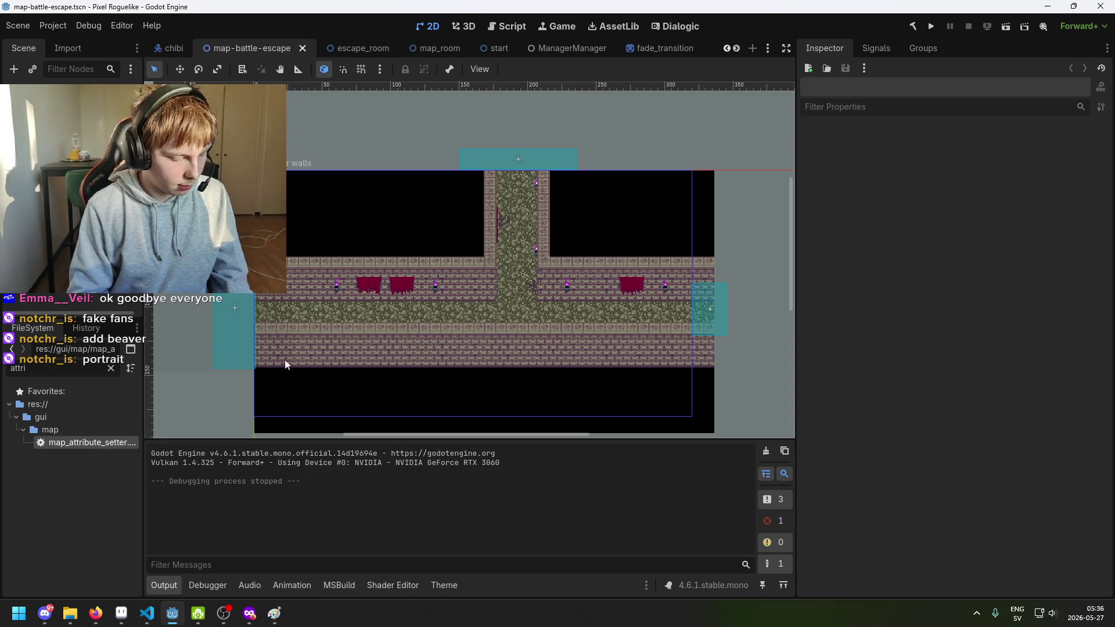
mouse_move(121, 613)
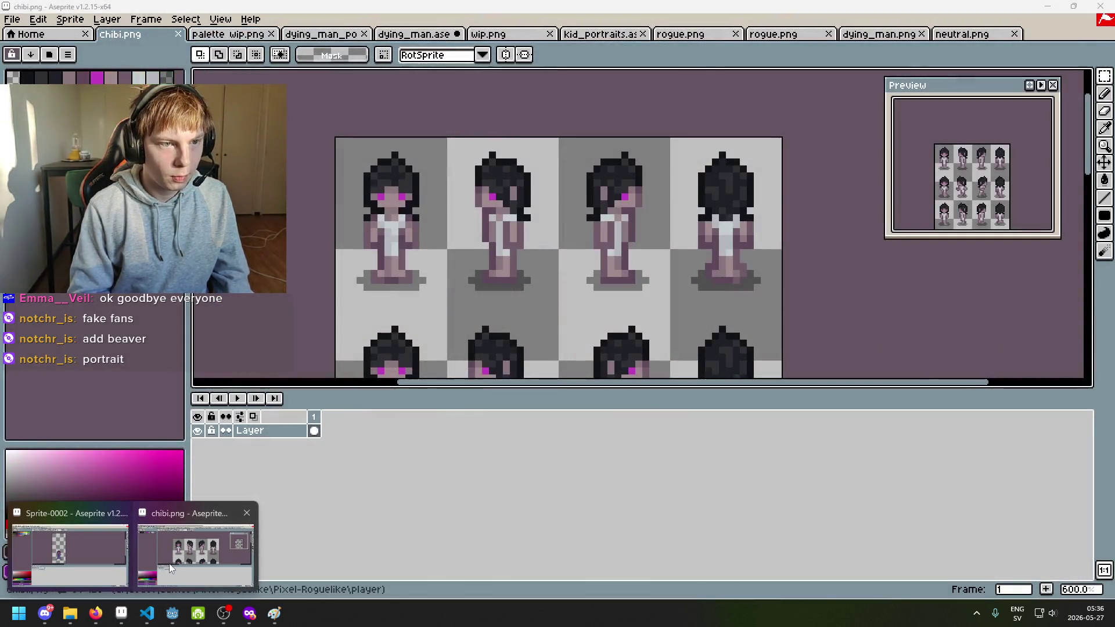
Bring up Aseprite and cycle between the dying man portraits and dying_man.ase documents.
click(169, 564)
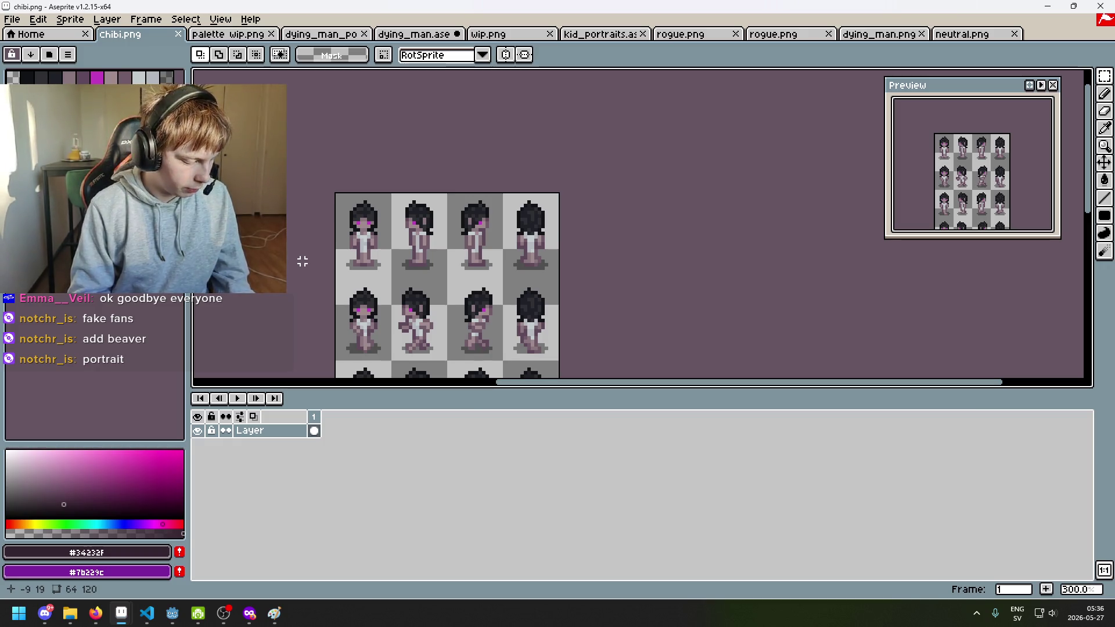
scroll(300, 89, up, 1)
key(ctrl+Tab)
key(ctrl+Tab)
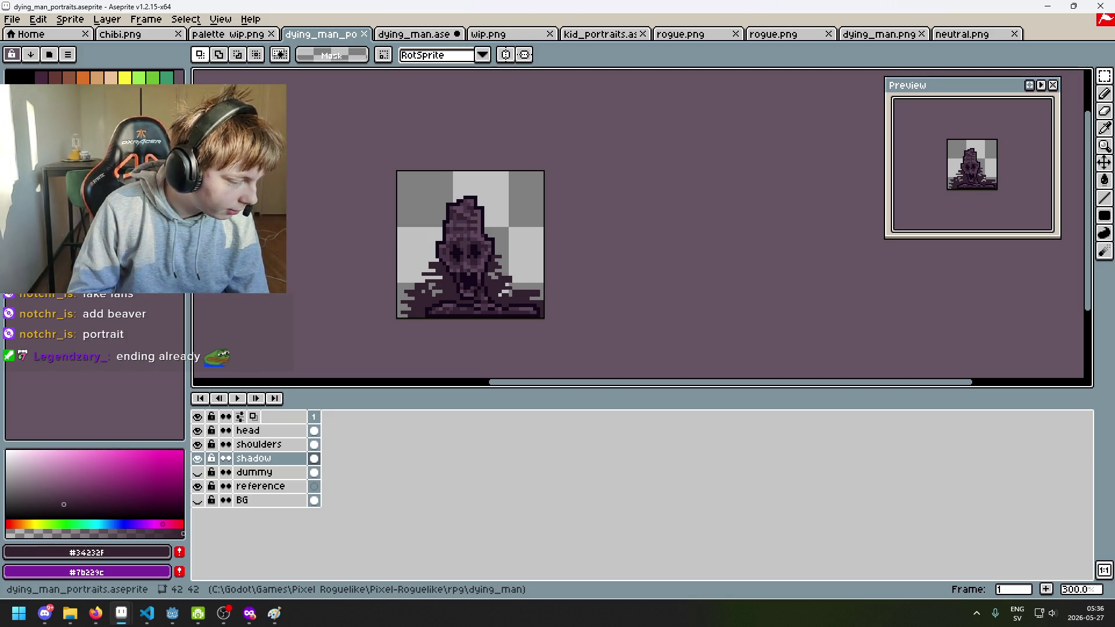
key(ctrl+Tab)
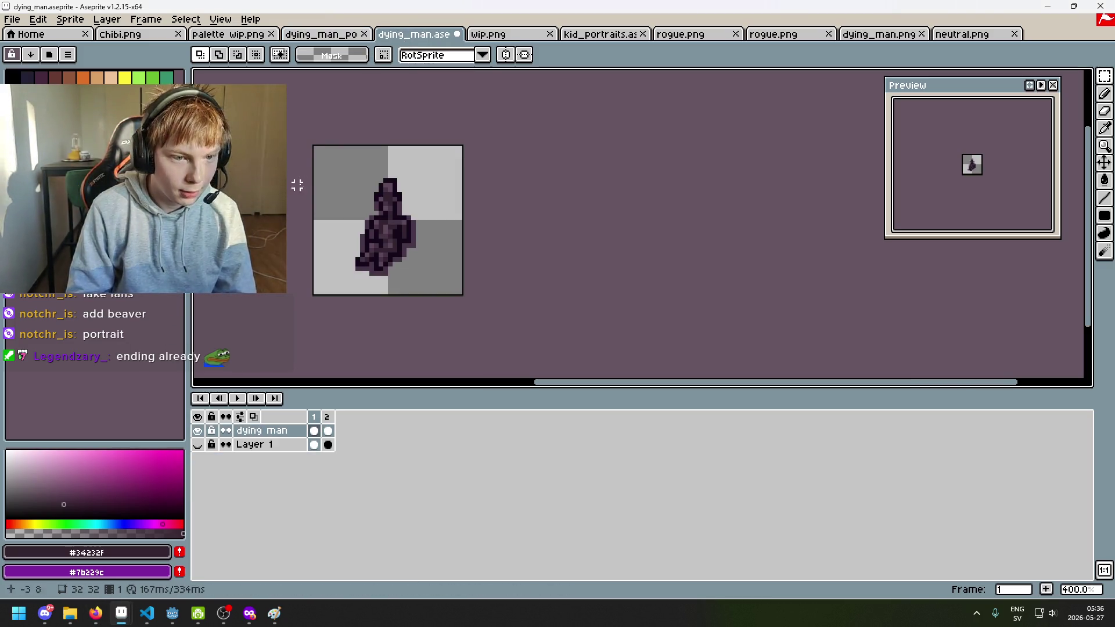
scroll(297, 181, down, 1)
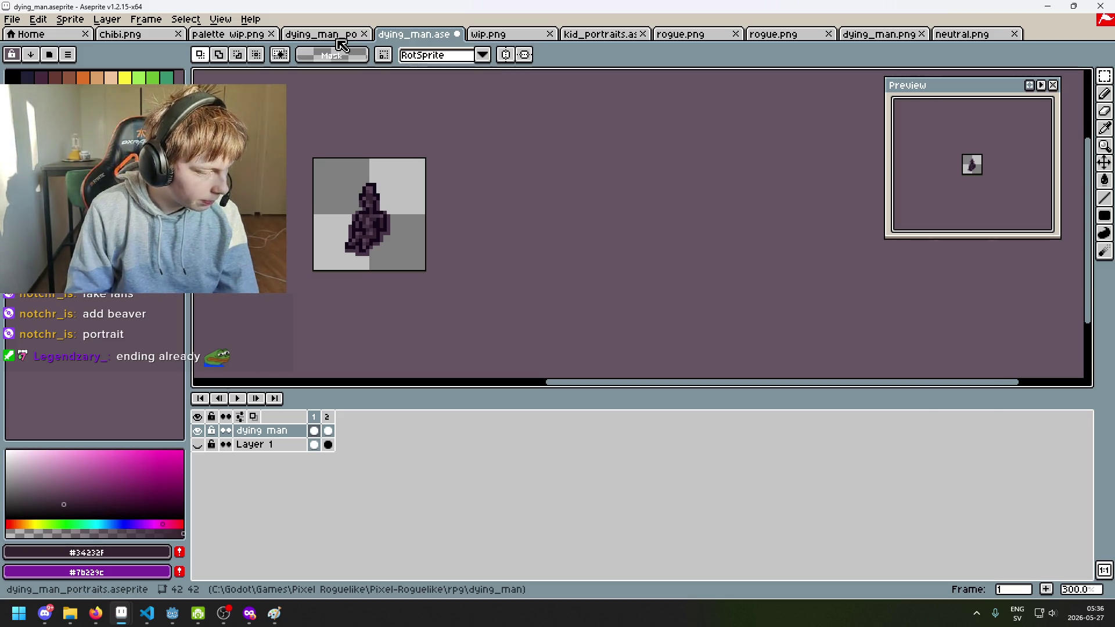
click(340, 39)
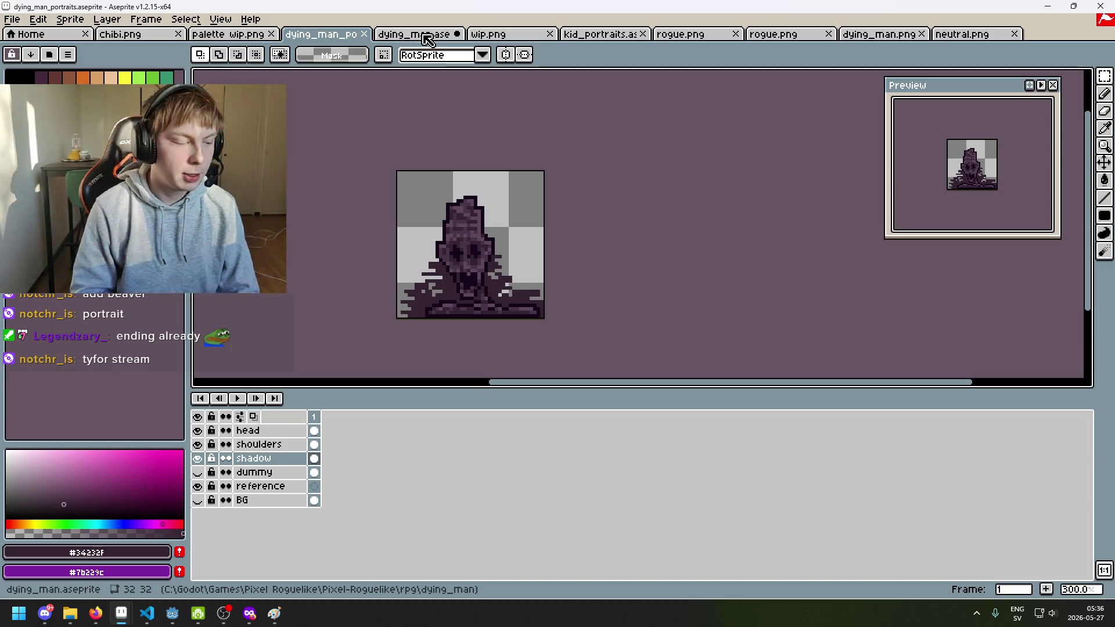
Look through dying_man.ase, wip.png and the kid portraits, then return to the dying man portraits.
click(427, 36)
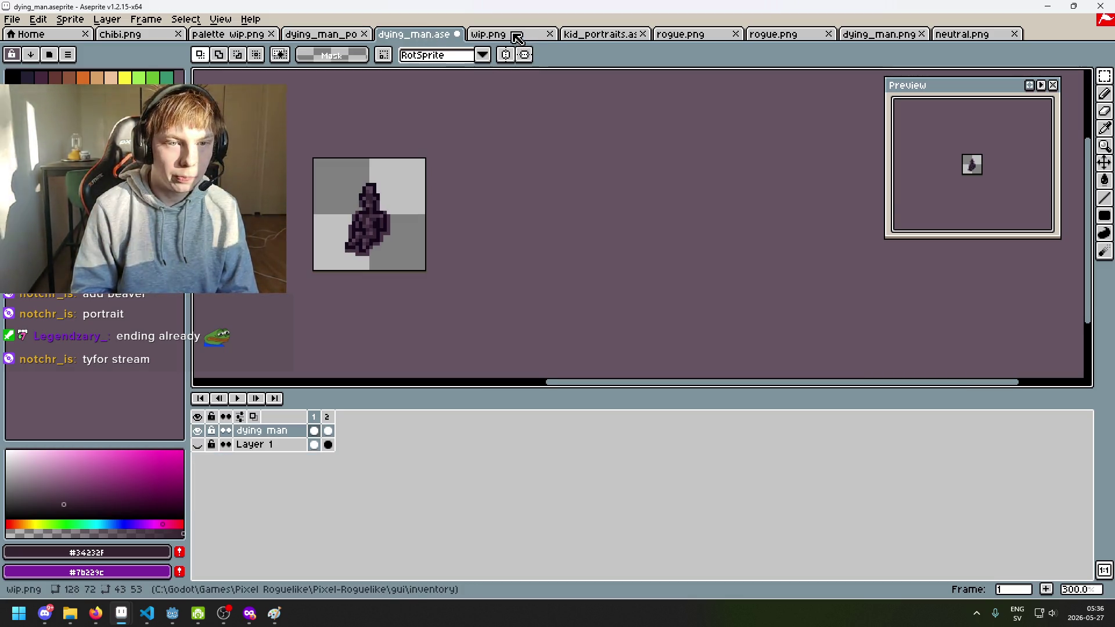
click(514, 35)
click(587, 35)
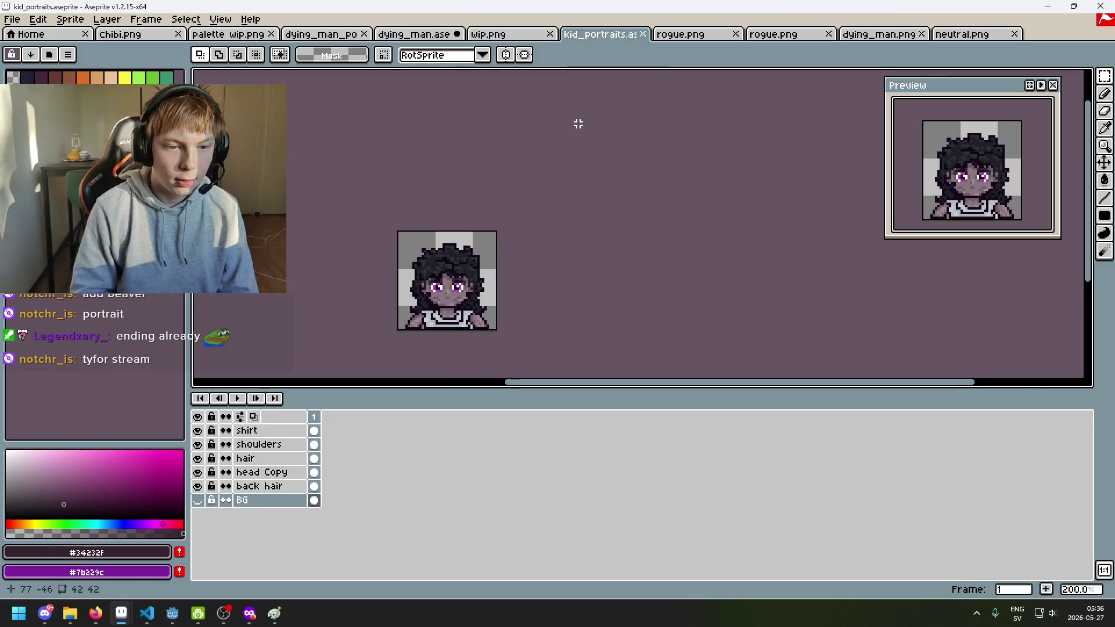
scroll(483, 142, down, 2)
scroll(448, 233, up, 2)
click(321, 34)
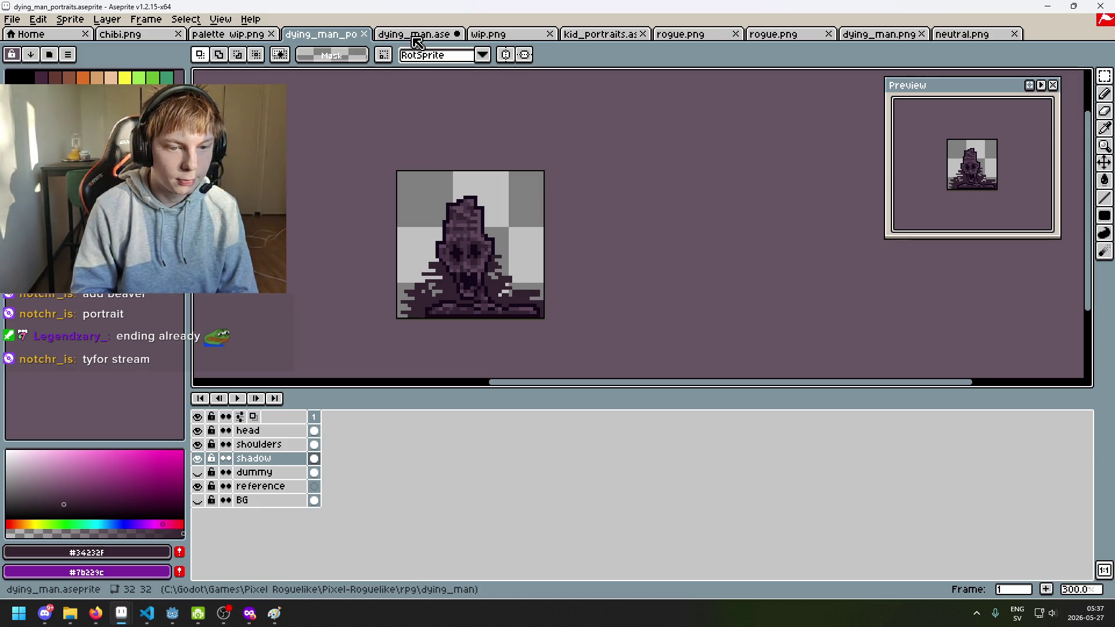
Centre the dying_man.ase sprite and play its two-frame animation, stopping on frame 1.
click(417, 40)
scroll(456, 166, up, 1)
drag(456, 167, 727, 172)
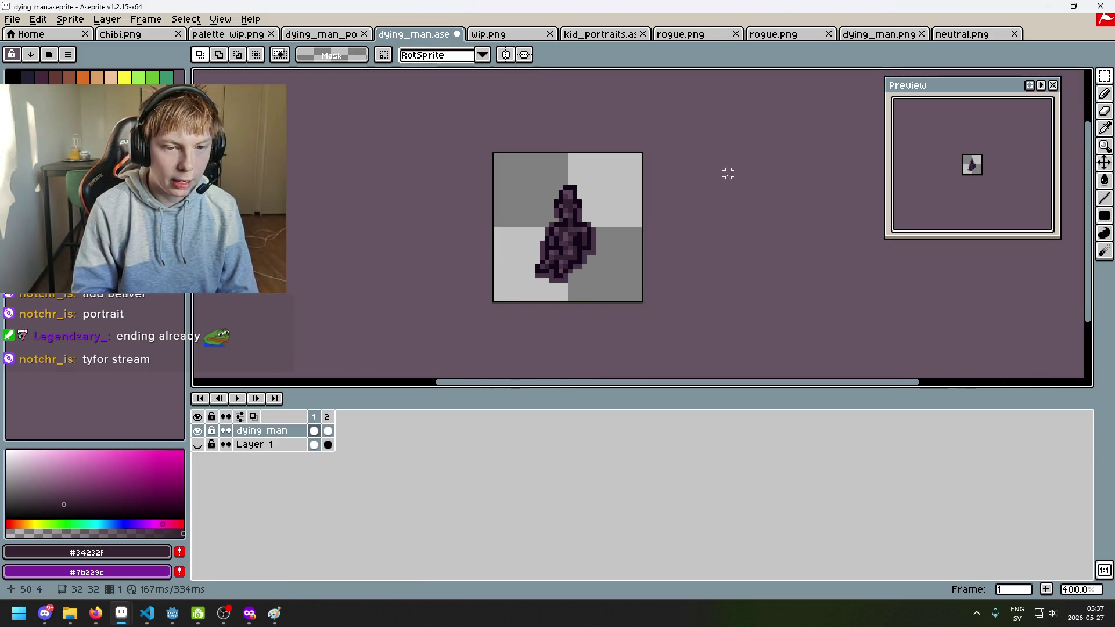
scroll(700, 192, down, 4)
scroll(700, 191, up, 1)
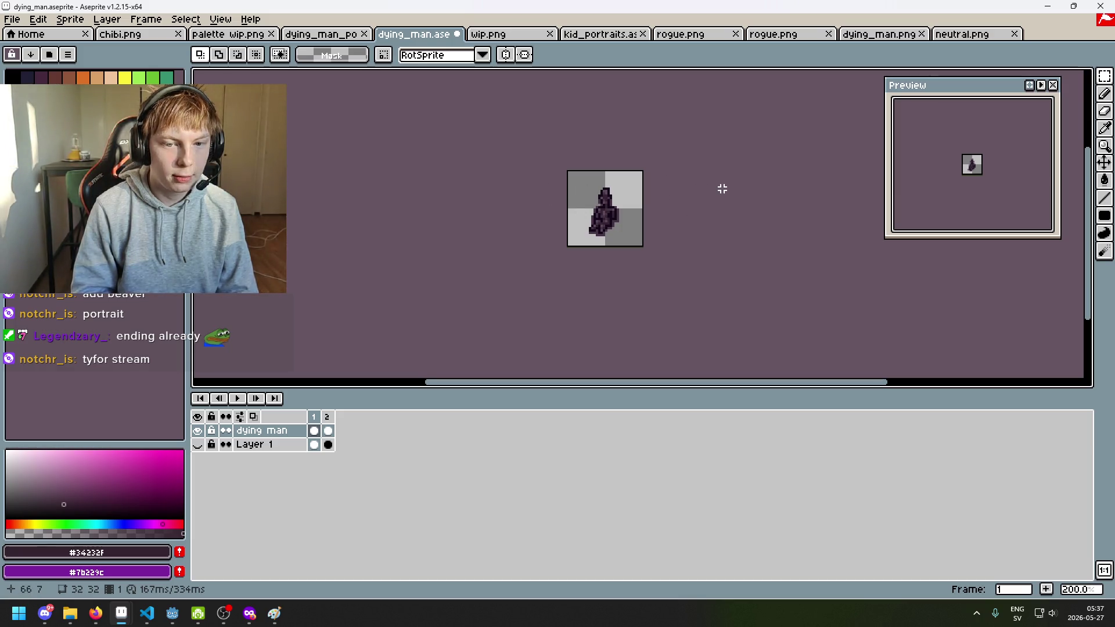
drag(681, 224, 664, 236)
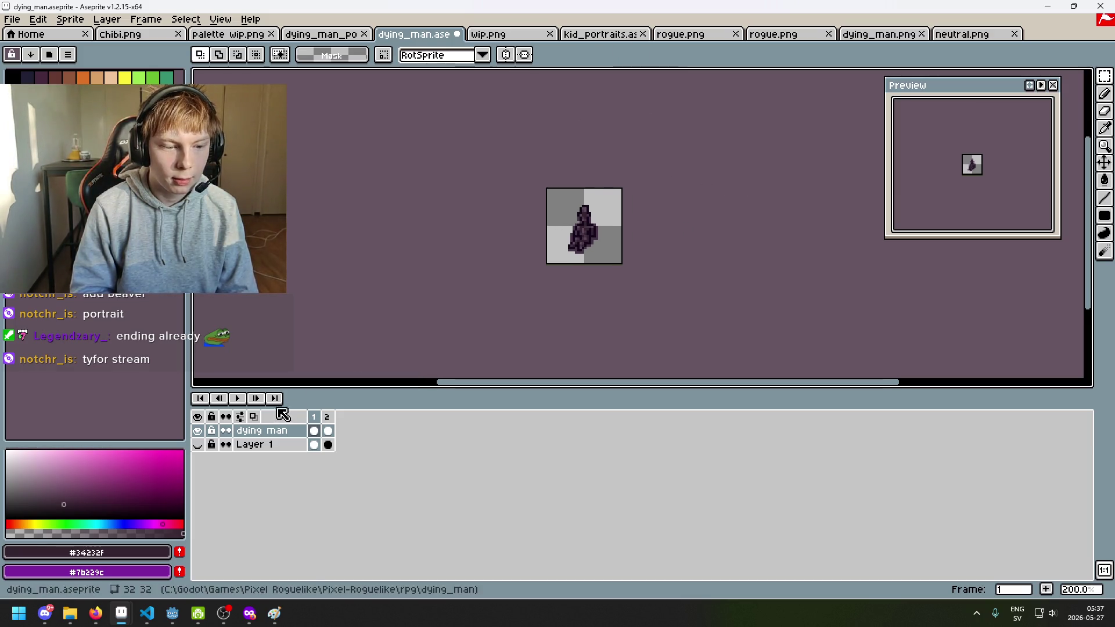
click(239, 399)
click(239, 399)
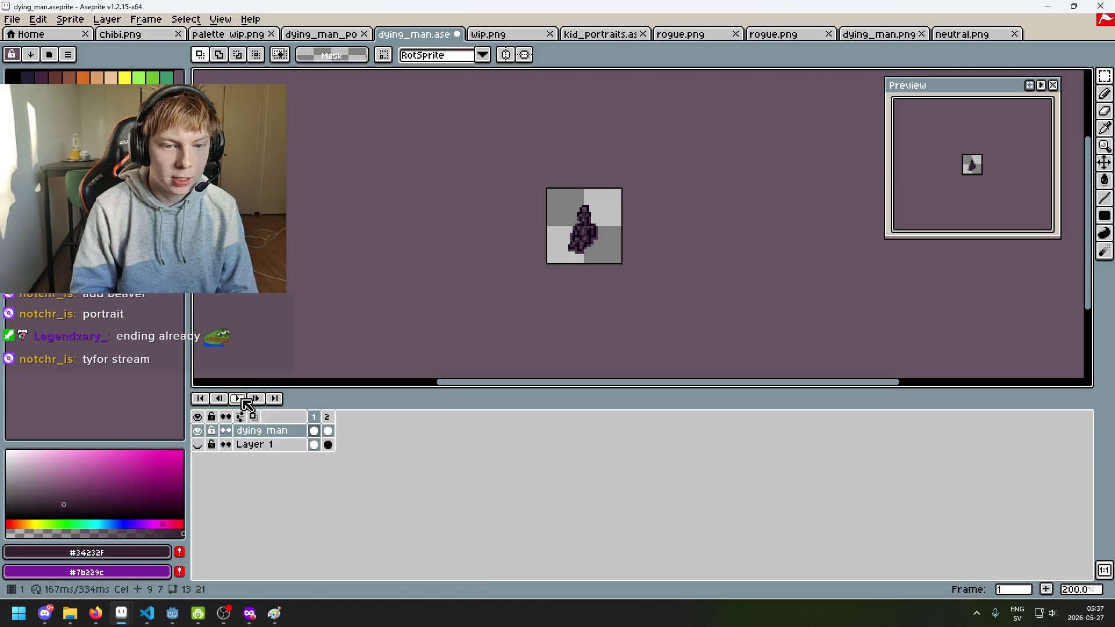
Review wip.png, kid portraits, both rogue.png files, dying_man.png and neutral.png, ending on chibi.png.
click(501, 35)
click(601, 35)
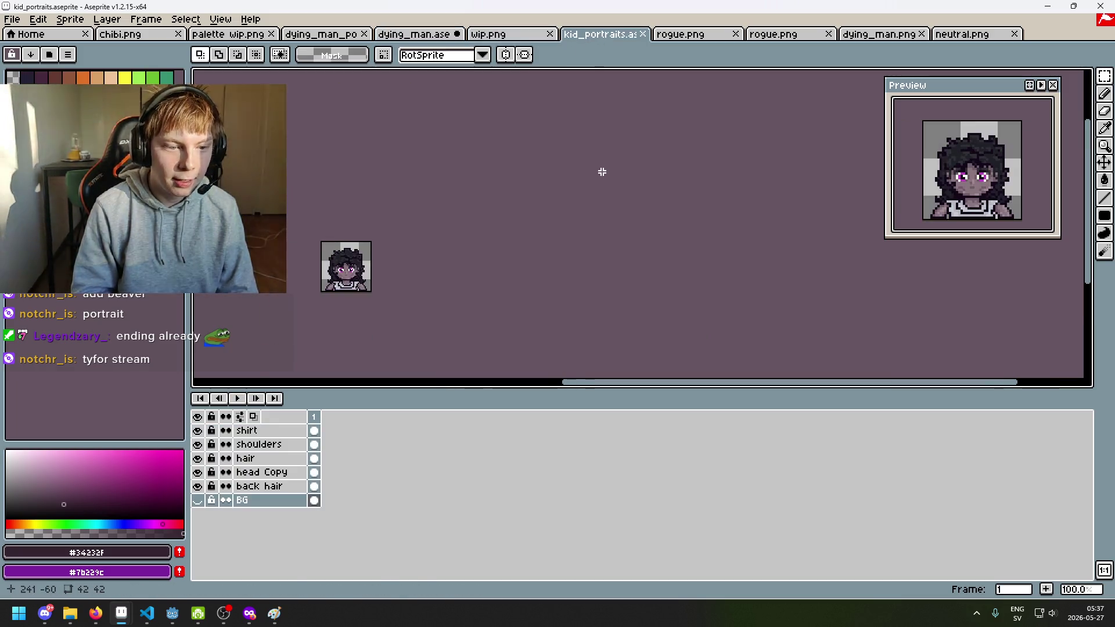
scroll(693, 195, down, 1)
scroll(693, 195, up, 1)
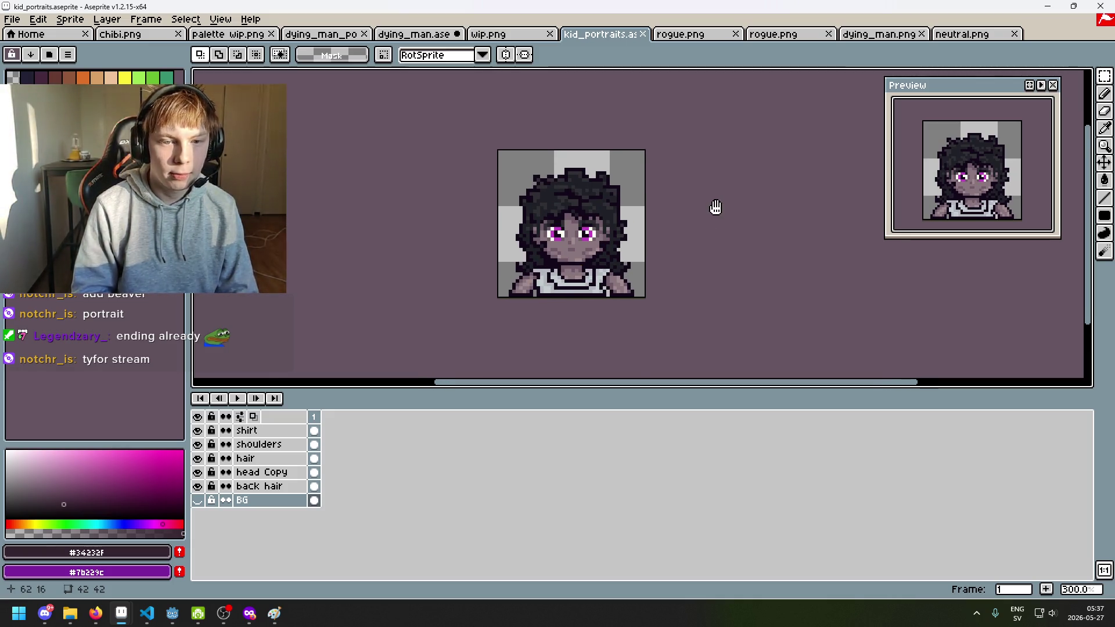
click(702, 35)
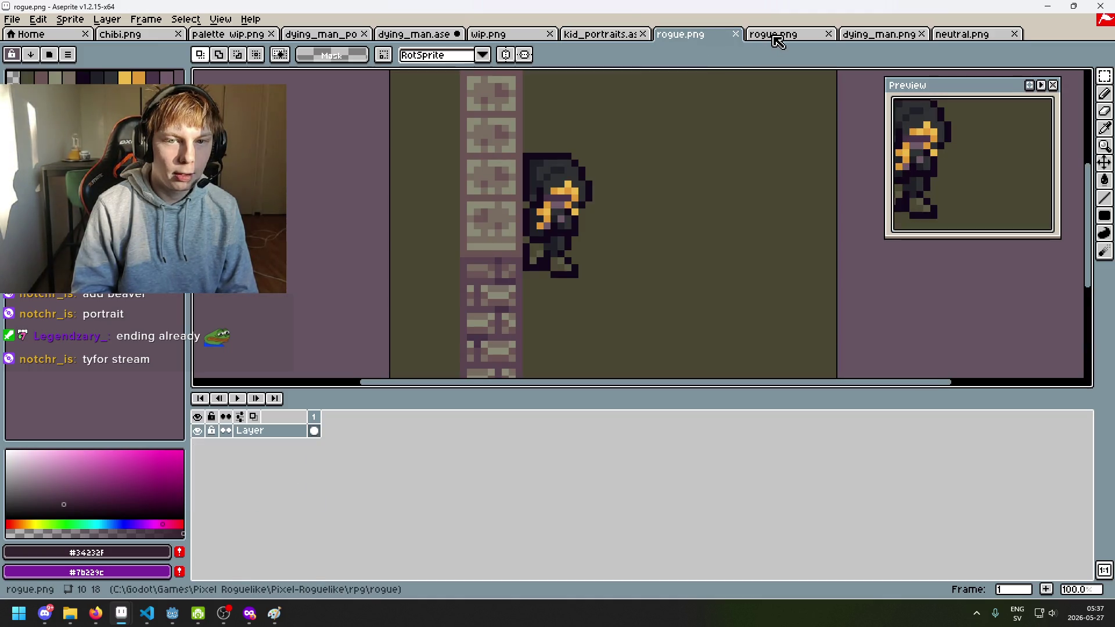
click(774, 35)
click(880, 35)
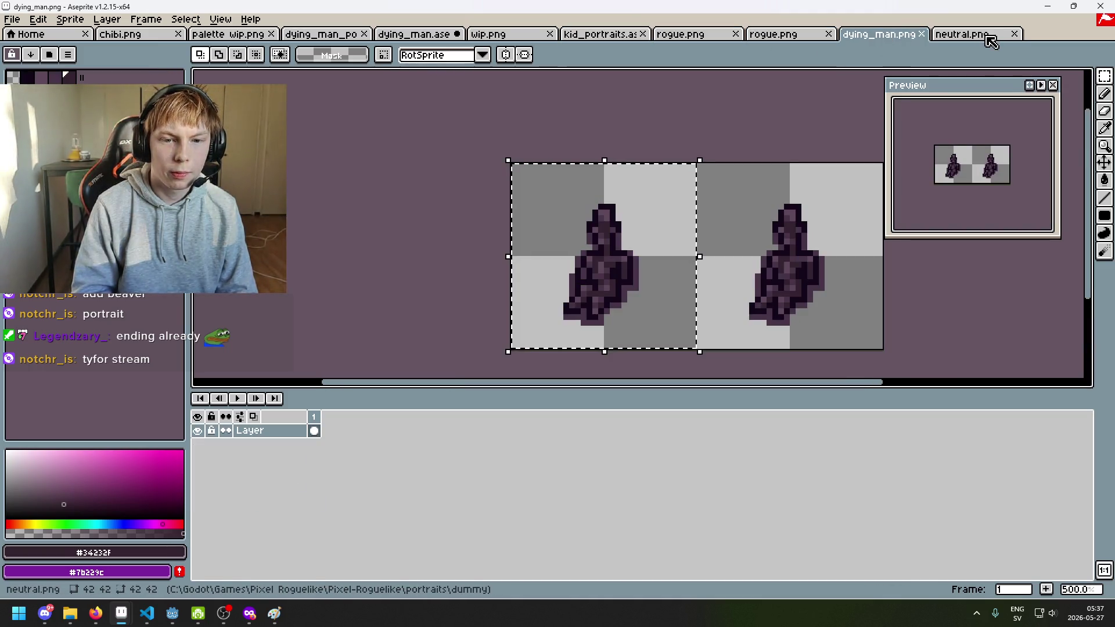
click(987, 36)
click(131, 35)
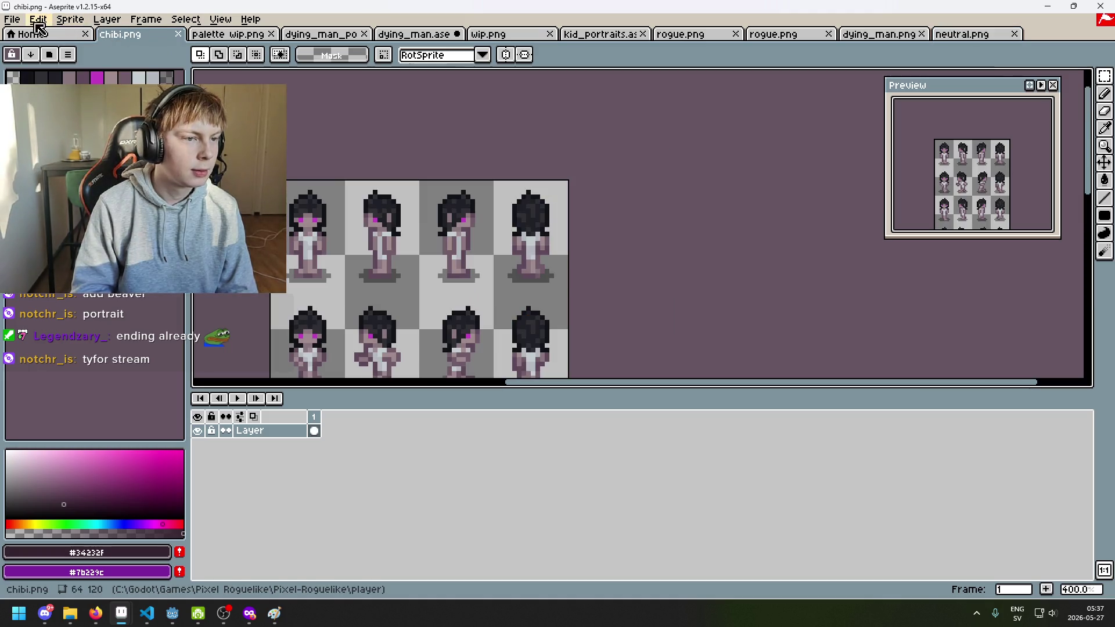
Open portraits/rogue_girl/neutral.png and centre the rogue girl portrait in view.
click(13, 19)
click(28, 49)
click(325, 73)
click(351, 169)
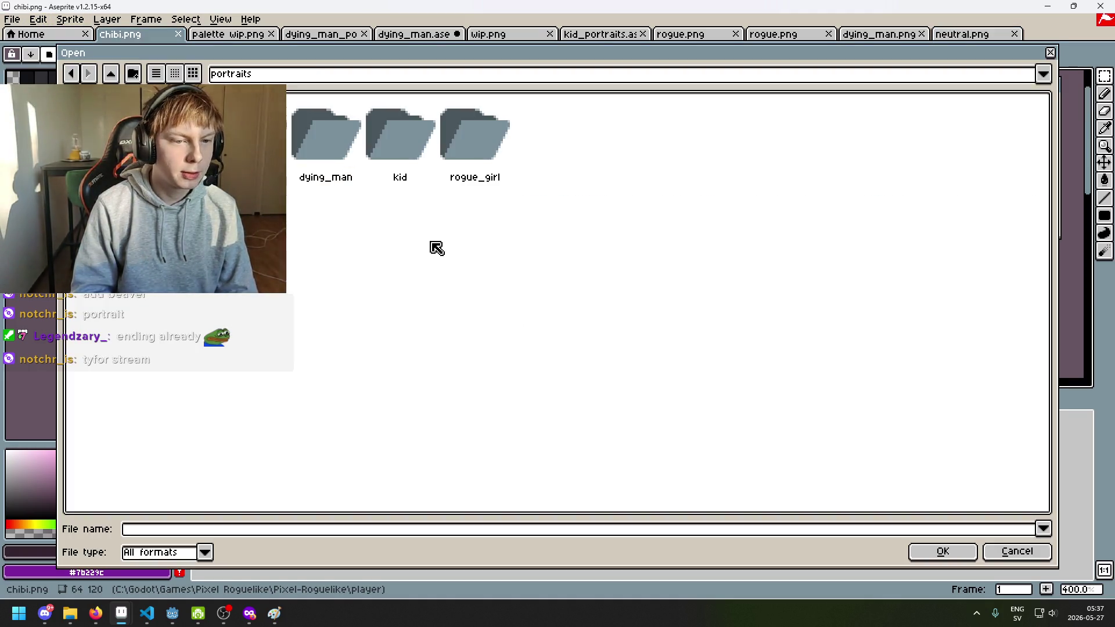
double_click(488, 154)
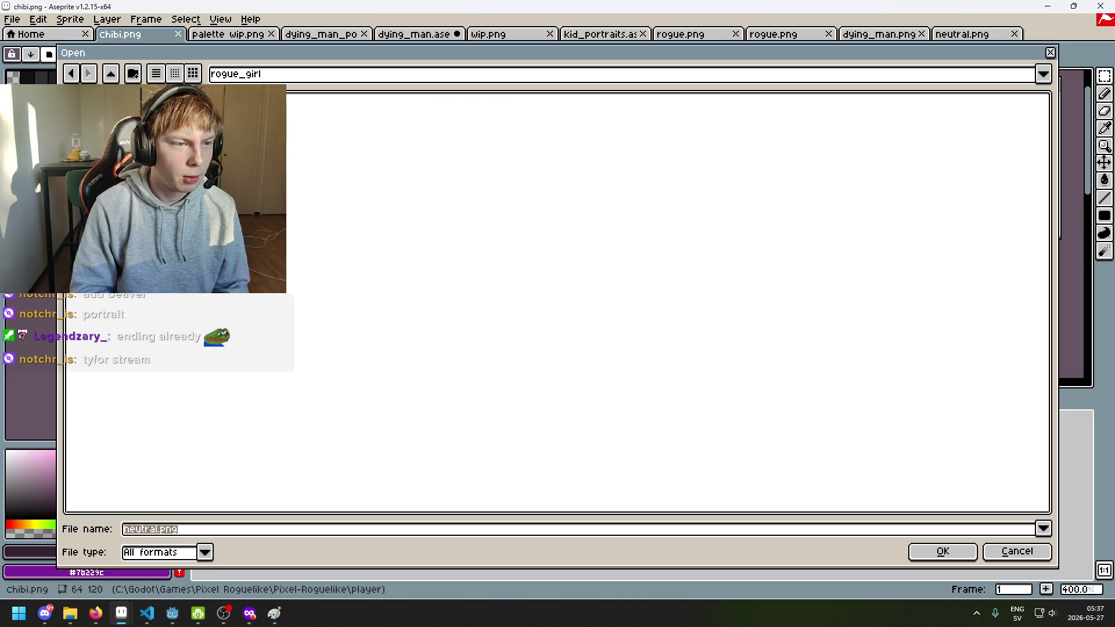
key(Return)
scroll(552, 219, up, 2)
mouse_move(553, 219)
mouse_down()
mouse_move(381, 229)
mouse_move(440, 229)
mouse_up()
scroll(738, 229, up, 1)
scroll(752, 229, down, 1)
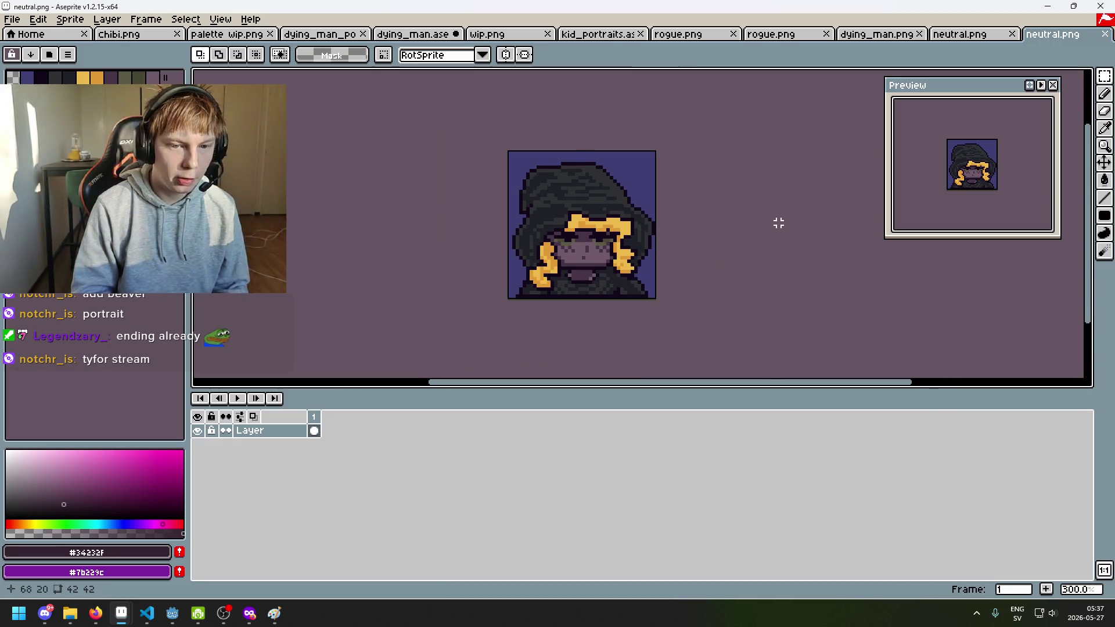
scroll(778, 221, up, 1)
Open the cartographer's neutral.png portrait from portraits/cartographer.
click(12, 19)
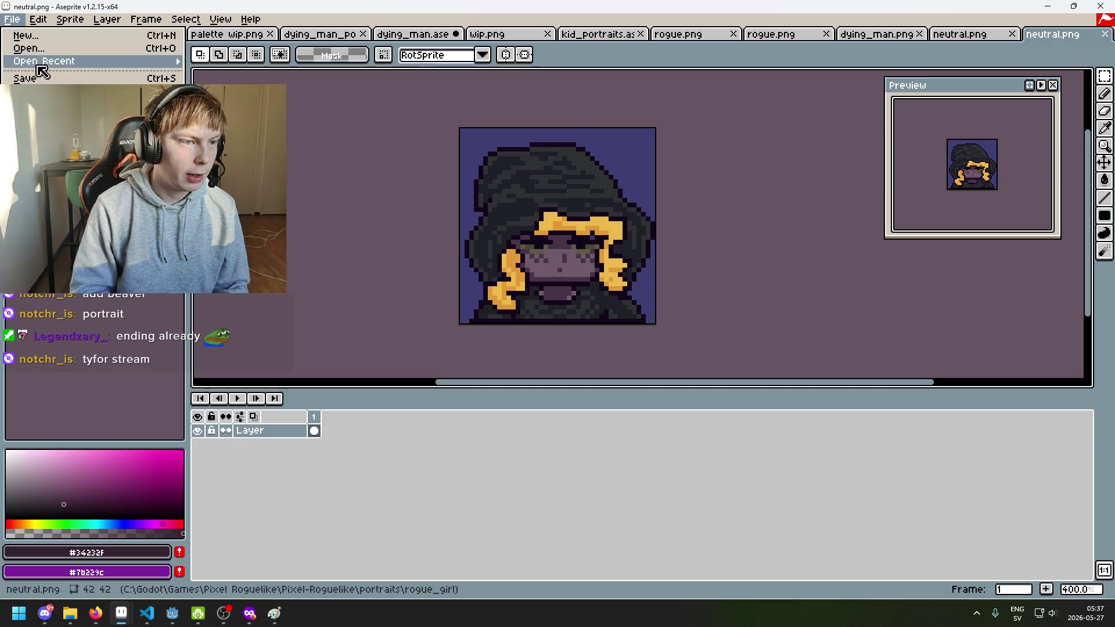
click(42, 50)
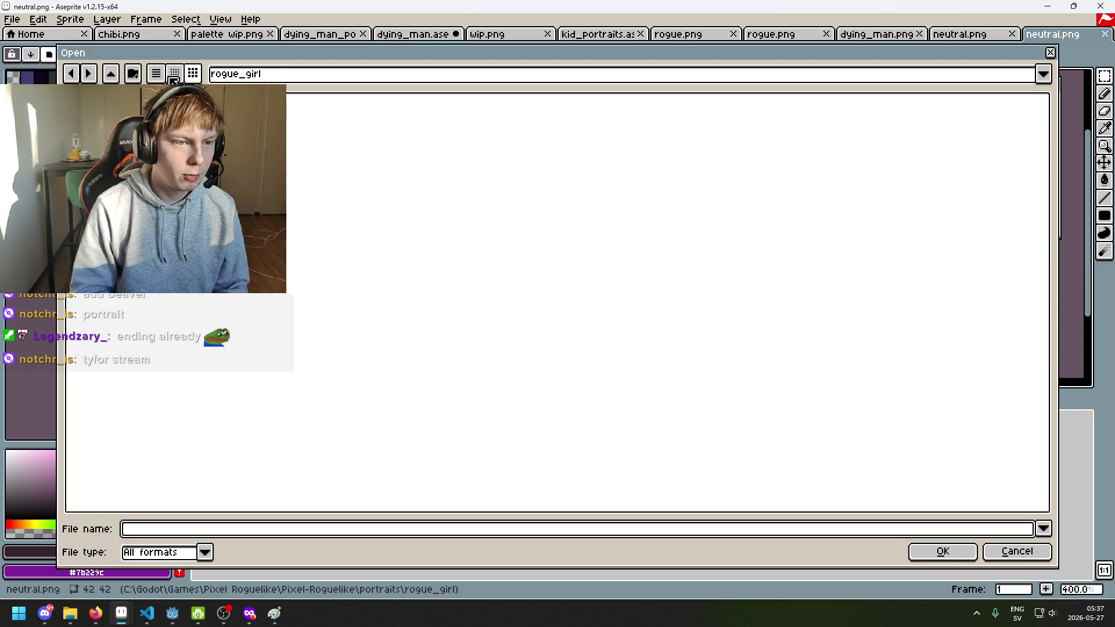
click(75, 74)
double_click(252, 133)
double_click(103, 134)
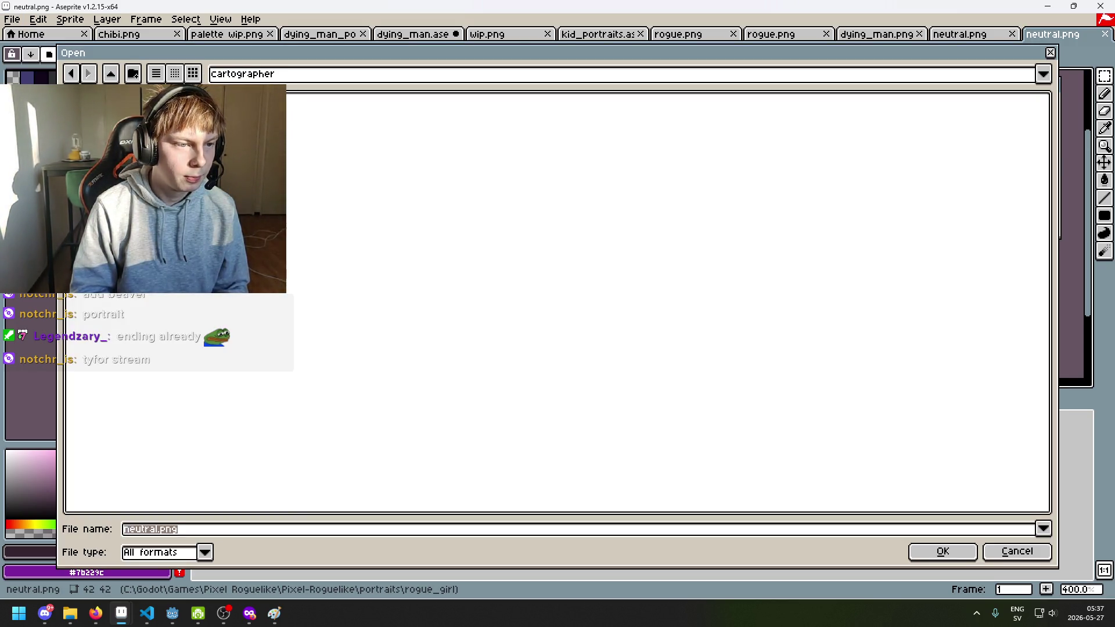
scroll(523, 249, up, 3)
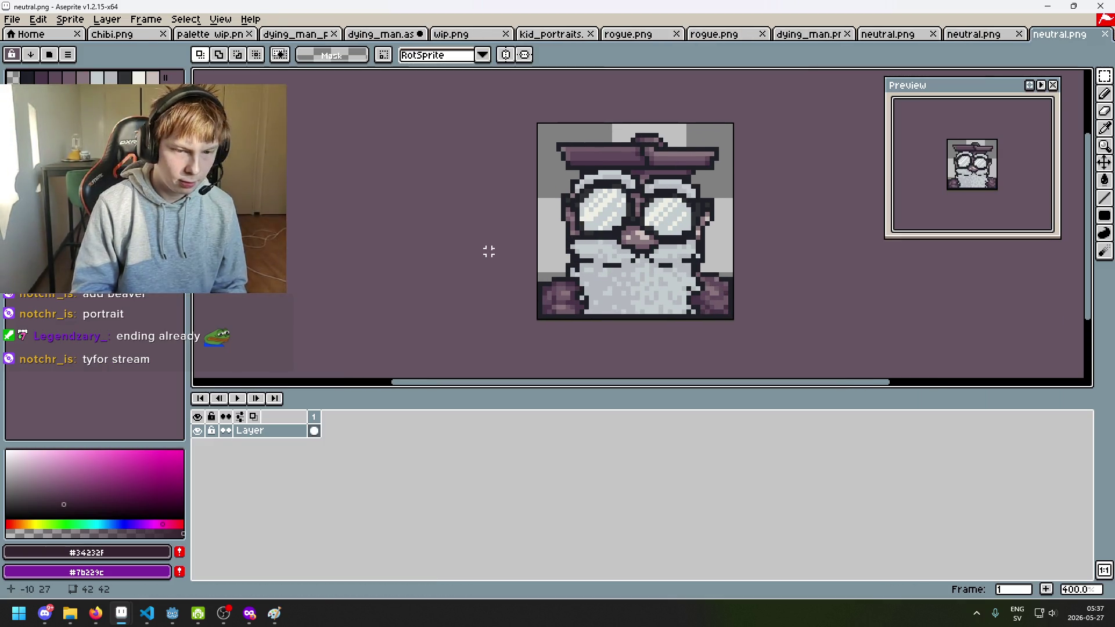
scroll(439, 252, down, 1)
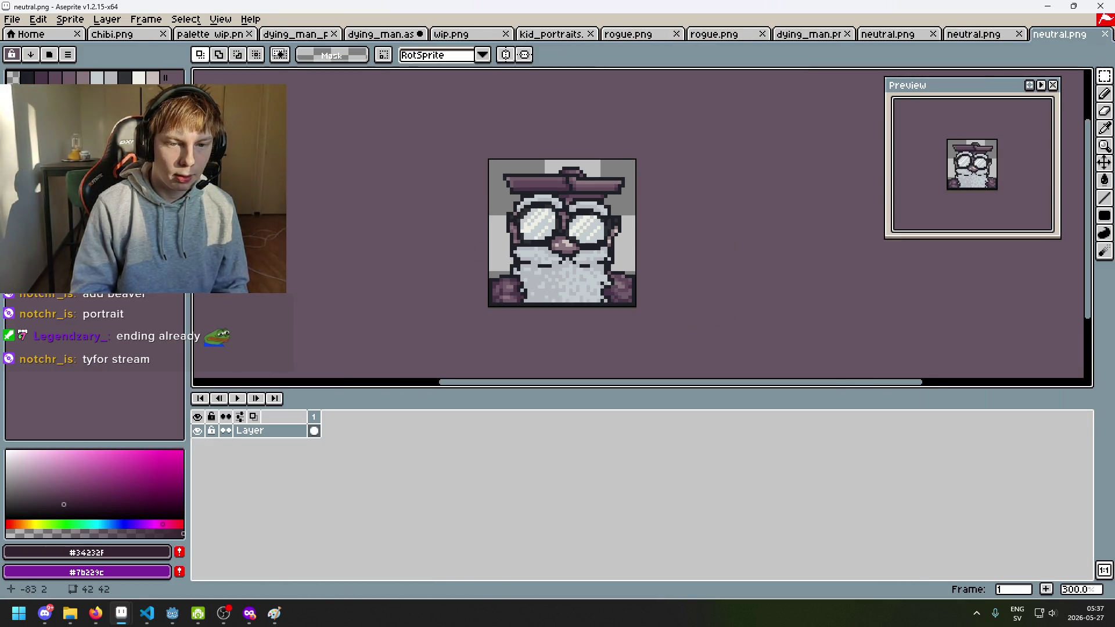
Browse back to the portraits folder in the Open dialog, then cancel without opening anything.
click(11, 20)
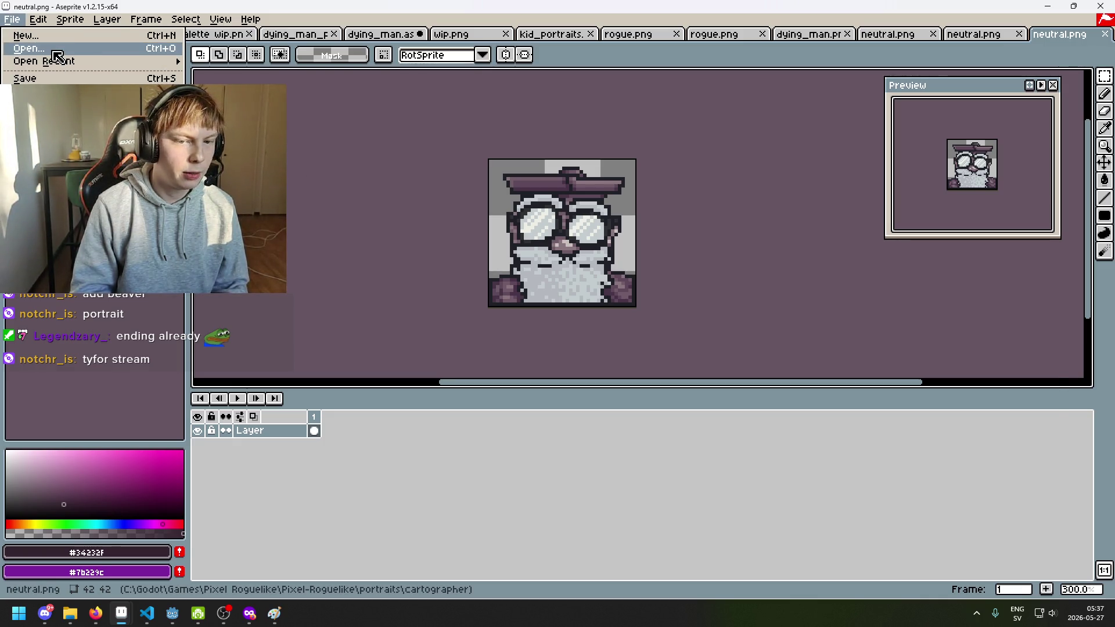
click(35, 48)
click(293, 74)
click(348, 169)
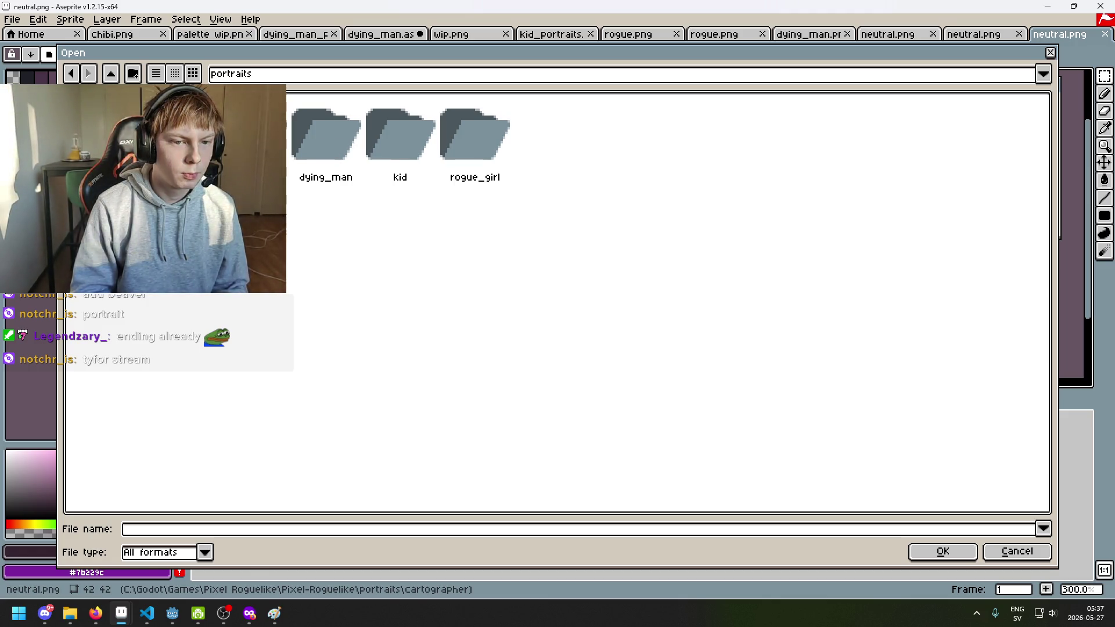
click(1017, 551)
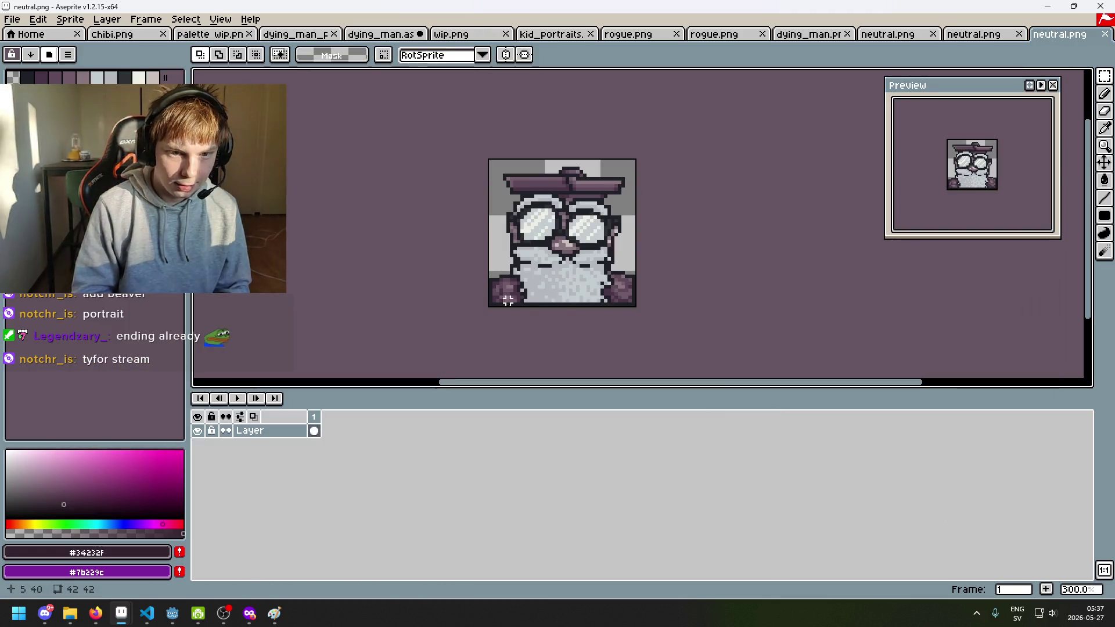